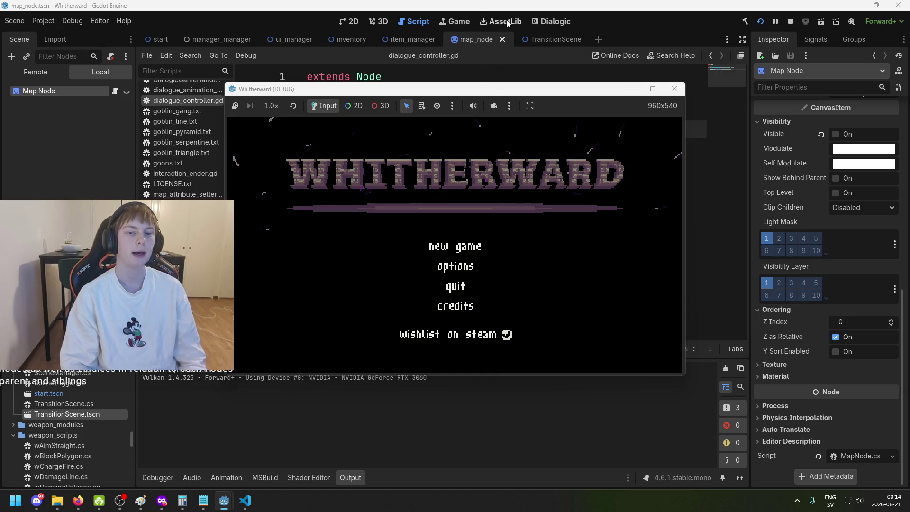
# Step: Bring the running Whitherward debug window back to the front and start a new game
pyautogui.press('F8')
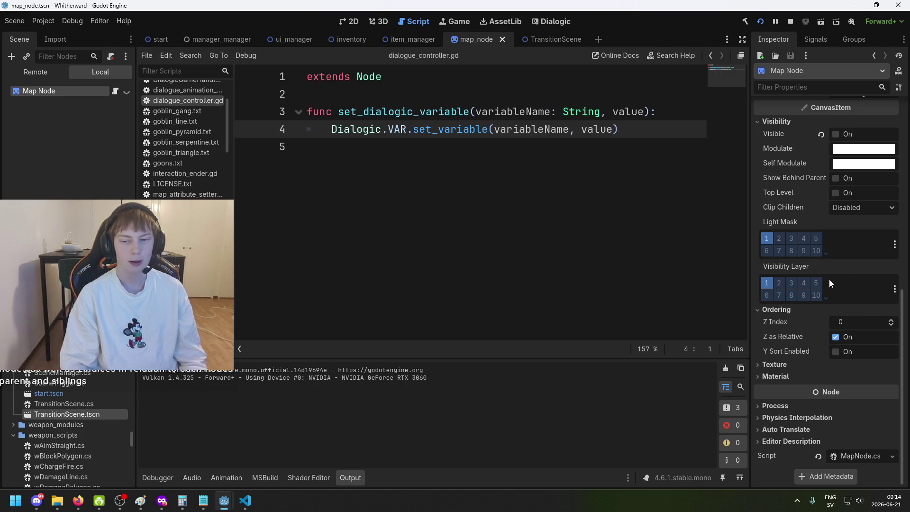
pyautogui.moveTo(224, 500)
pyautogui.click(284, 454)
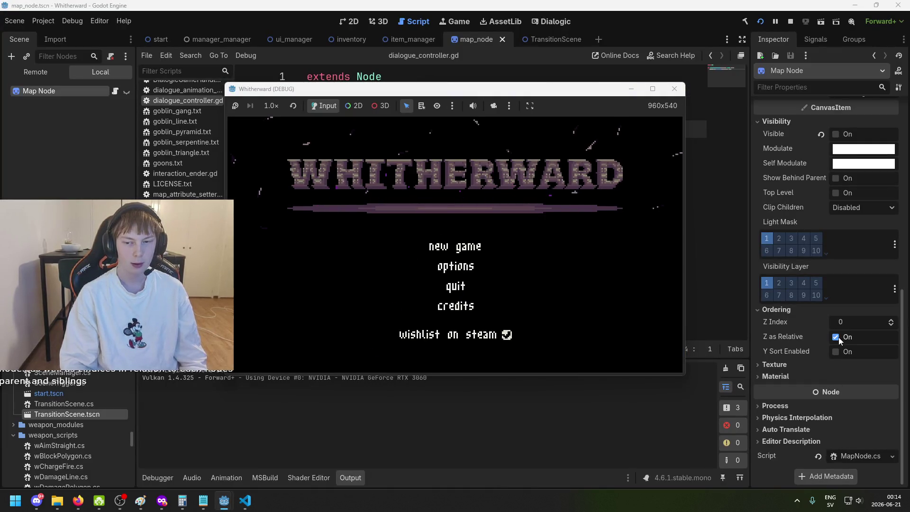
pyautogui.click(455, 246)
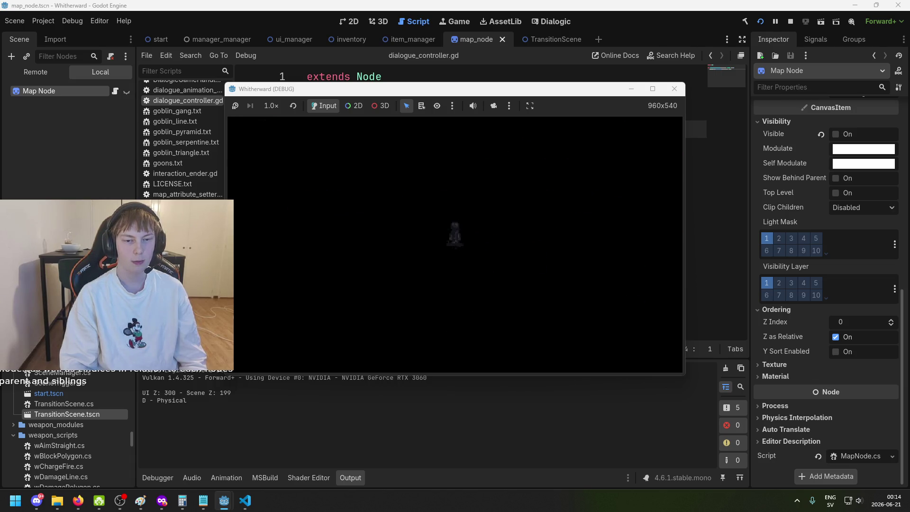
# Step: Open and close the inventory, walk the character right, and open the parchment map
pyautogui.press('i')
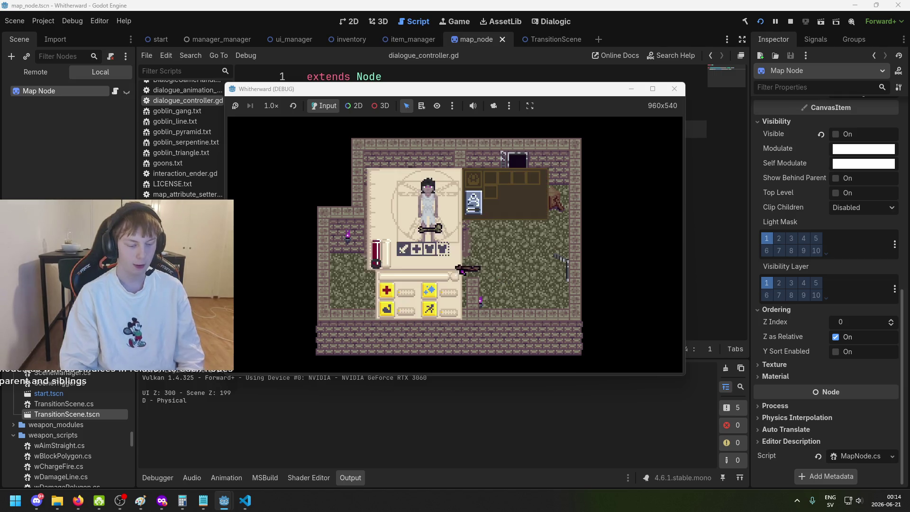
pyautogui.press('i')
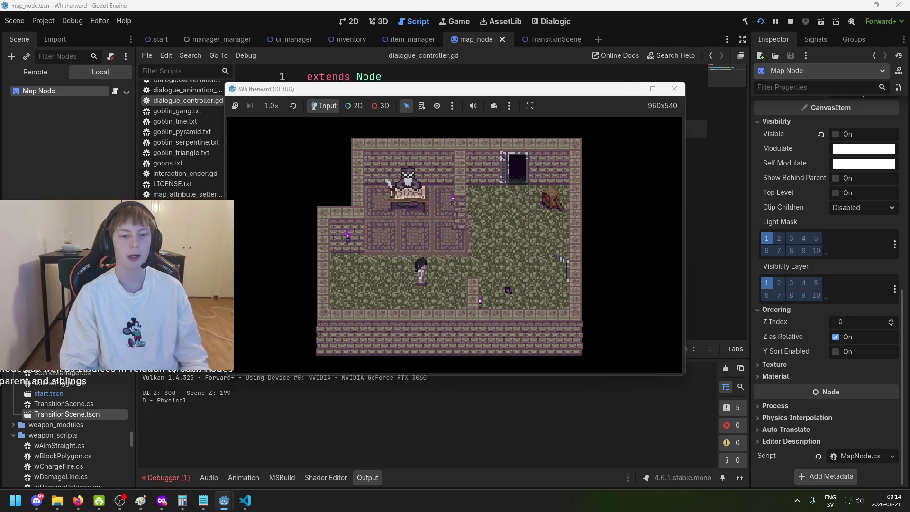
pyautogui.press('d')
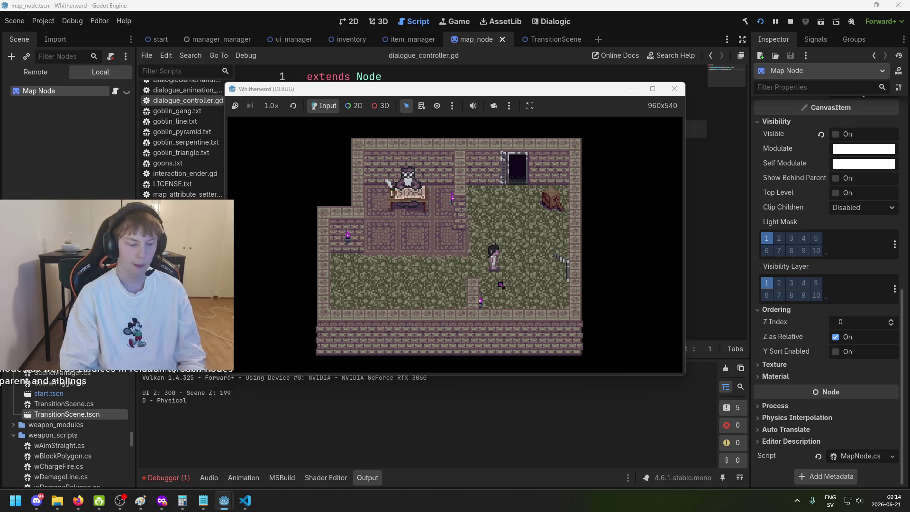
pyautogui.press('m')
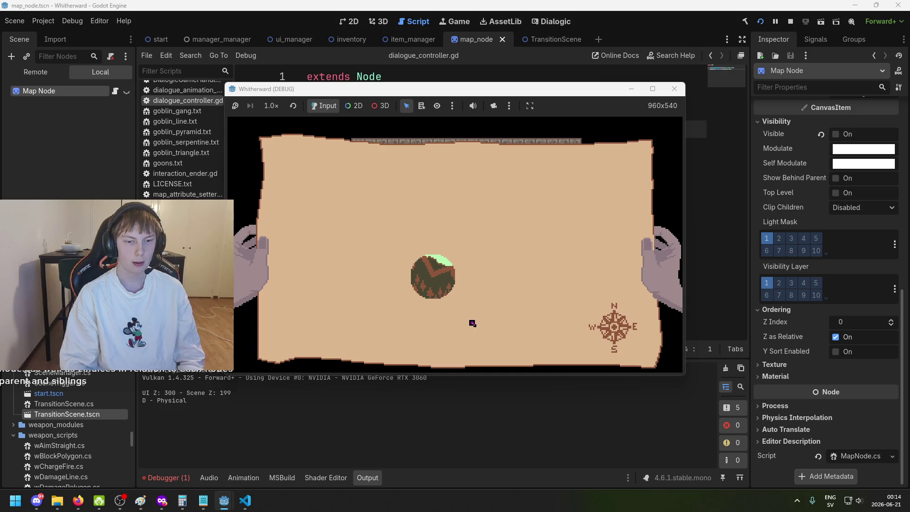
# Step: Reopen the map, select the planet, dismiss its dialogue line, then stop the test run
pyautogui.press('m')
pyautogui.press('m')
pyautogui.click(437, 277)
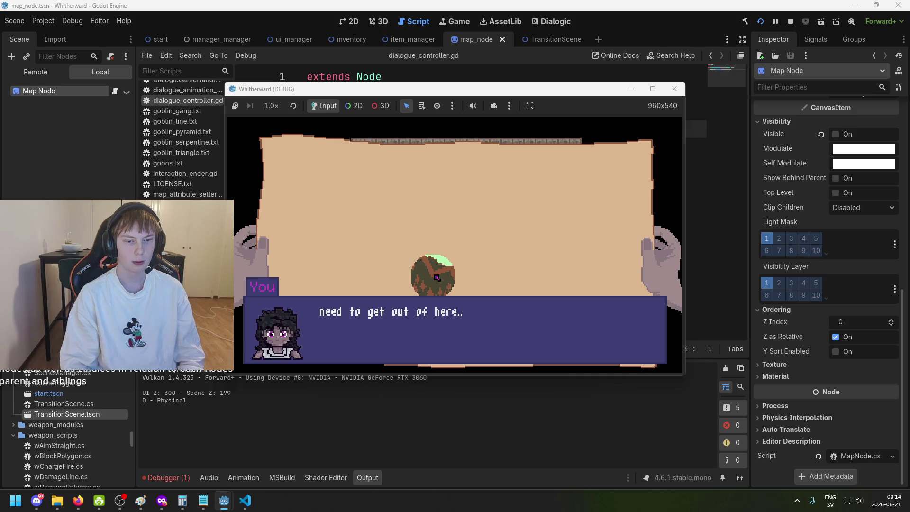
pyautogui.click(469, 303)
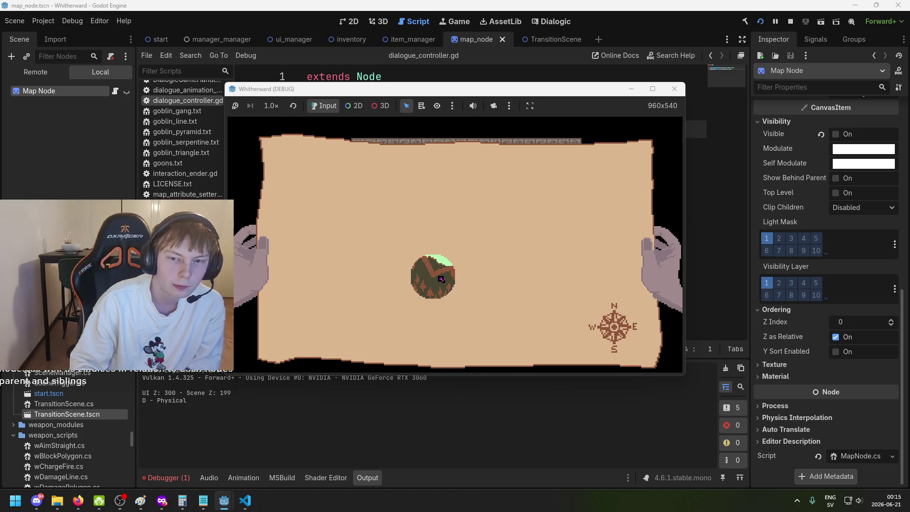
pyautogui.click(674, 89)
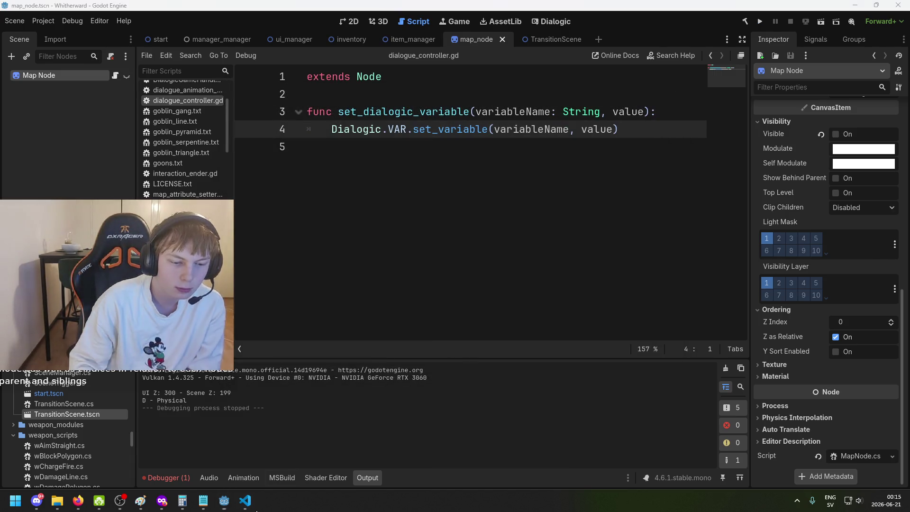
# Step: In VS Code, locate the nodeScene.ZIndex assignment on line 310 of MapManagerVoronoi.cs
pyautogui.click(246, 501)
pyautogui.doubleClick(298, 317)
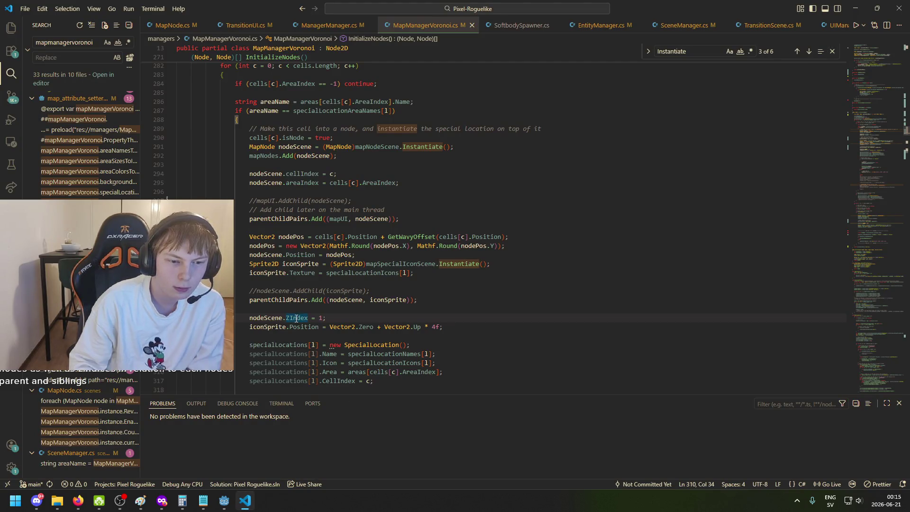
pyautogui.moveTo(293, 319)
pyautogui.press('Home')
pyautogui.press('End')
pyautogui.hotkey('shift', 'Up')
pyautogui.scroll(5, 389, 303)
pyautogui.scroll(-5, 451, 294)
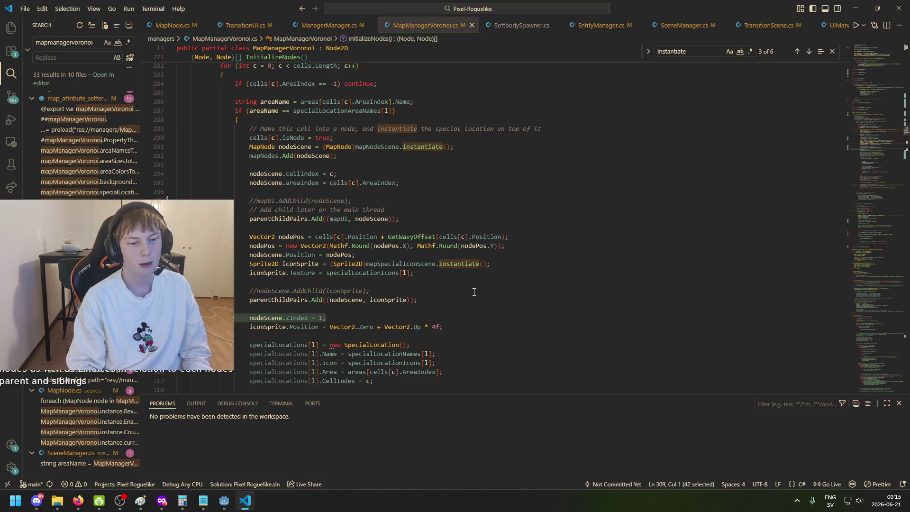
# Step: Replace the constant 1 with UIManager.instance.map.ZIndex + 1 and save the file
pyautogui.press('Right')
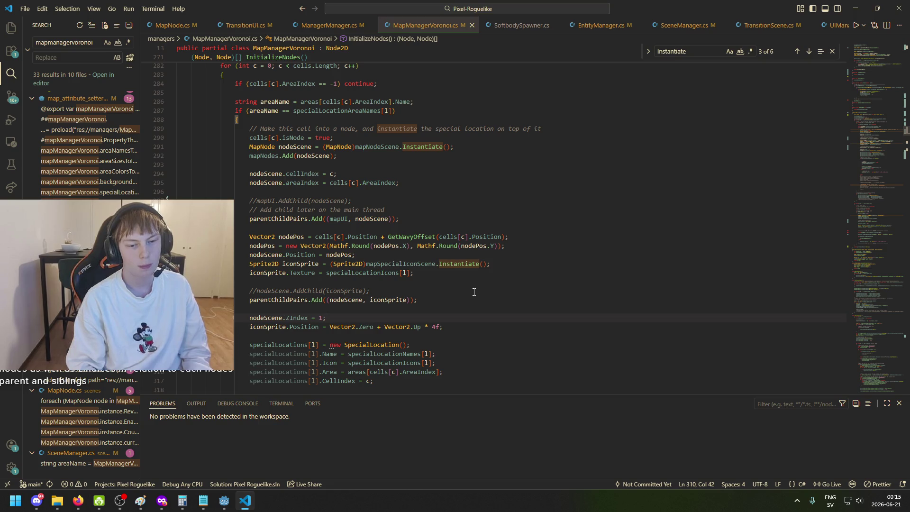
pyautogui.press('Left')
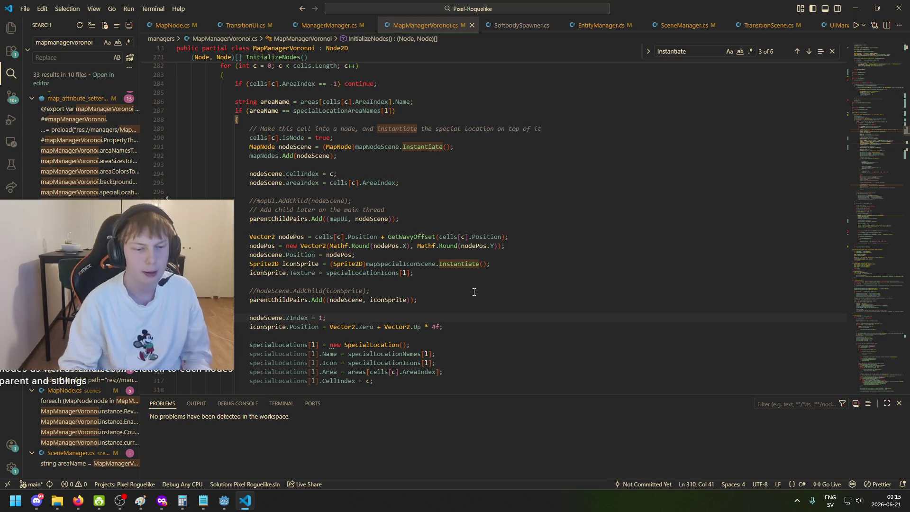
pyautogui.press('BackSpace')
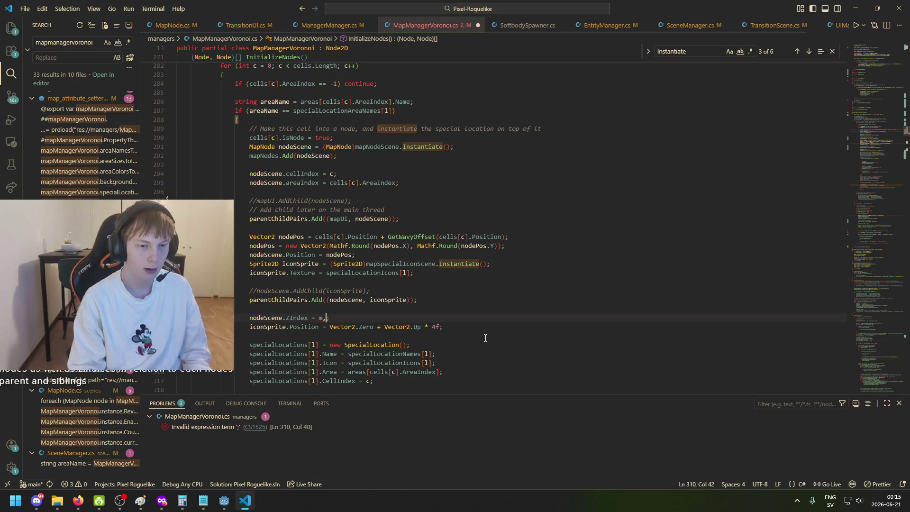
pyautogui.write('M')
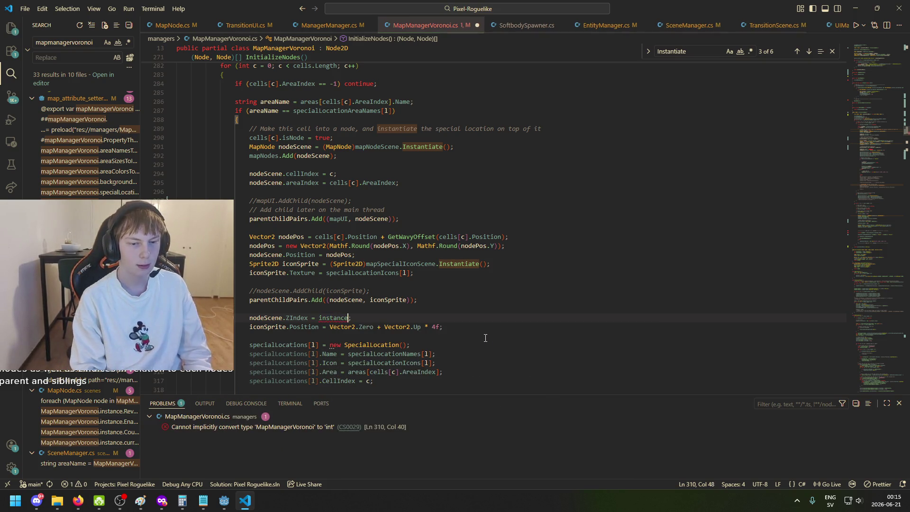
pyautogui.press('BackSpace')
pyautogui.write('UIManager.i')
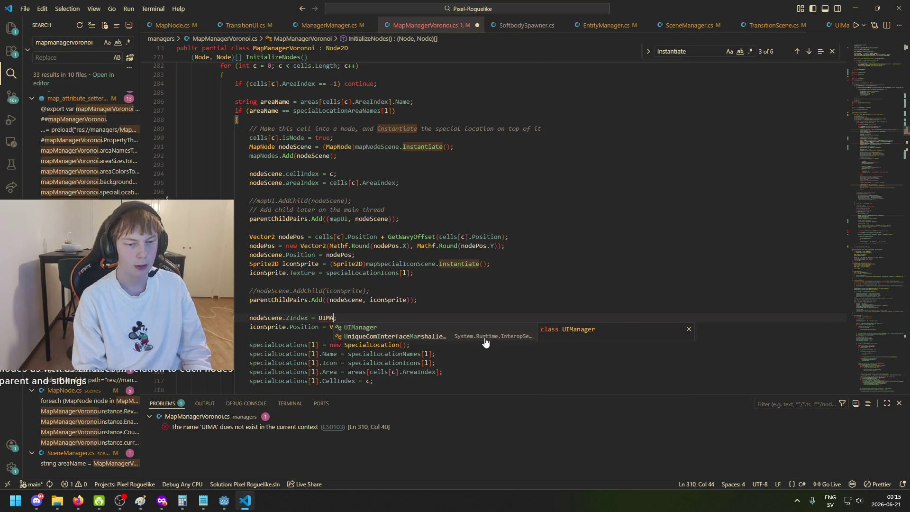
pyautogui.press('Tab')
pyautogui.write('.map')
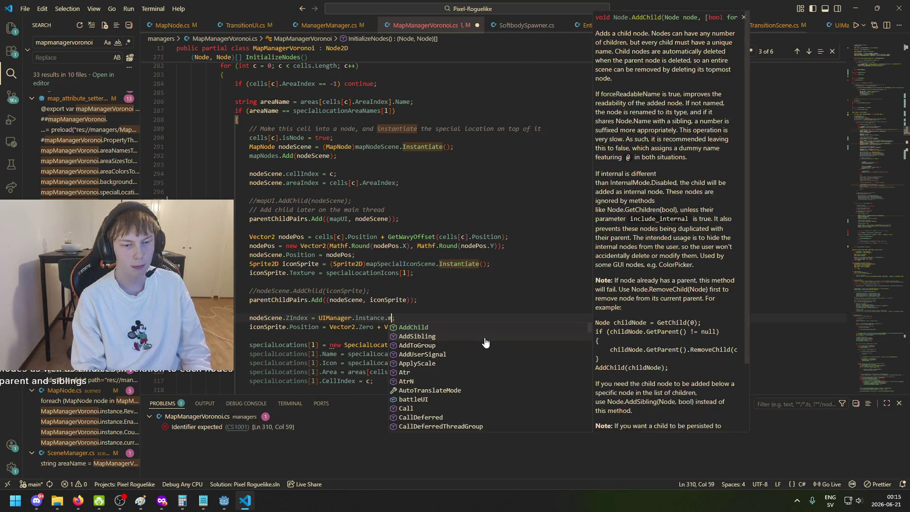
pyautogui.write(';')
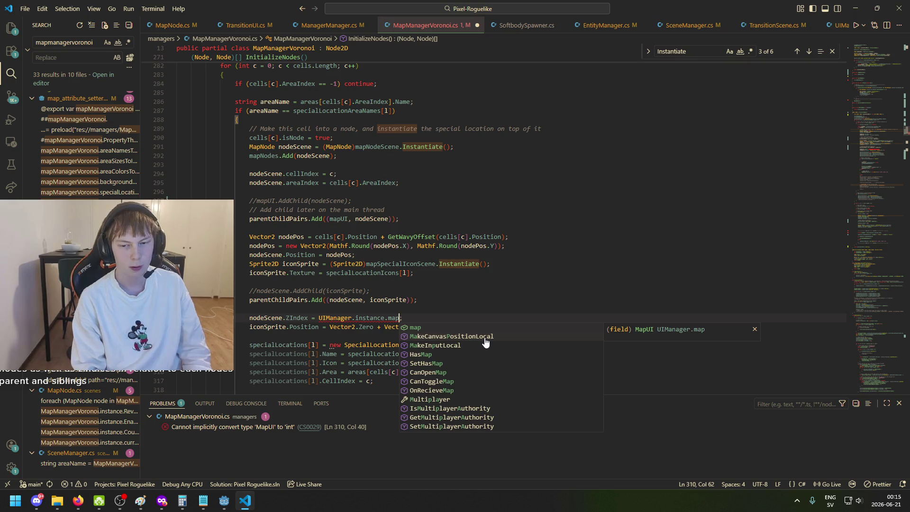
pyautogui.write('.ZIndex ')
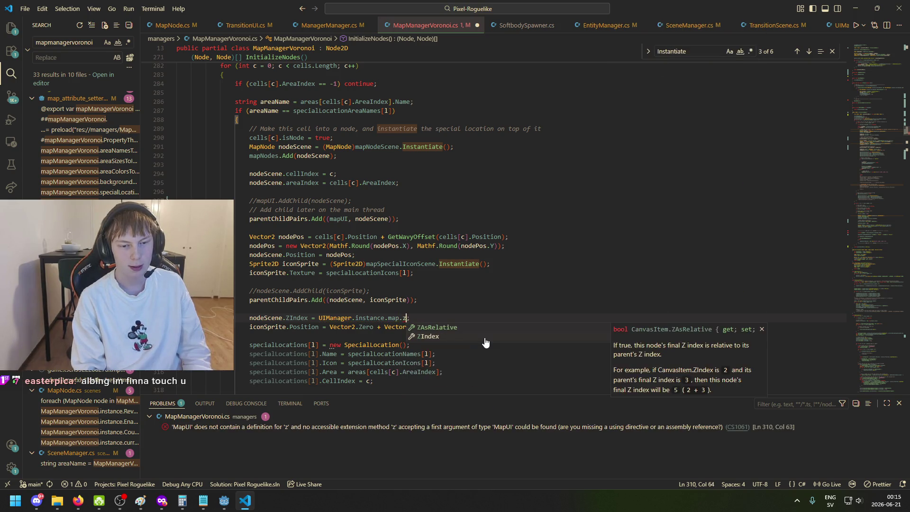
pyautogui.write('+ 1')
pyautogui.hotkey('ctrl', 's')
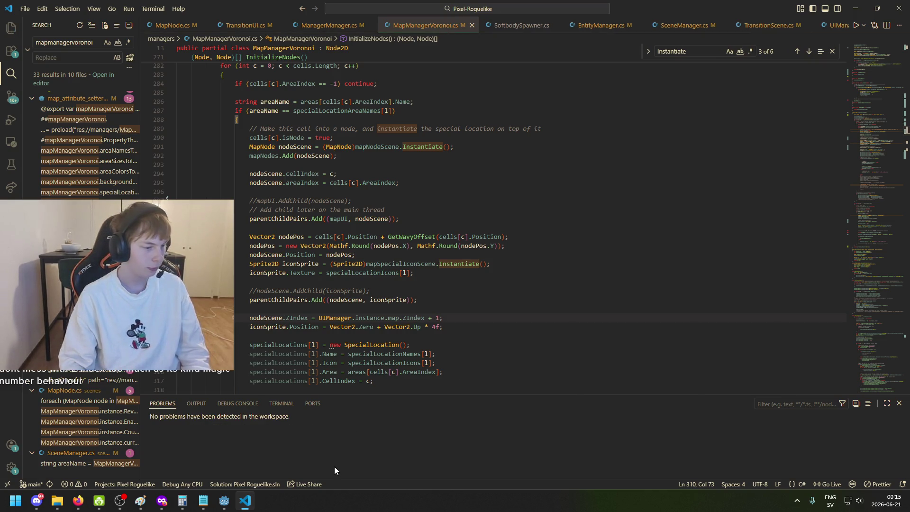
pyautogui.click(224, 500)
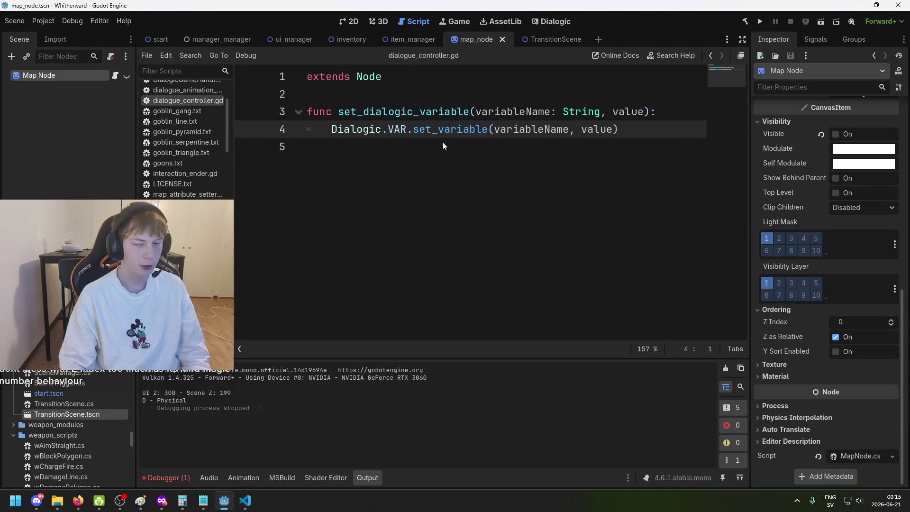
# Step: Rebuild and run the project, then start a new game from the title menu
pyautogui.click(759, 21)
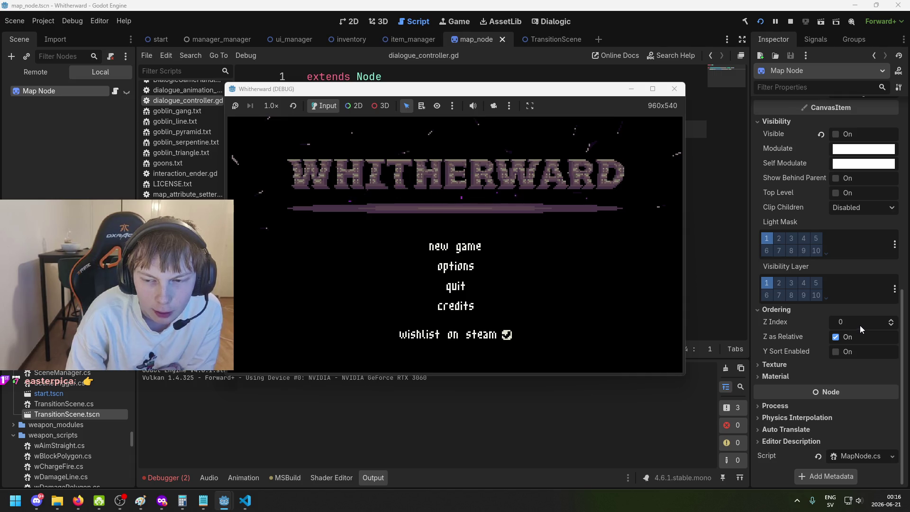
pyautogui.click(455, 246)
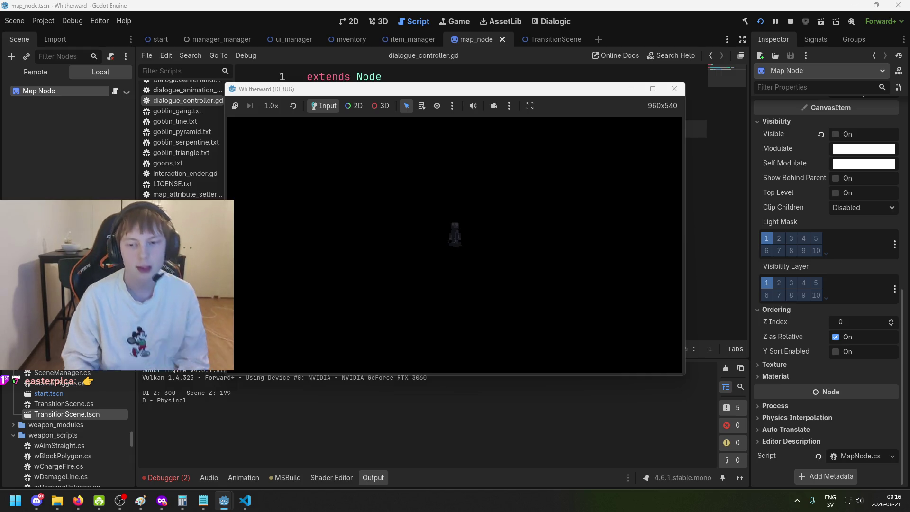
# Step: Walk right and left, open the map, select a location, dismiss the dialogue, and close the map
pyautogui.press('d')
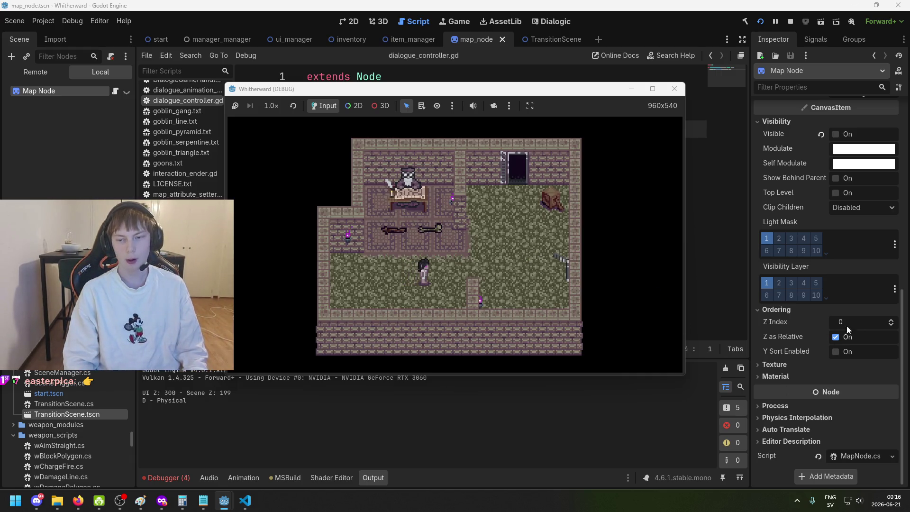
pyautogui.press('a')
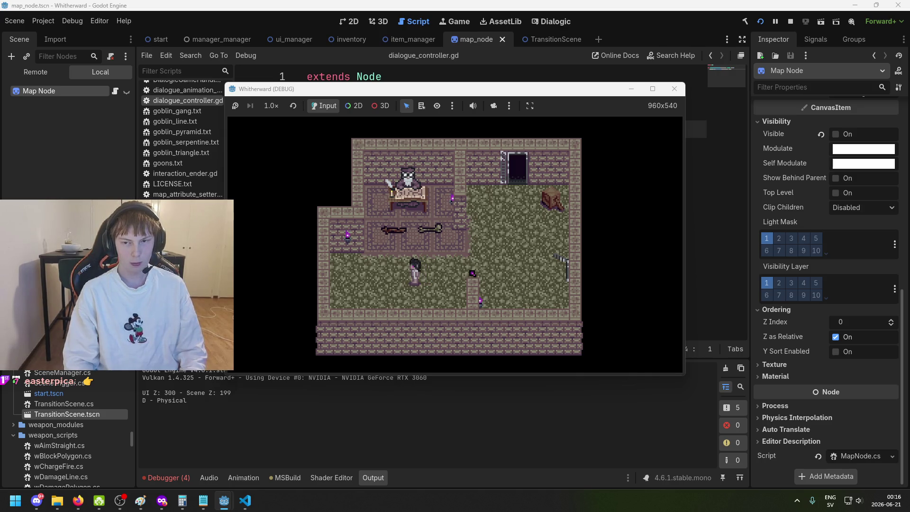
pyautogui.press('m')
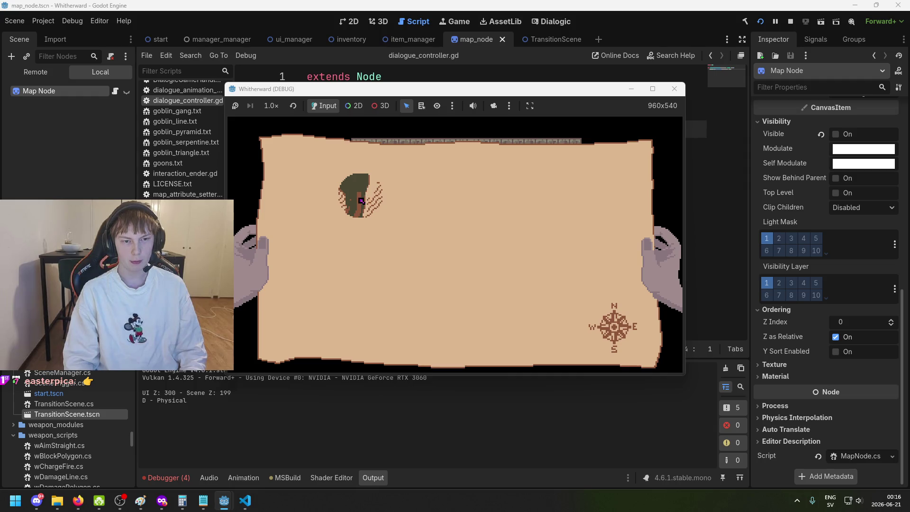
pyautogui.click(364, 199)
pyautogui.click(450, 341)
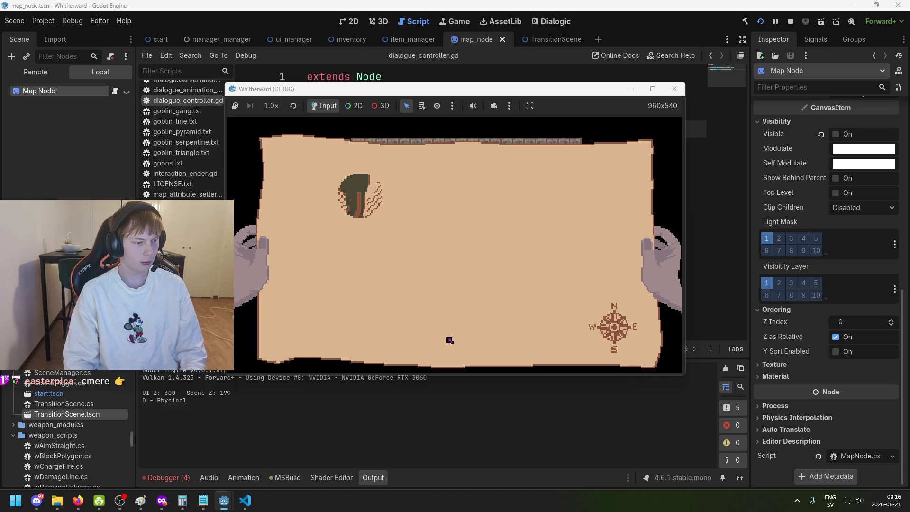
pyautogui.press('m')
# Step: Refocus the game debug window, then return focus to the editor with F8
pyautogui.hotkey('alt', 'Tab')
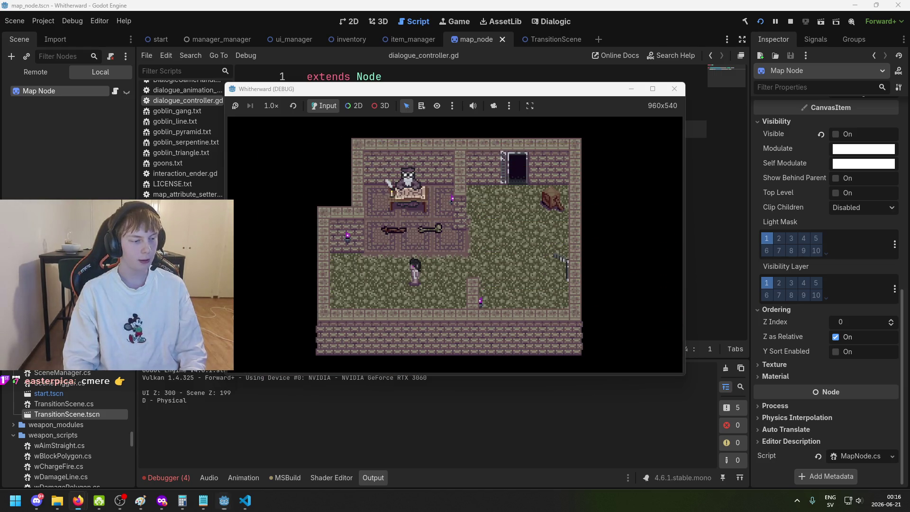
pyautogui.click(429, 311)
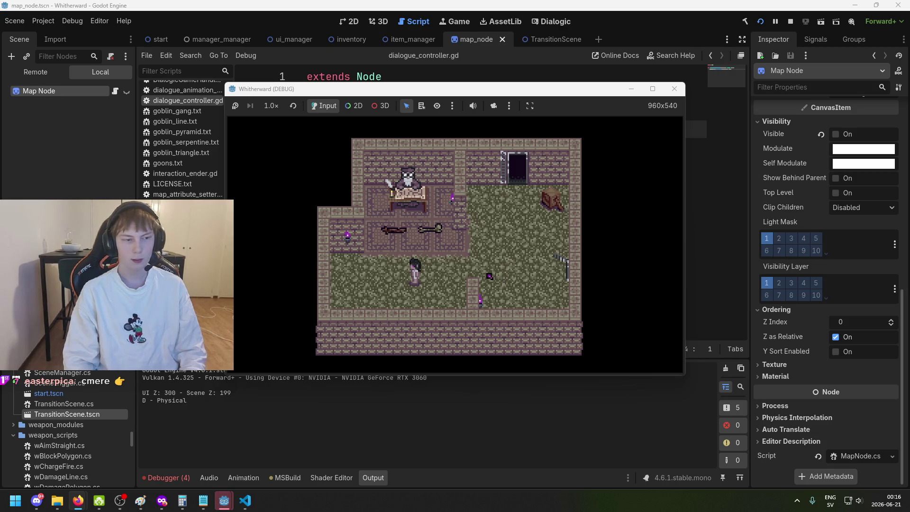
pyautogui.click(338, 91)
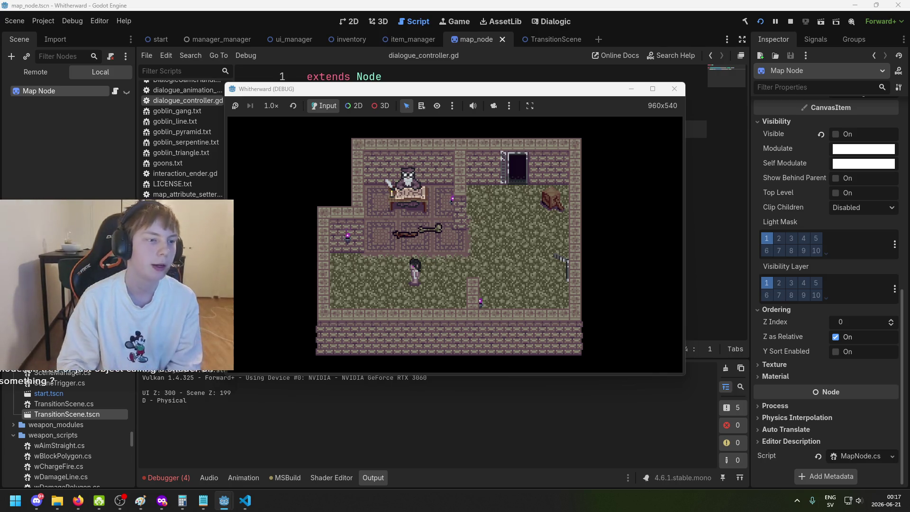
pyautogui.press('F8')
# Step: In the Remote scene tree, expand ManagerManager > UI Manager > Map and inspect the Map sprite
pyautogui.hotkey('ctrl', 'shift', 'o')
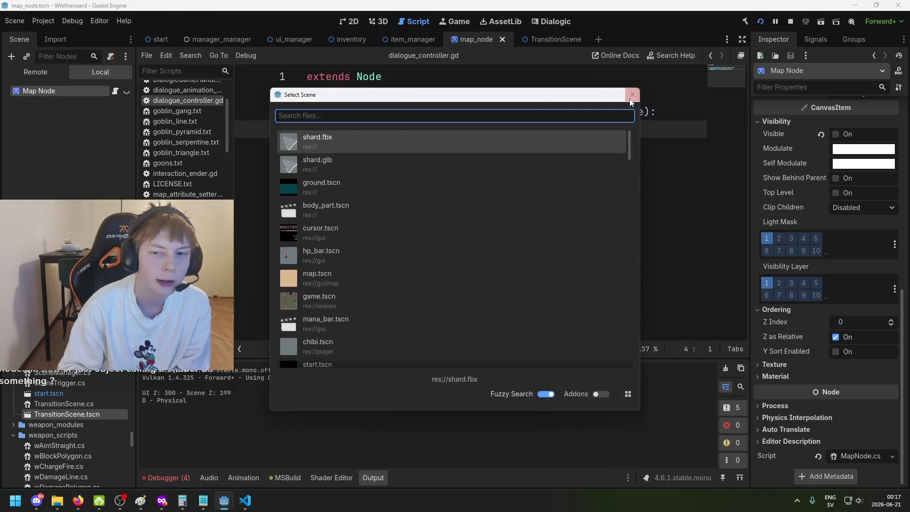
pyautogui.press('Escape')
pyautogui.click(36, 72)
pyautogui.click(14, 112)
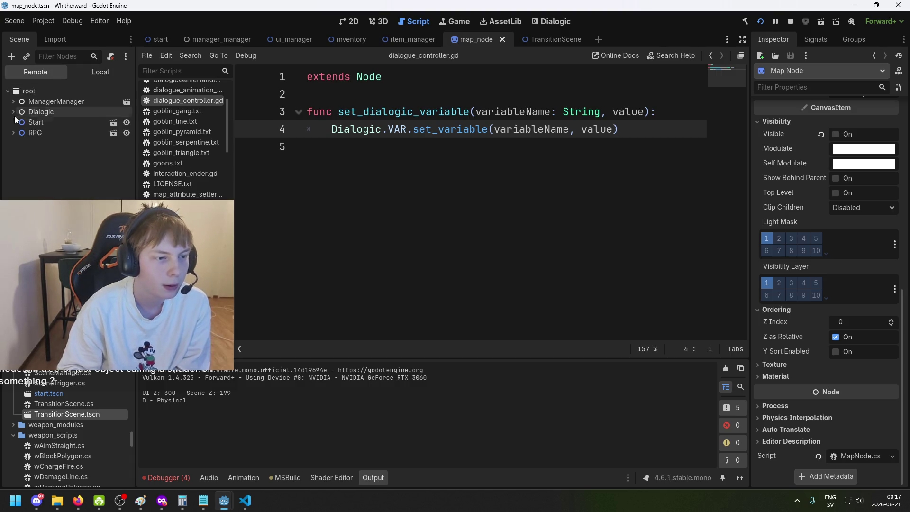
pyautogui.click(14, 112)
pyautogui.click(14, 102)
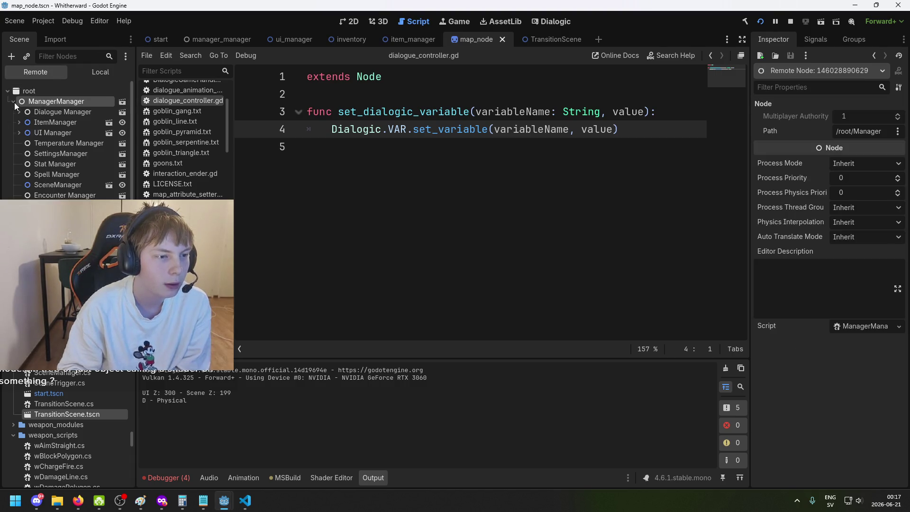
pyautogui.click(17, 131)
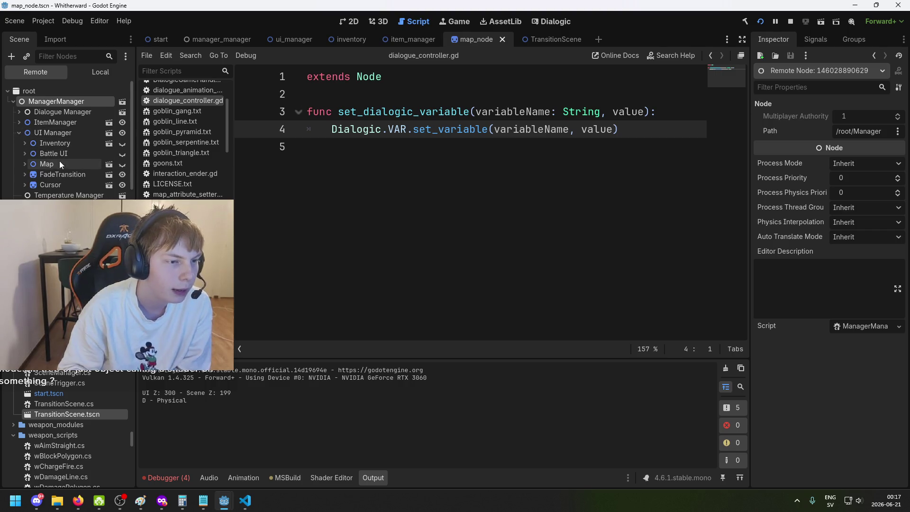
pyautogui.click(25, 165)
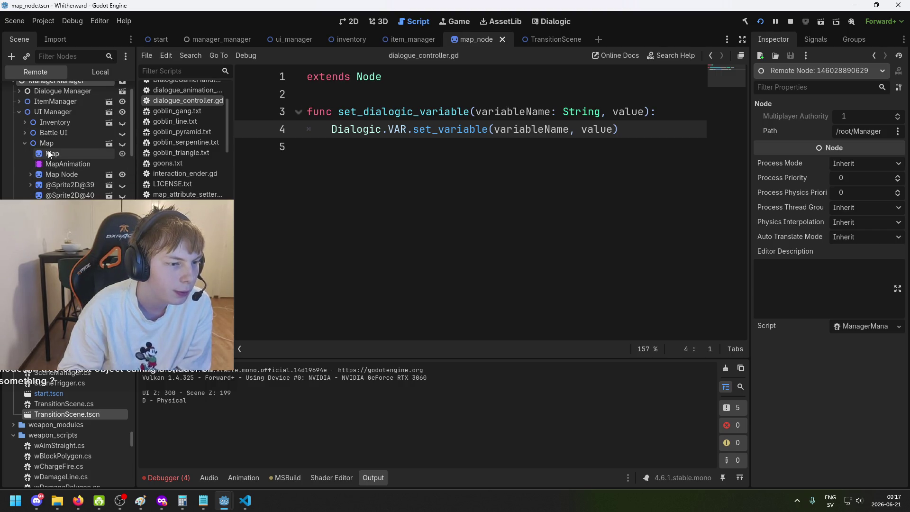
pyautogui.click(50, 155)
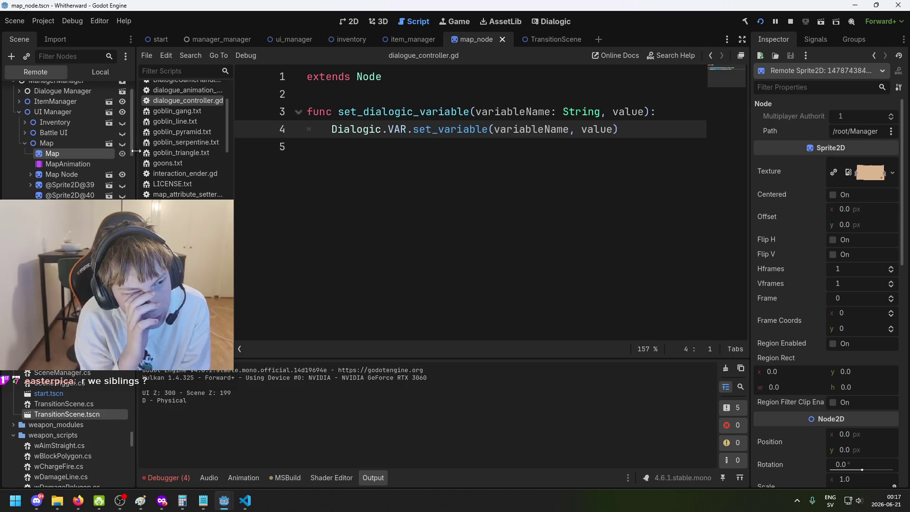
# Step: Confirm the Map sprite's Z Index is 100 in the Inspector, then select Map Node
pyautogui.scroll(-2, 142, 115)
pyautogui.scroll(-5, 190, 142)
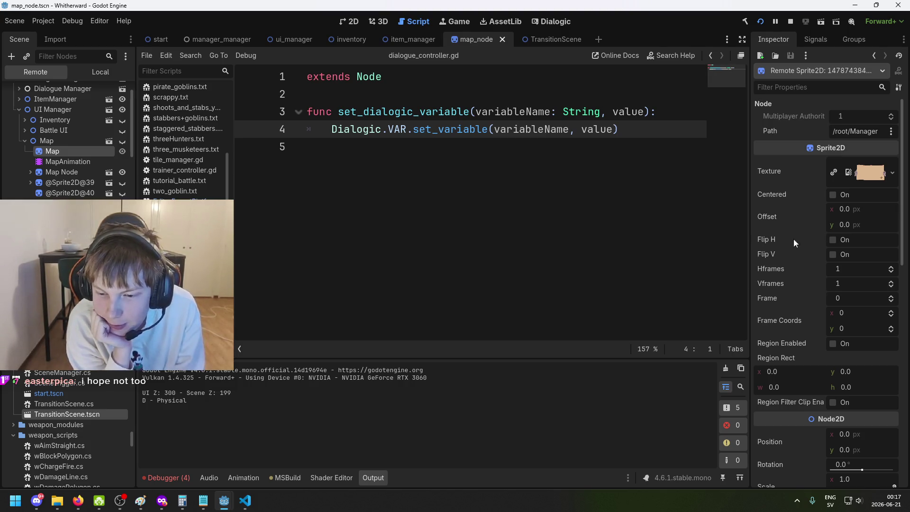
pyautogui.scroll(-8, 788, 240)
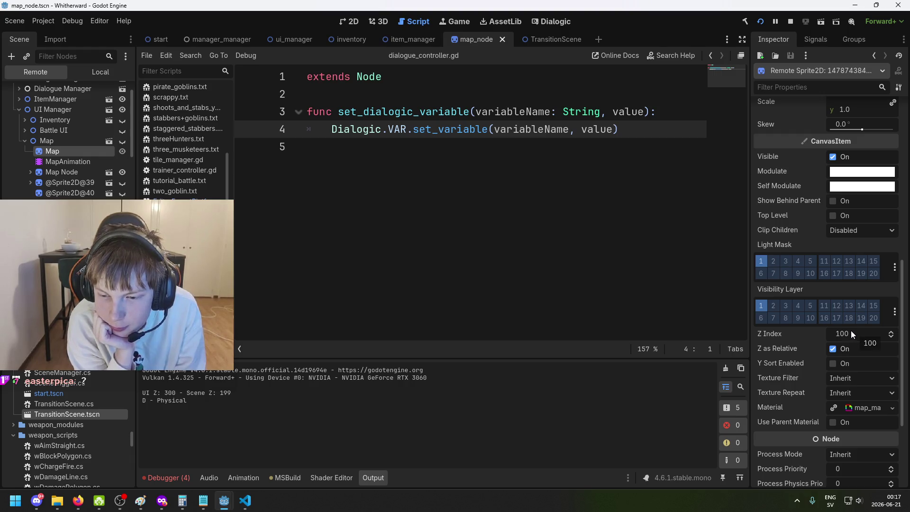
pyautogui.scroll(-3, 851, 331)
pyautogui.scroll(1, 827, 311)
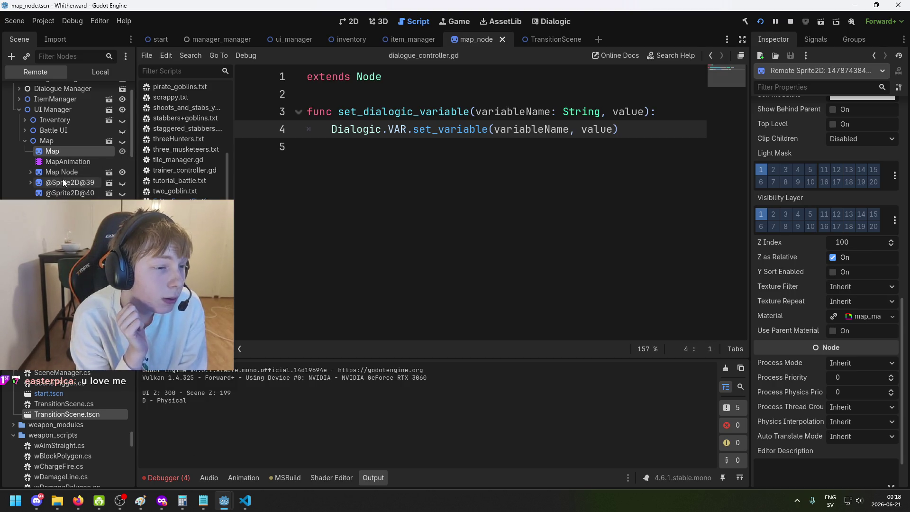
pyautogui.click(73, 172)
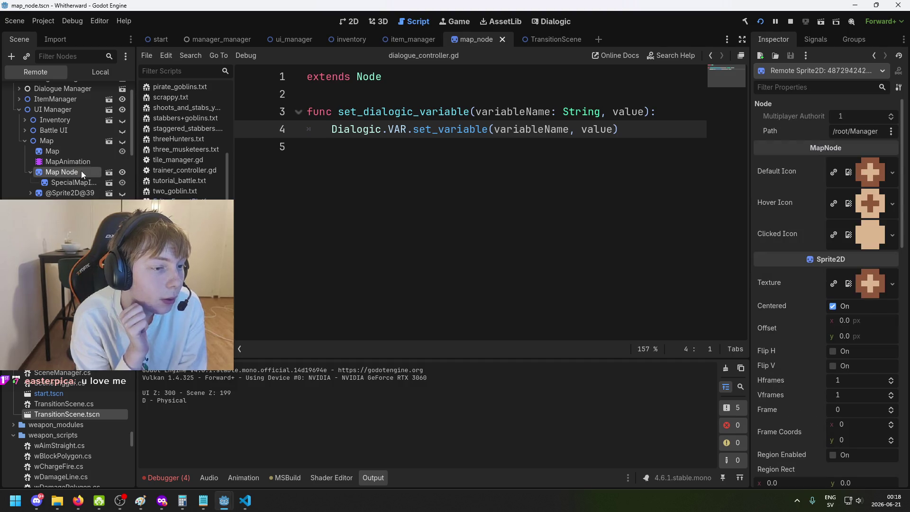
pyautogui.scroll(-10, 830, 300)
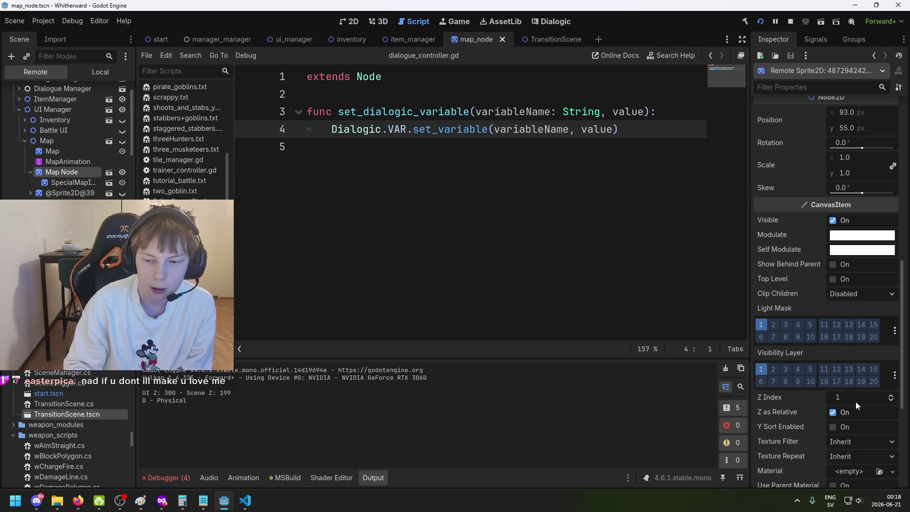
pyautogui.click(70, 193)
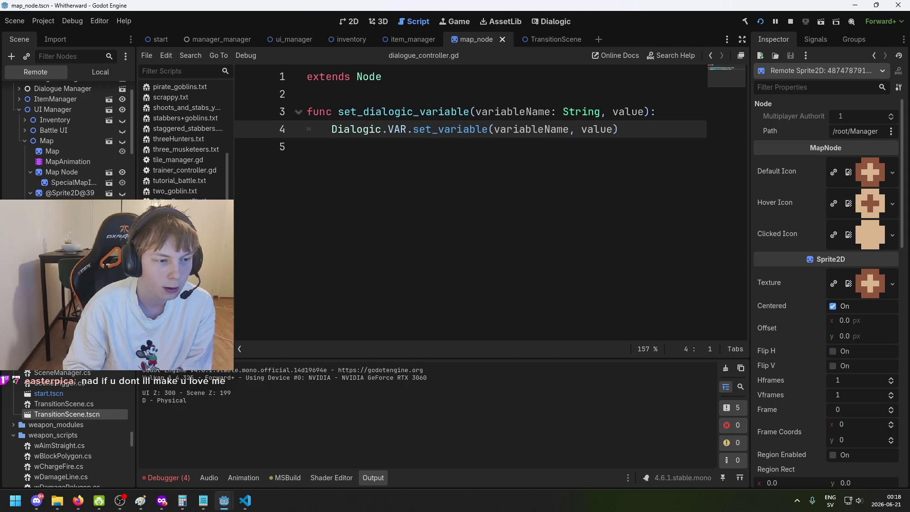
pyautogui.scroll(-4, 870, 410)
pyautogui.scroll(3, 848, 335)
pyautogui.scroll(-9, 851, 337)
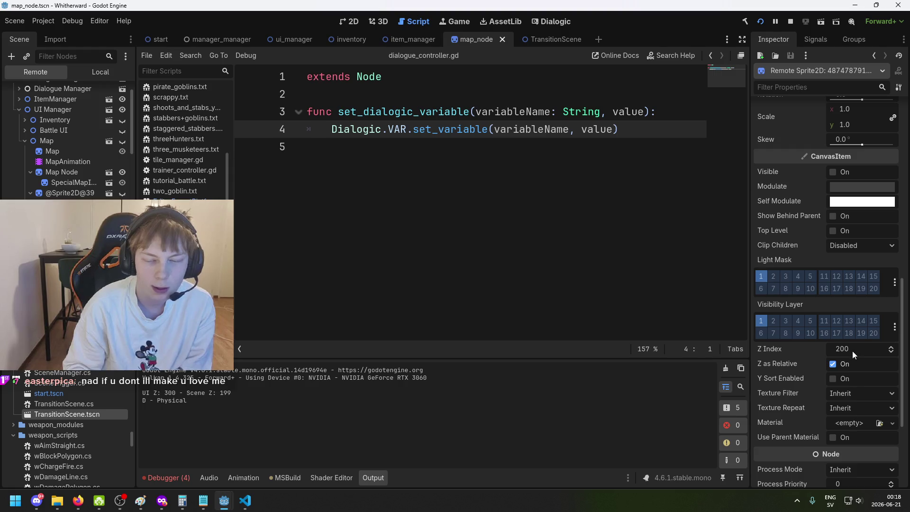
pyautogui.click(30, 191)
pyautogui.click(54, 172)
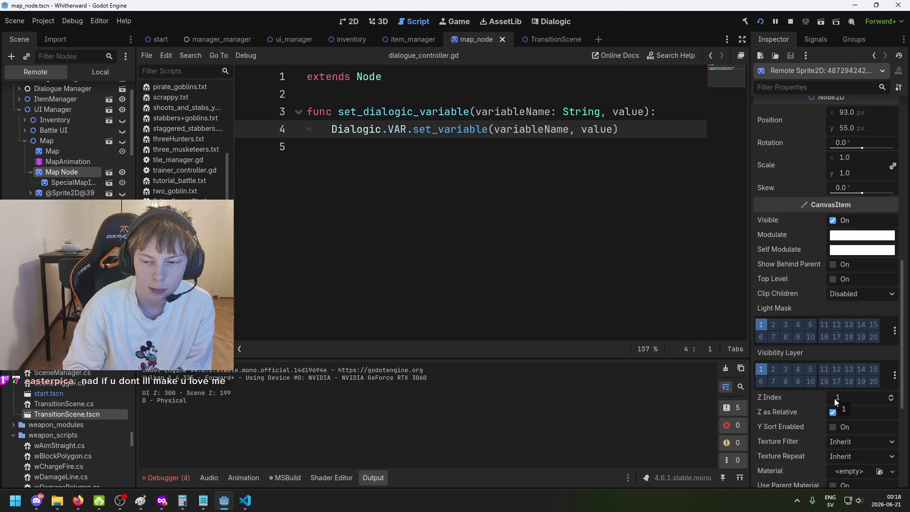
pyautogui.click(64, 195)
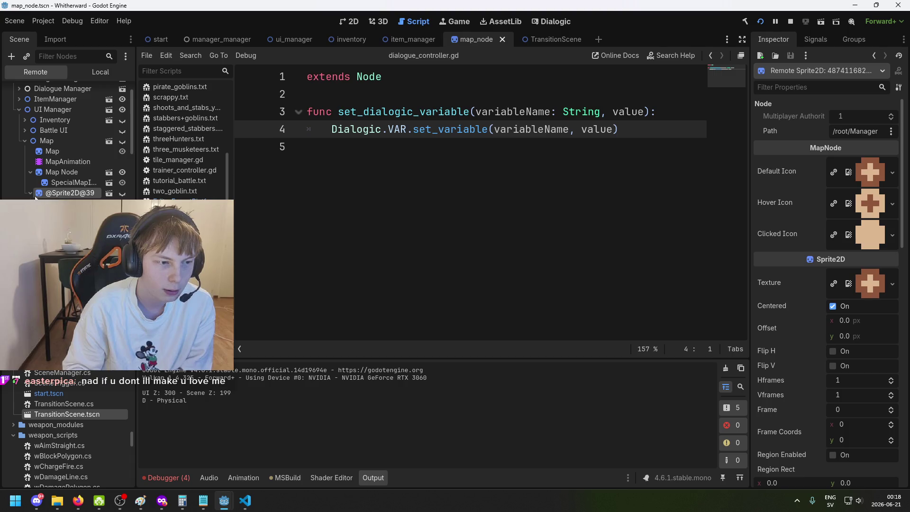
pyautogui.scroll(-15, 797, 394)
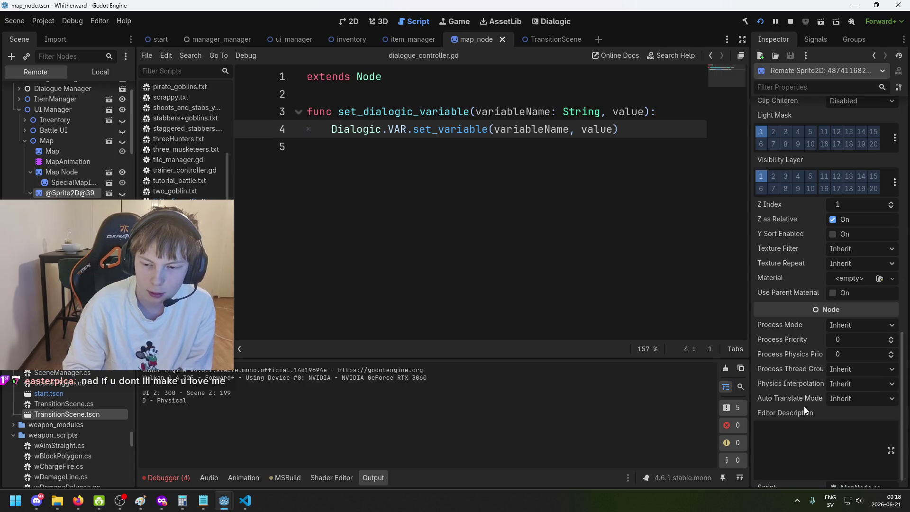
pyautogui.scroll(-1, 803, 407)
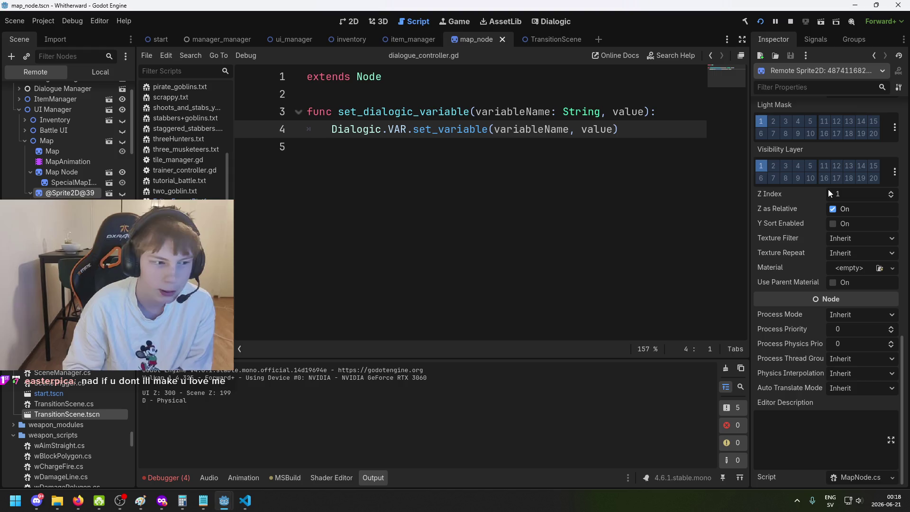
pyautogui.scroll(-3, 28, 133)
pyautogui.click(31, 130)
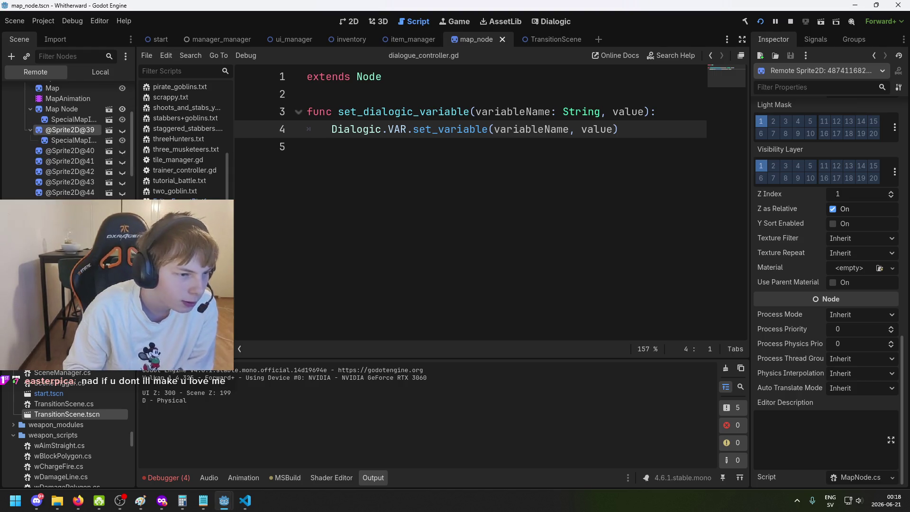
pyautogui.click(30, 130)
pyautogui.click(48, 151)
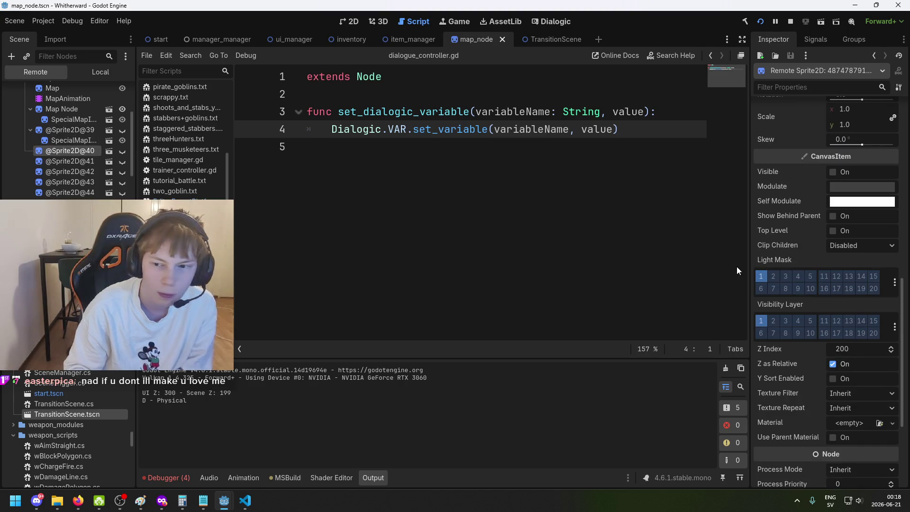
pyautogui.click(790, 24)
# Step: Select the UIManager.instance.map.ZIndex + 1 expression on line 310 and step to the Instantiate match at line 380
pyautogui.click(245, 500)
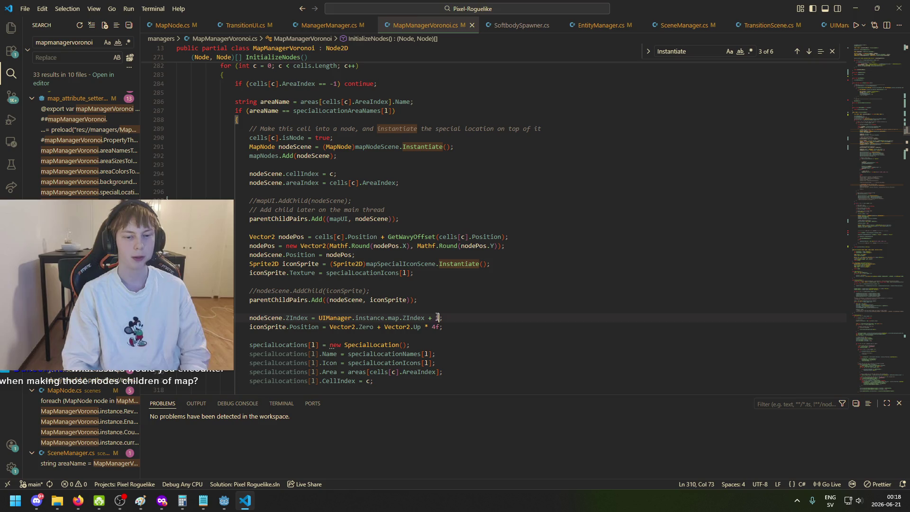
pyautogui.click(362, 318)
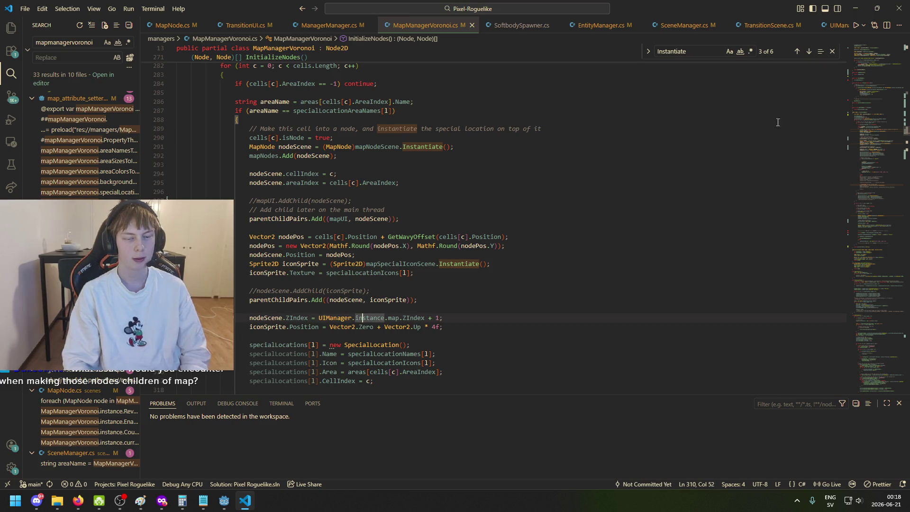
pyautogui.moveTo(317, 322); pyautogui.dragTo(490, 320)
pyautogui.hotkey('ctrl', 'c')
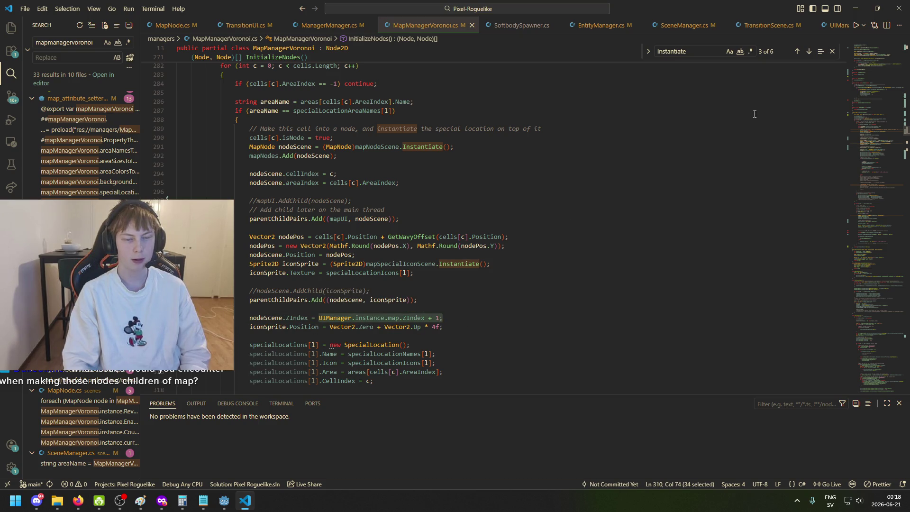
pyautogui.click(808, 52)
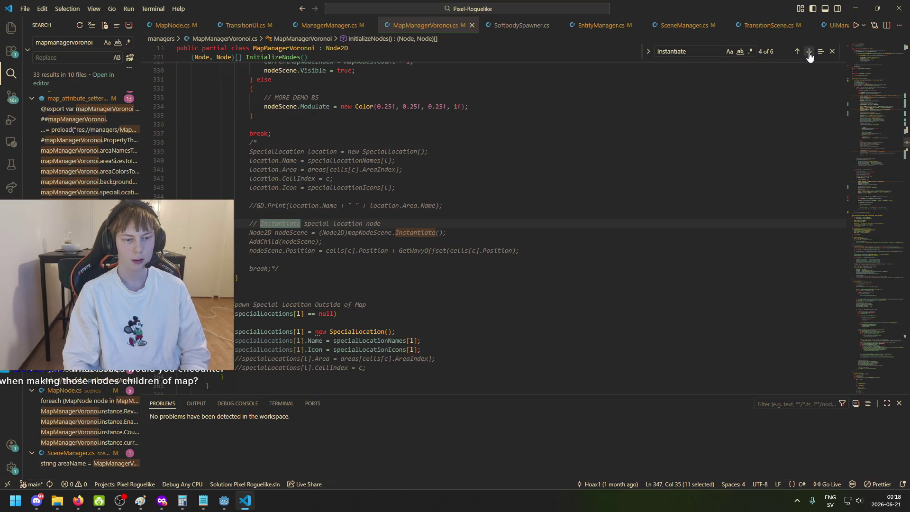
pyautogui.click(809, 52)
pyautogui.click(808, 52)
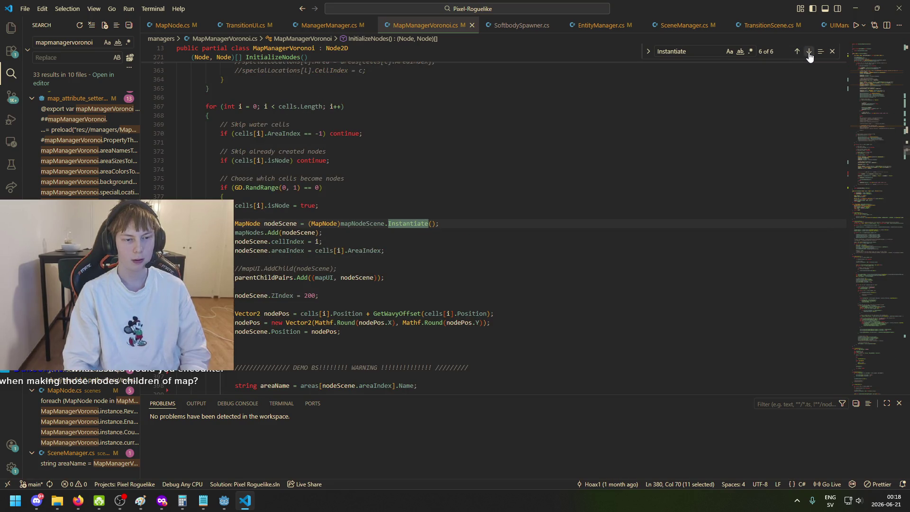
# Step: Paste the expression on a new line below the ZIndex = 200 line, then remove that line
pyautogui.click(316, 296)
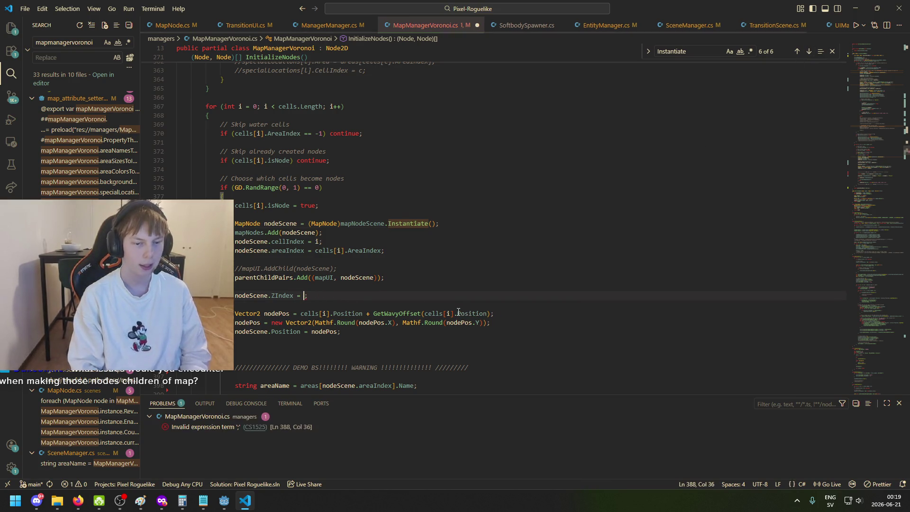
pyautogui.press('Down')
pyautogui.press('Tab')
pyautogui.press('Tab')
pyautogui.press('Tab')
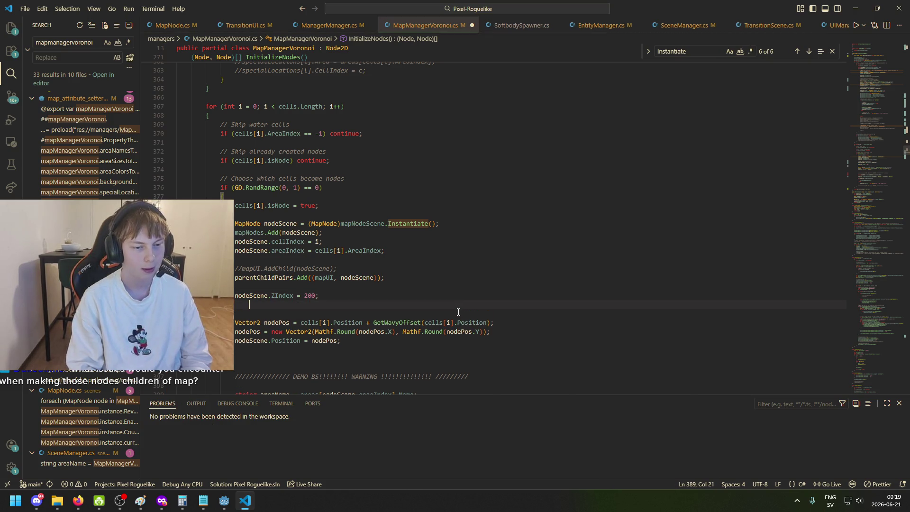
pyautogui.hotkey('ctrl', 'v')
pyautogui.press('Up')
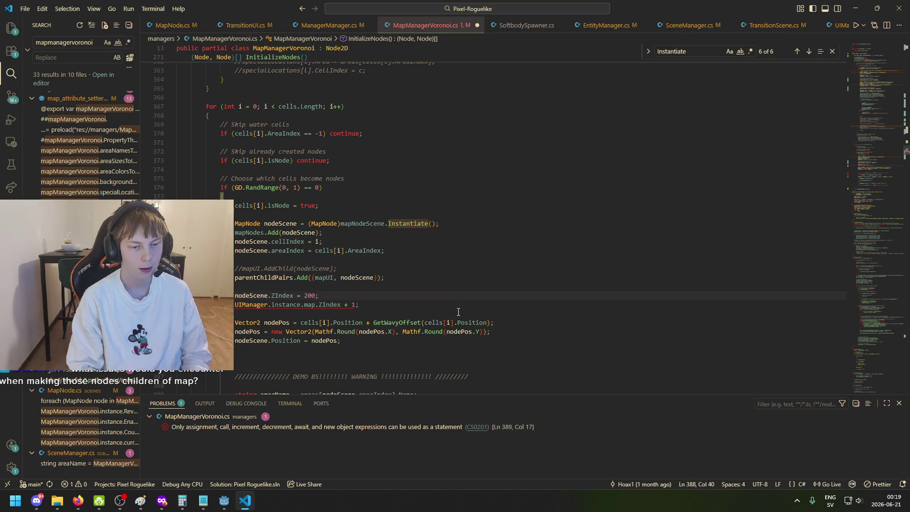
pyautogui.moveTo(356, 305); pyautogui.dragTo(245, 314)
pyautogui.moveTo(361, 305); pyautogui.dragTo(235, 305)
pyautogui.press('BackSpace')
# Step: Replace 200 on line 388 with UIManager.instance.map.ZIndex + 1, fix the spacing, and save
pyautogui.moveTo(319, 296); pyautogui.dragTo(305, 296)
pyautogui.hotkey('ctrl', 'v')
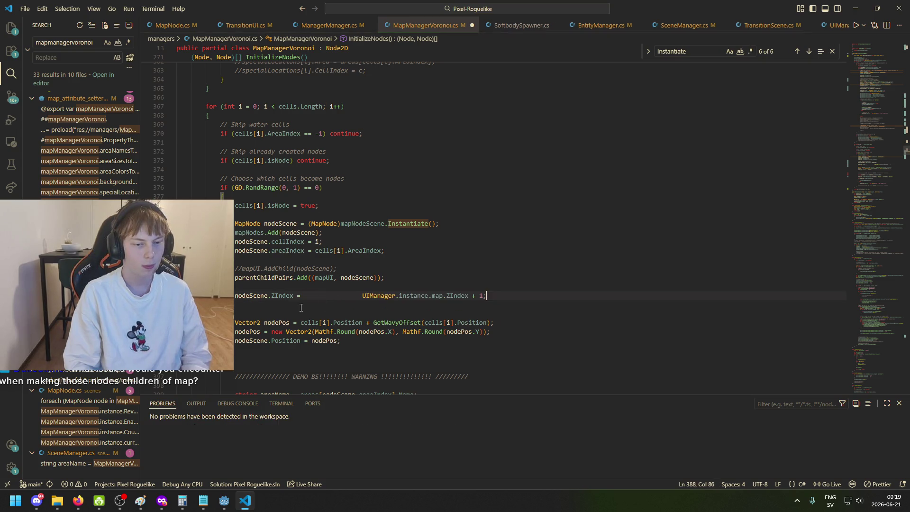
pyautogui.click(344, 296)
pyautogui.press('BackSpace')
pyautogui.press('BackSpace')
pyautogui.press('BackSpace')
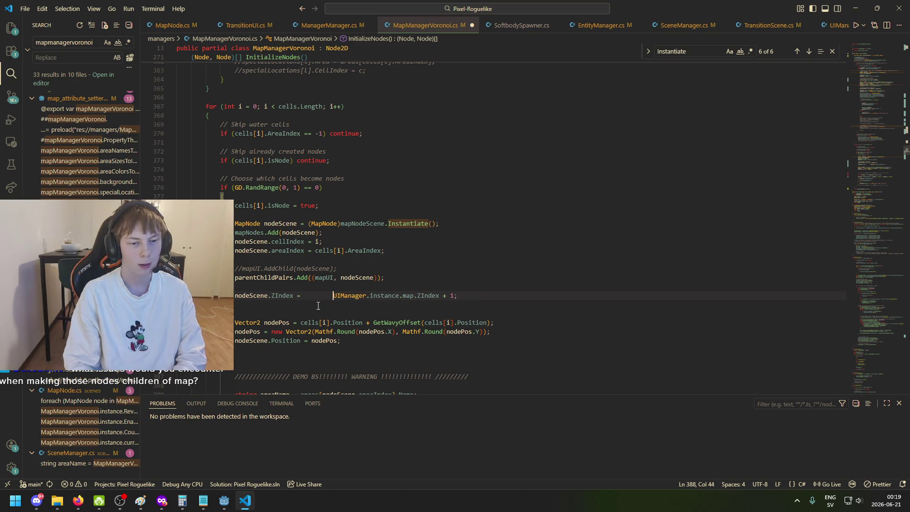
pyautogui.press('BackSpace')
pyautogui.press('End')
pyautogui.press('Delete')
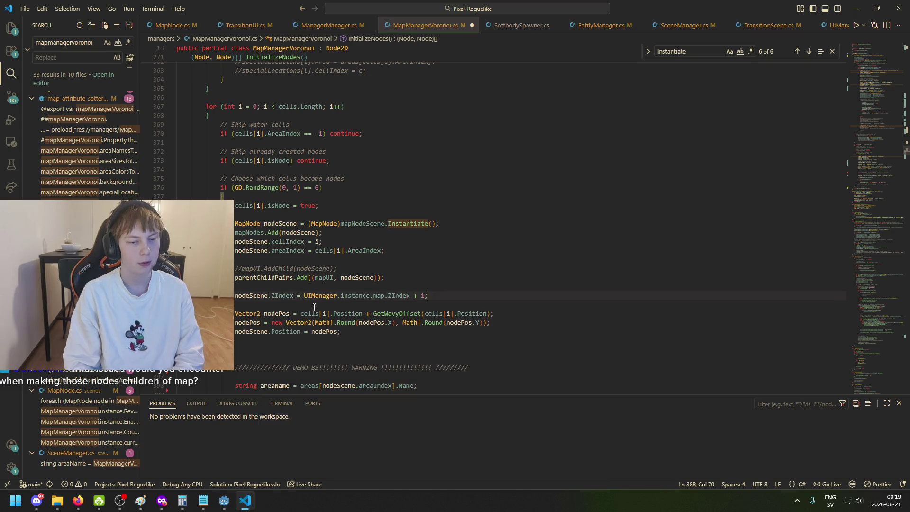
pyautogui.hotkey('ctrl', 's')
pyautogui.scroll(4, 388, 332)
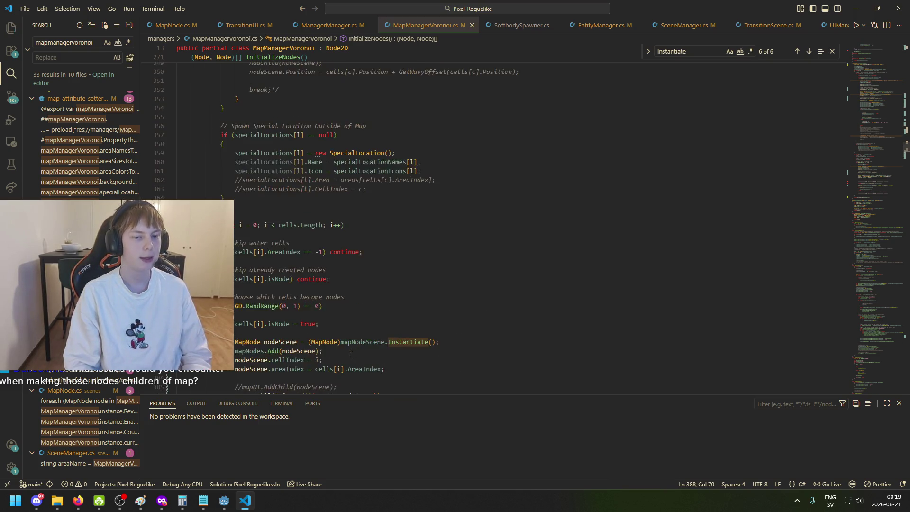
pyautogui.scroll(-3, 370, 341)
pyautogui.click(407, 304)
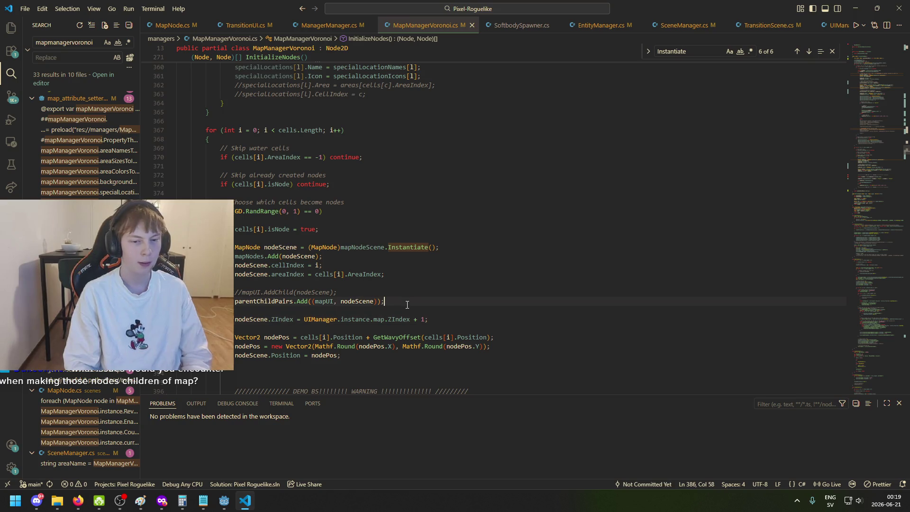
pyautogui.click(223, 500)
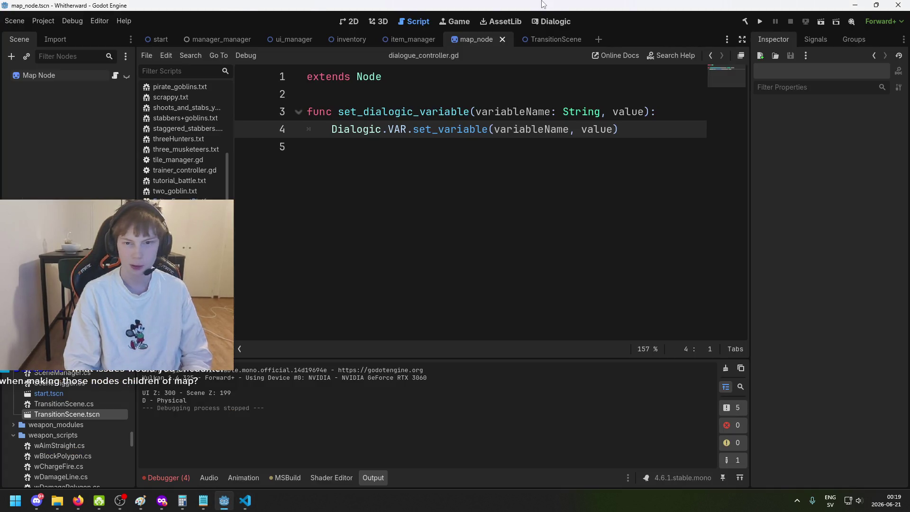
# Step: Maximize Godot, build and run the project, start the game, and open the inventory and map overlays
pyautogui.doubleClick(545, 6)
pyautogui.click(729, 7)
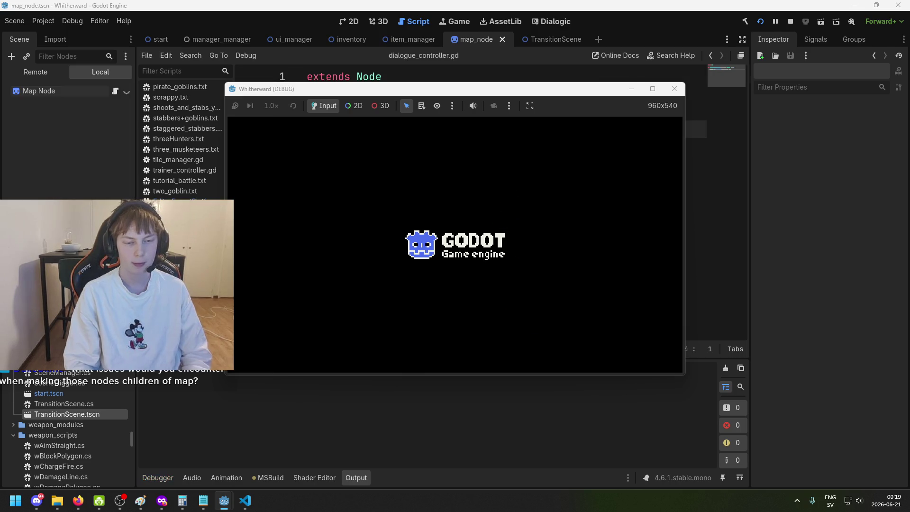
pyautogui.press('d')
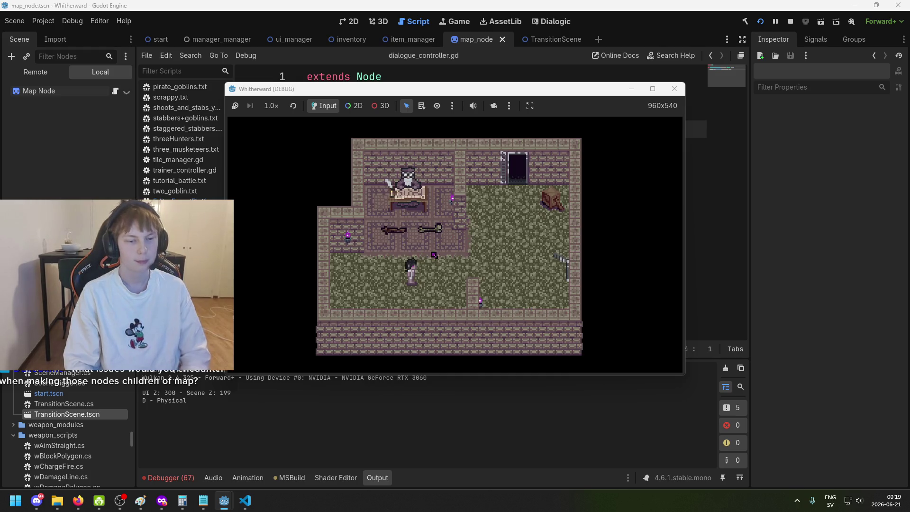
pyautogui.press('i')
pyautogui.press('i')
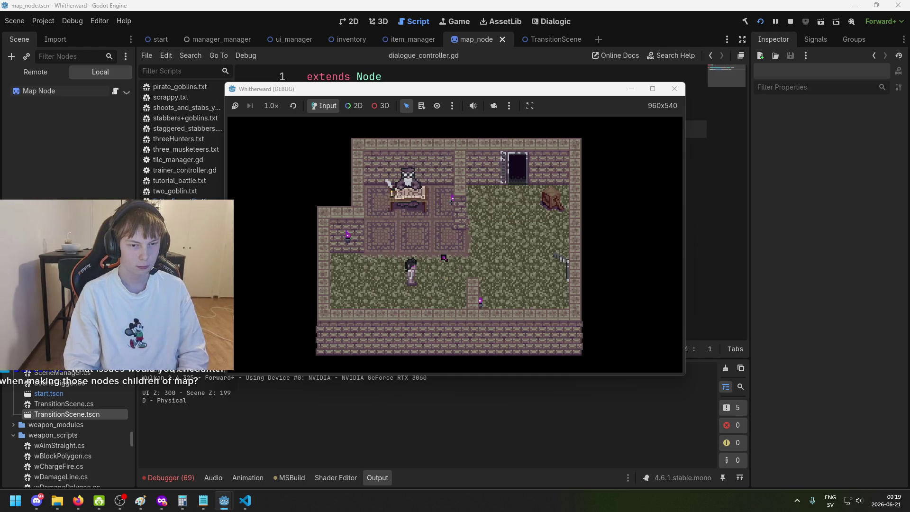
pyautogui.press('m')
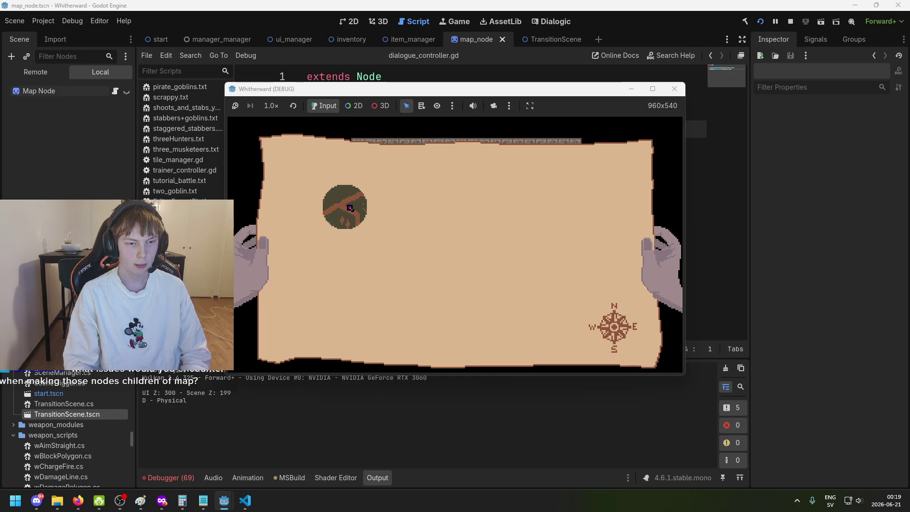
# Step: Close the in-game map and switch the Godot Scene dock to the running game's Remote tree
pyautogui.press('m')
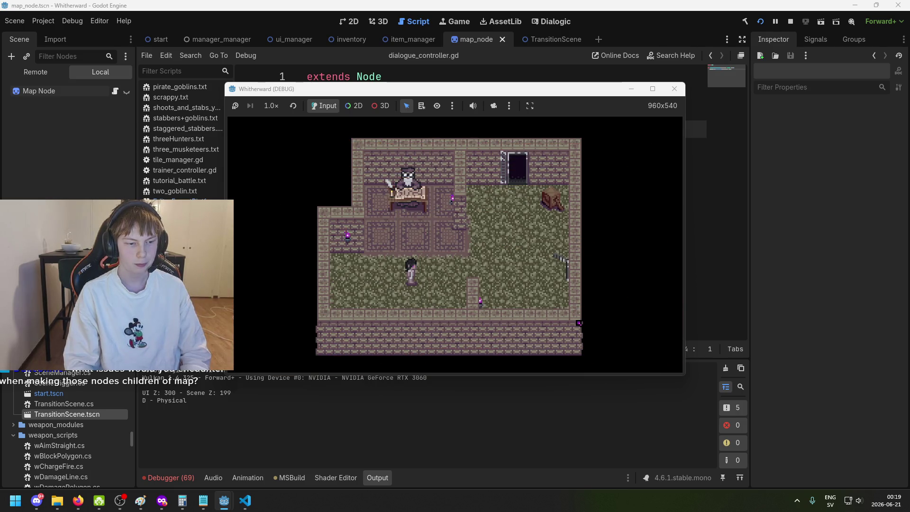
pyautogui.click(90, 103)
pyautogui.click(89, 75)
pyautogui.click(66, 73)
pyautogui.click(78, 73)
pyautogui.click(57, 72)
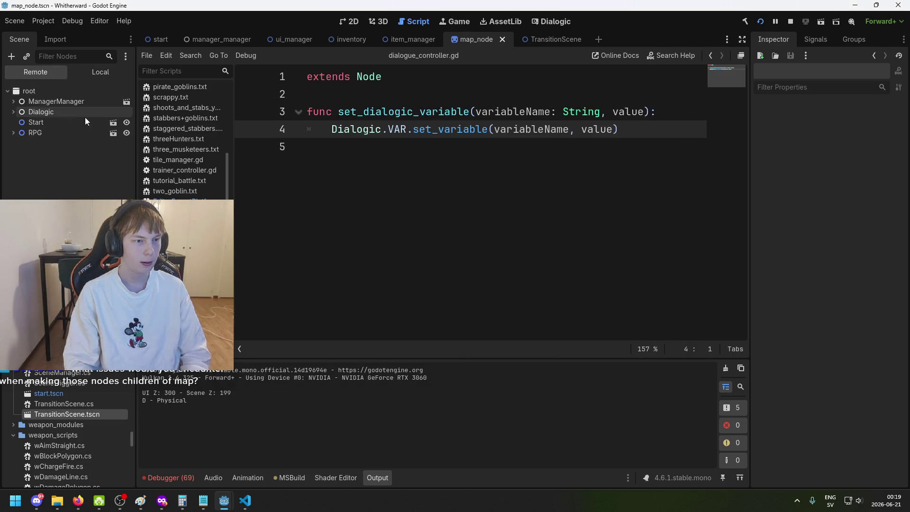
# Step: Expand ManagerManager, then look into the Voronoi map manager and collapse it again
pyautogui.click(12, 102)
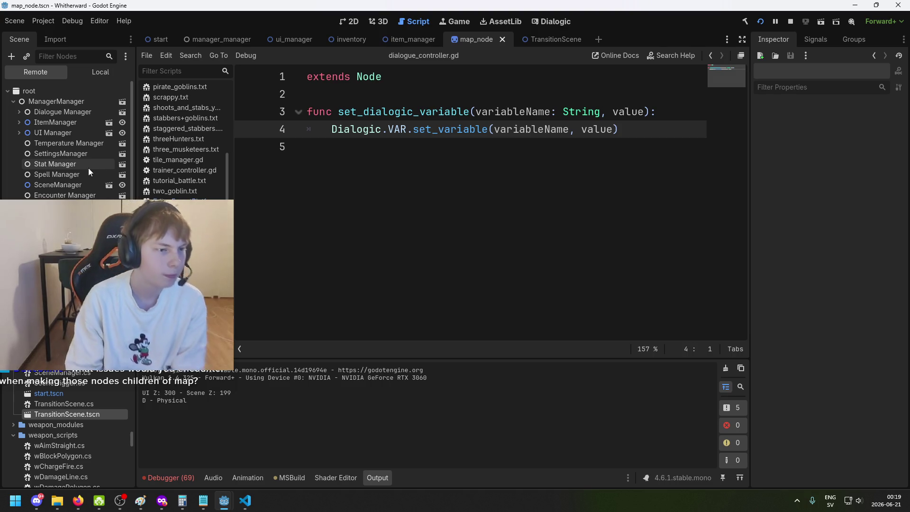
pyautogui.scroll(-1, 67, 143)
pyautogui.click(19, 195)
pyautogui.scroll(-1, 36, 197)
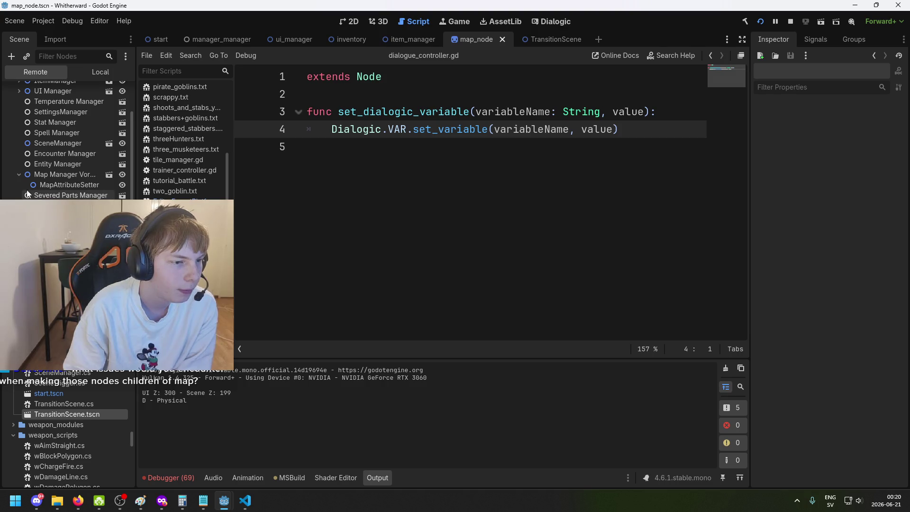
pyautogui.click(16, 170)
# Step: Expand UI Manager and its Map node, and inspect the Map sprite's properties
pyautogui.click(19, 91)
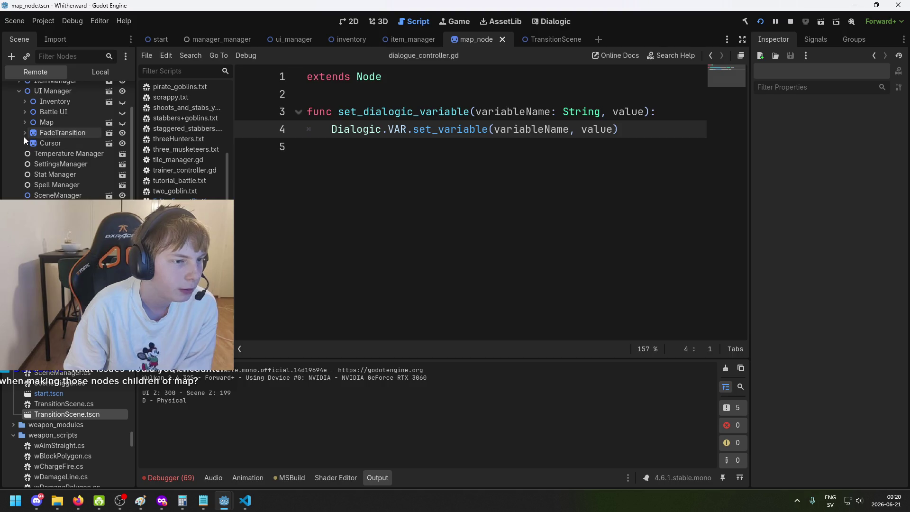
pyautogui.click(24, 122)
pyautogui.click(81, 135)
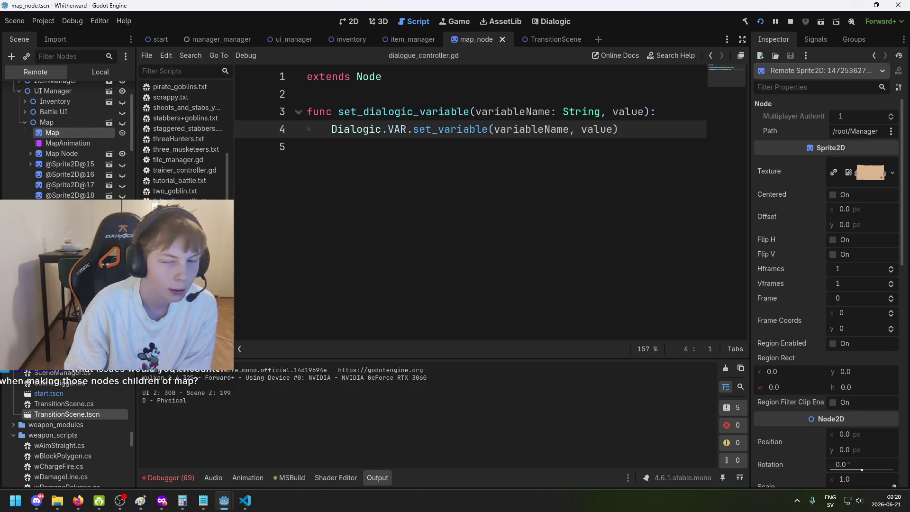
pyautogui.scroll(-5, 897, 319)
pyautogui.scroll(-5, 899, 332)
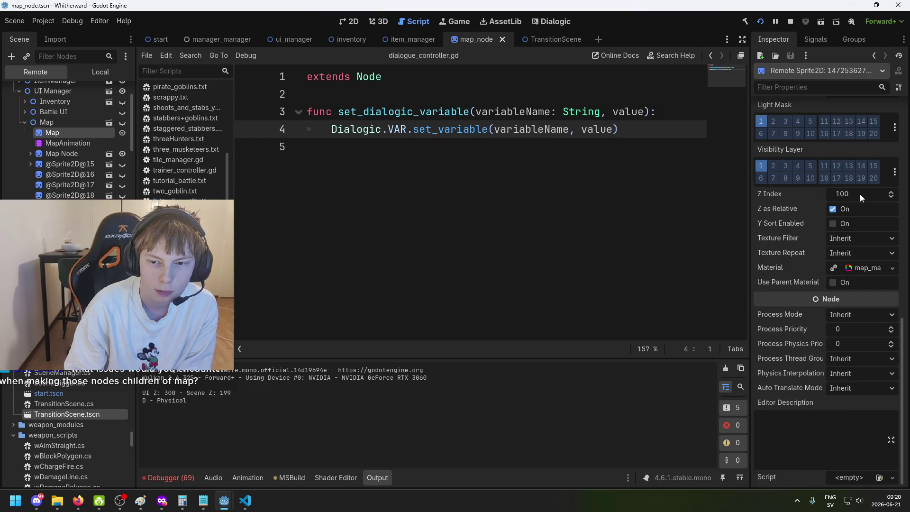
pyautogui.click(77, 157)
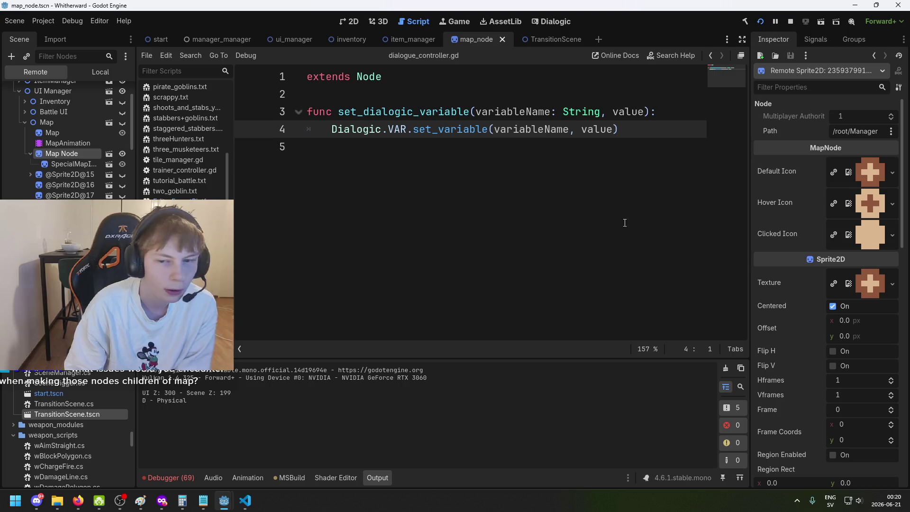
pyautogui.scroll(-5, 898, 331)
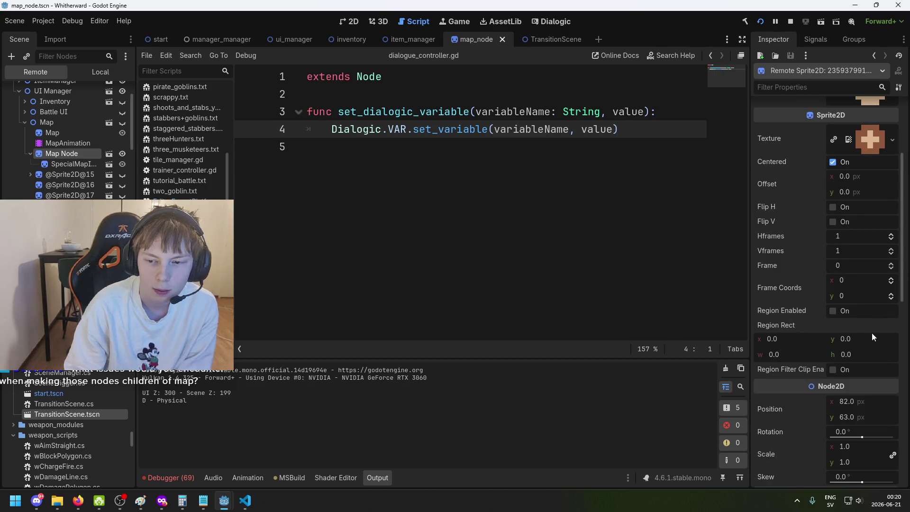
pyautogui.scroll(-12, 869, 296)
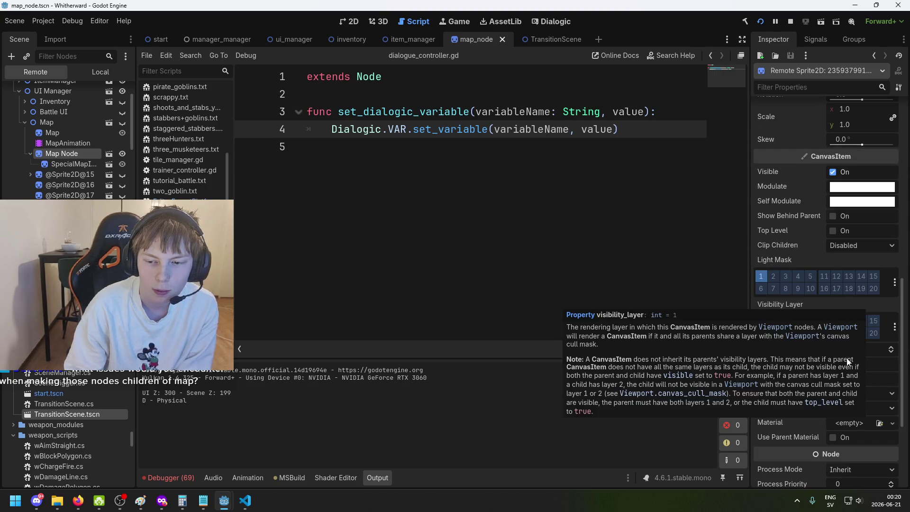
pyautogui.press('Down')
pyautogui.press('Down')
pyautogui.press('Down')
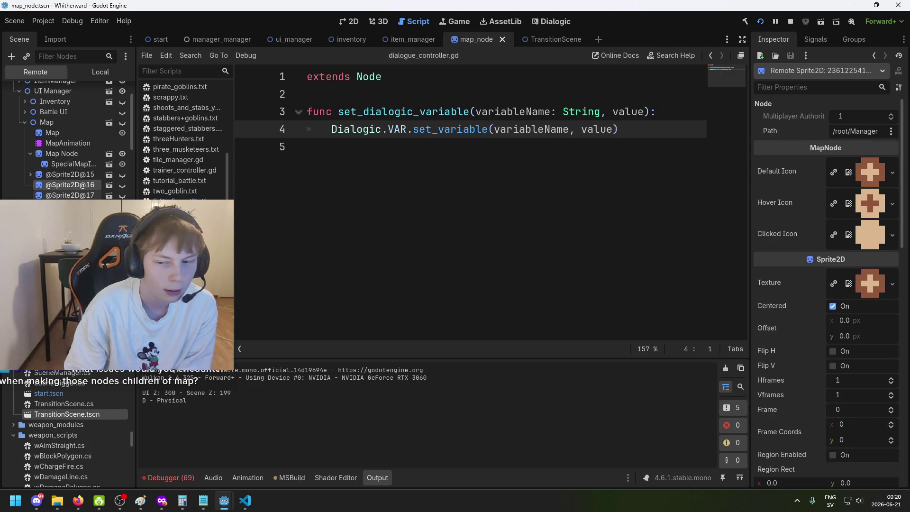
pyautogui.scroll(-5, 870, 374)
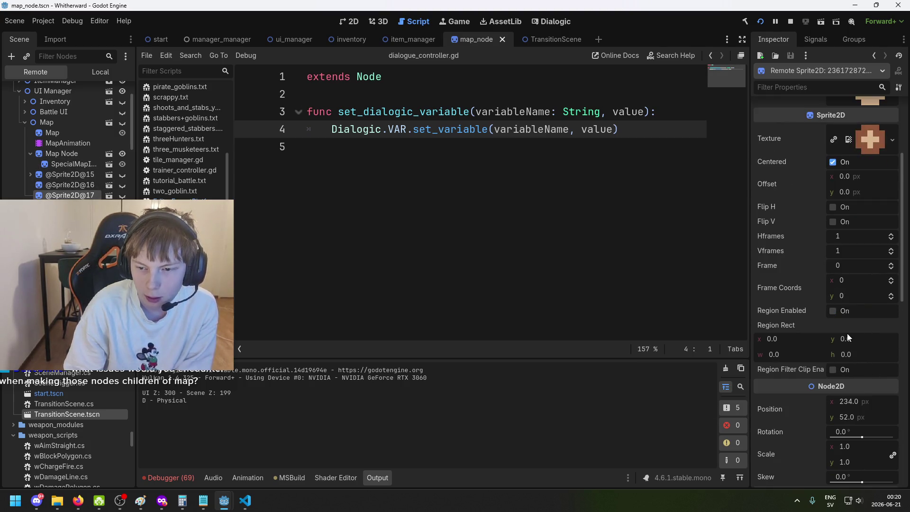
pyautogui.scroll(-2, 872, 408)
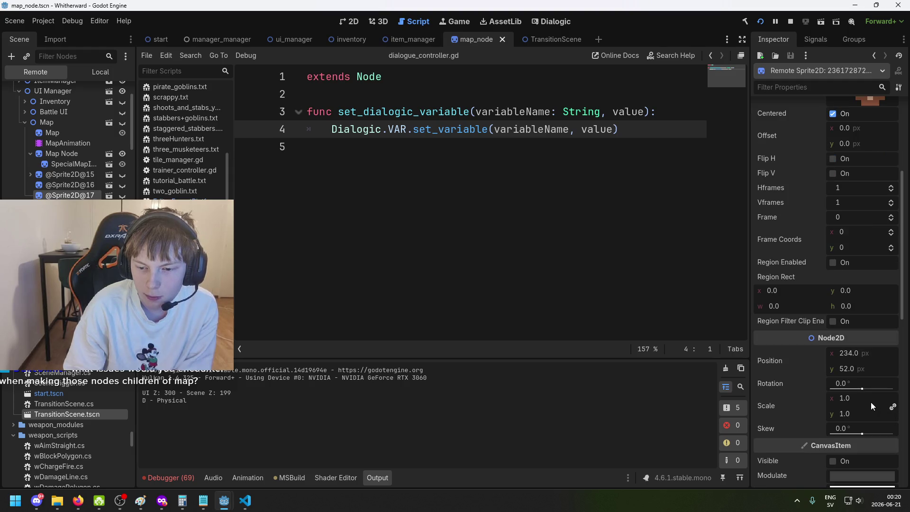
pyautogui.scroll(-3, 871, 402)
pyautogui.scroll(7, 895, 399)
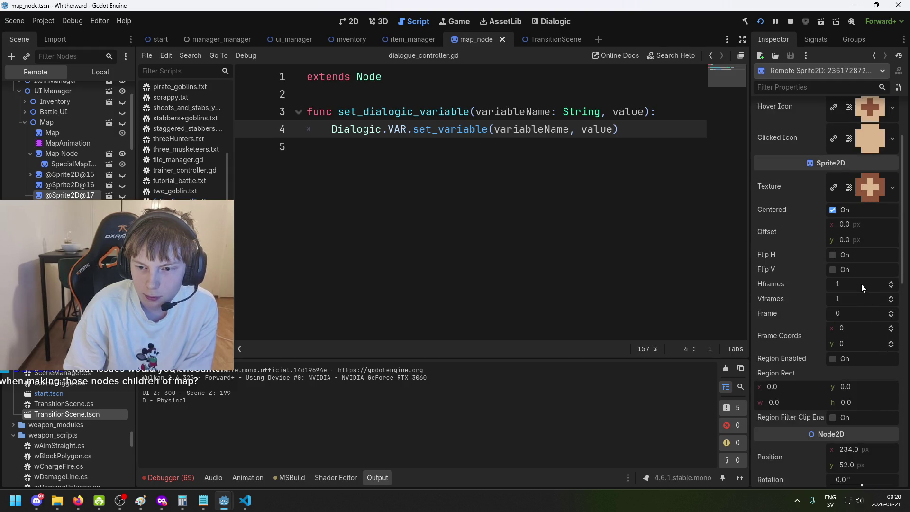
pyautogui.scroll(3, 861, 284)
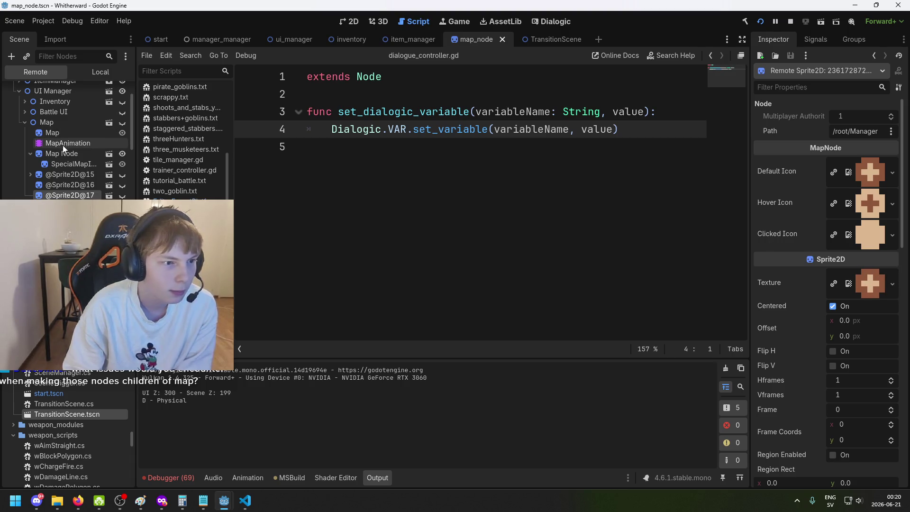
# Step: Compare the Map node's Z Index of 350 with its child Map sprite's 100, then stop the game
pyautogui.click(55, 123)
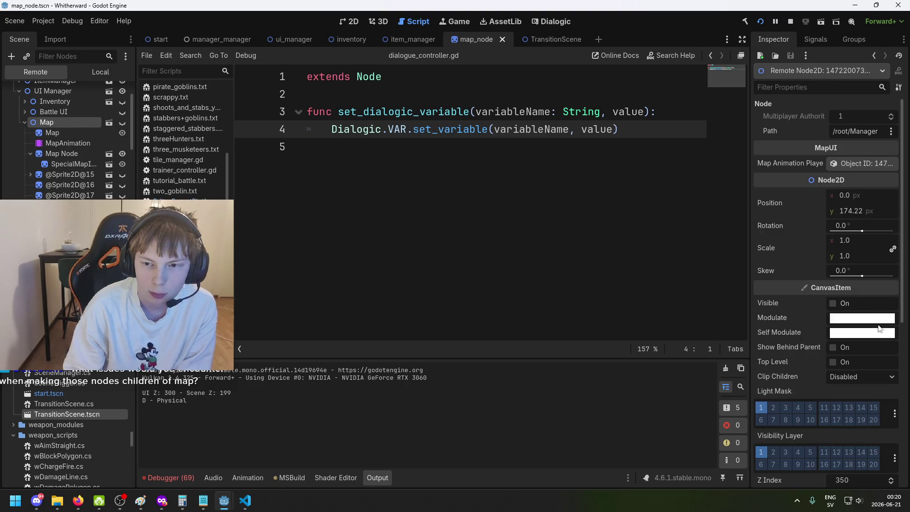
pyautogui.scroll(-5, 877, 331)
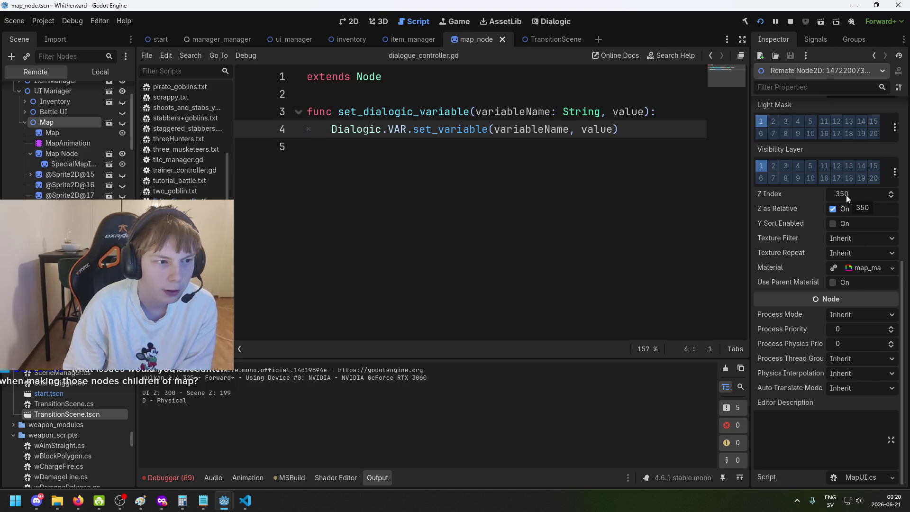
pyautogui.click(858, 193)
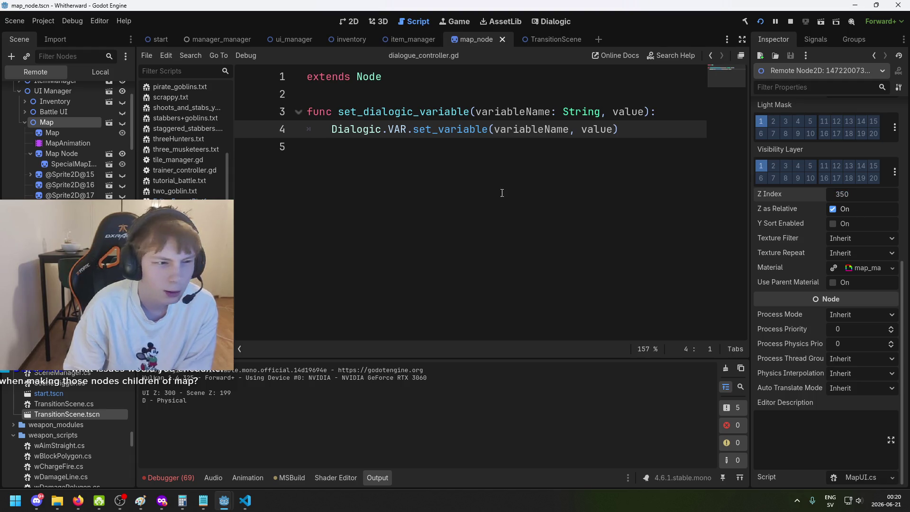
pyautogui.click(66, 134)
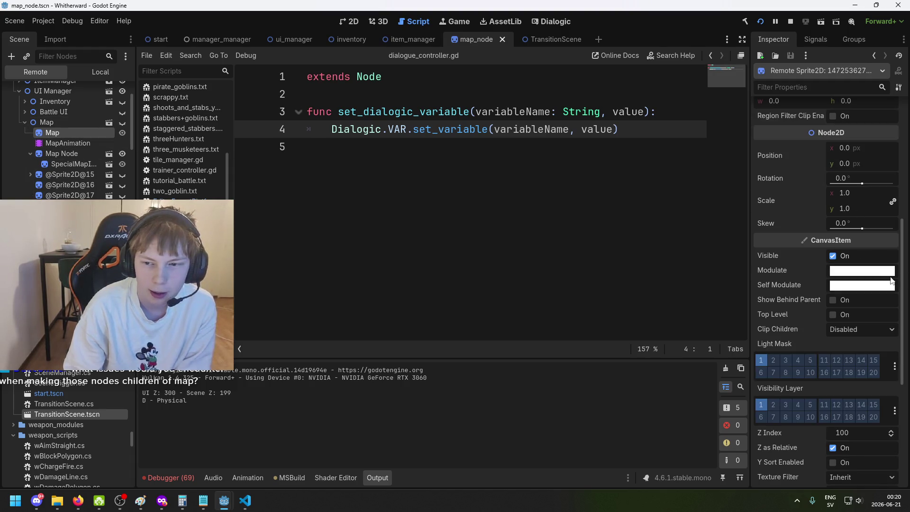
pyautogui.scroll(-3, 897, 303)
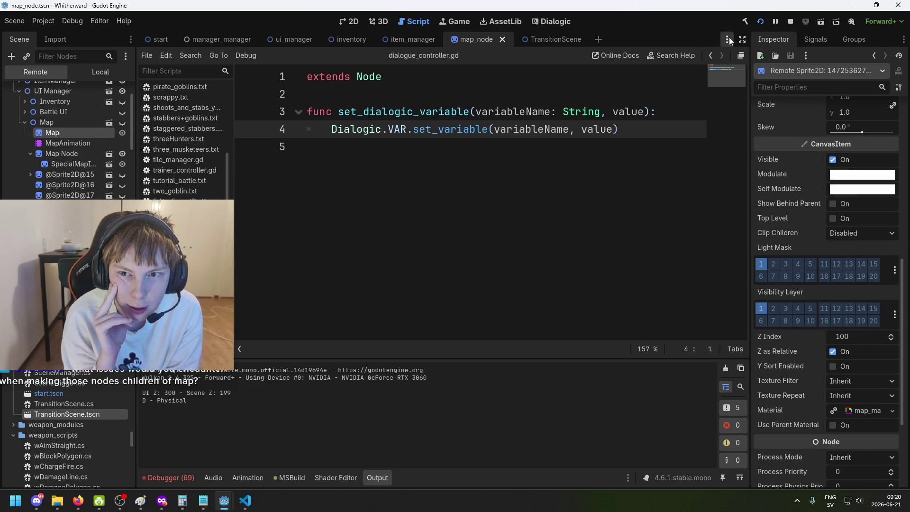
pyautogui.click(793, 25)
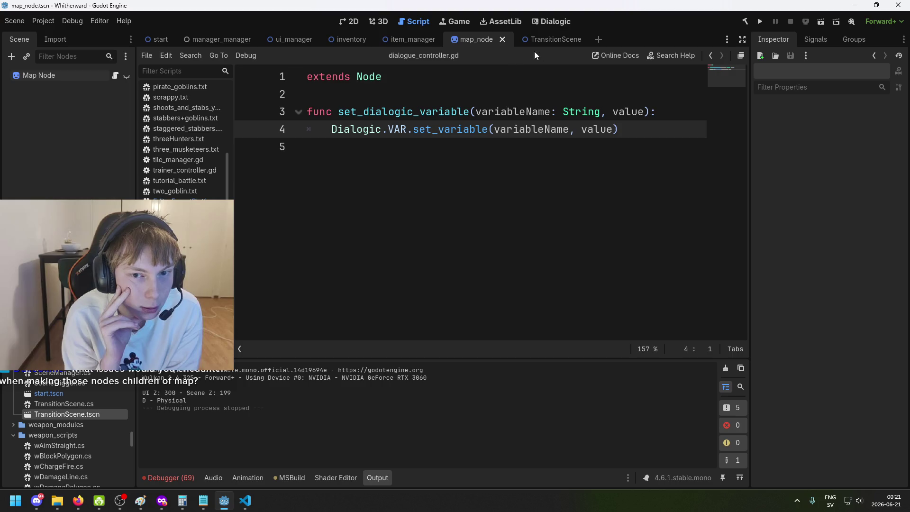
# Step: Open map.tscn from the ui_manager Map instance and move between the scene tabs
pyautogui.click(280, 39)
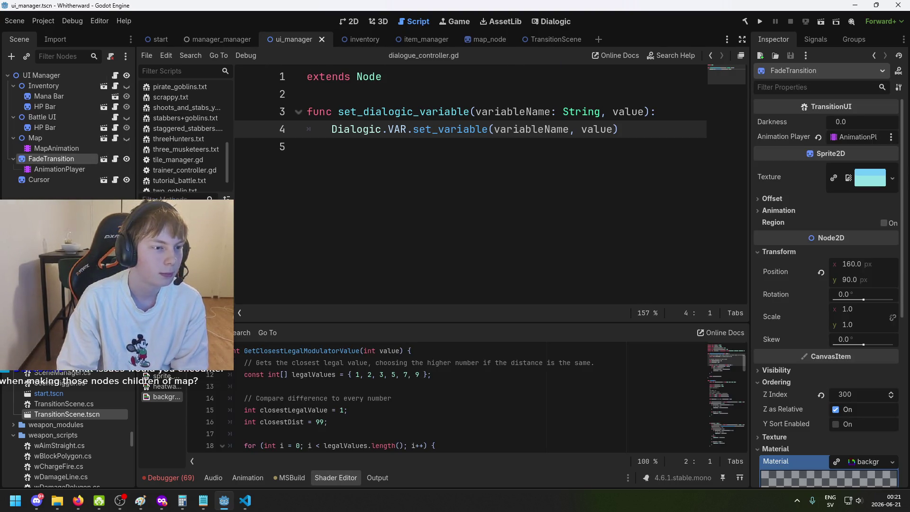
pyautogui.click(70, 138)
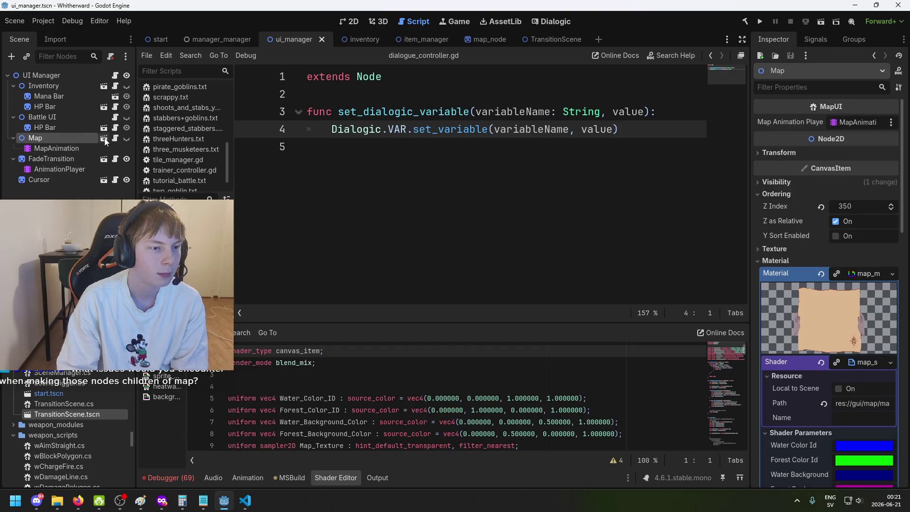
pyautogui.click(103, 138)
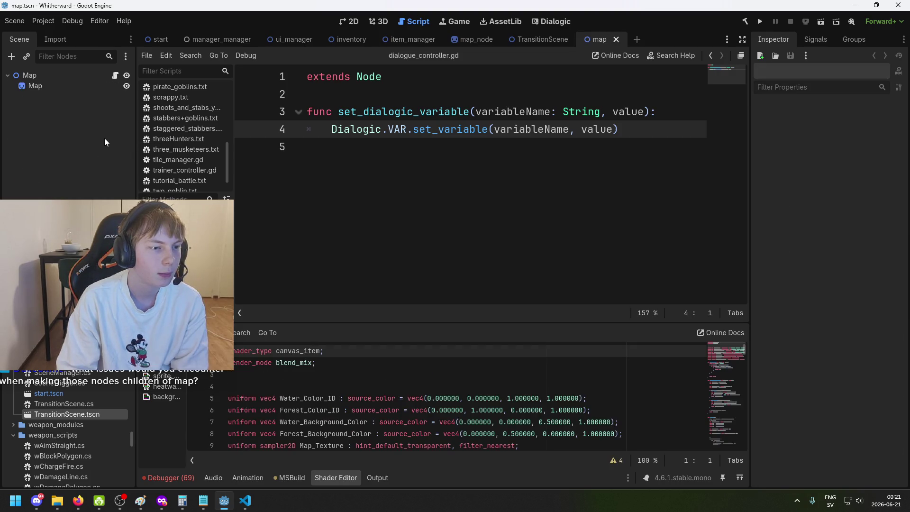
pyautogui.click(39, 75)
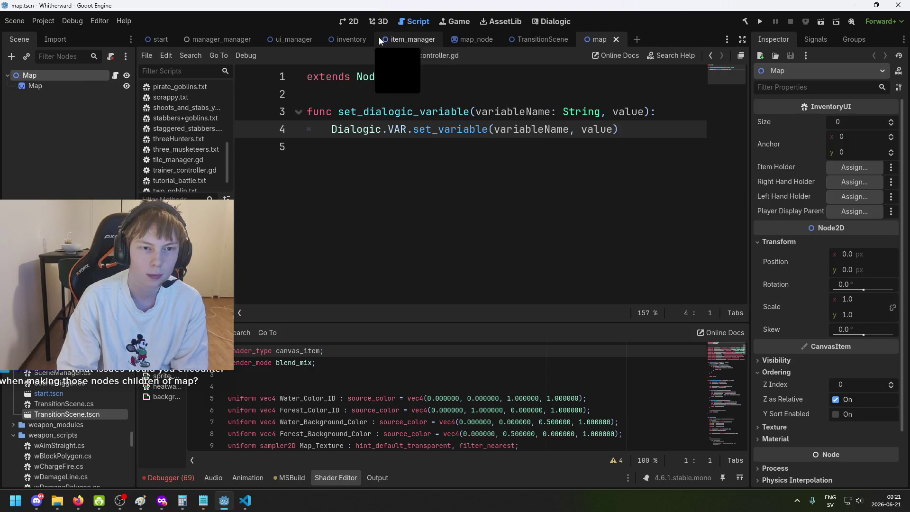
pyautogui.click(294, 40)
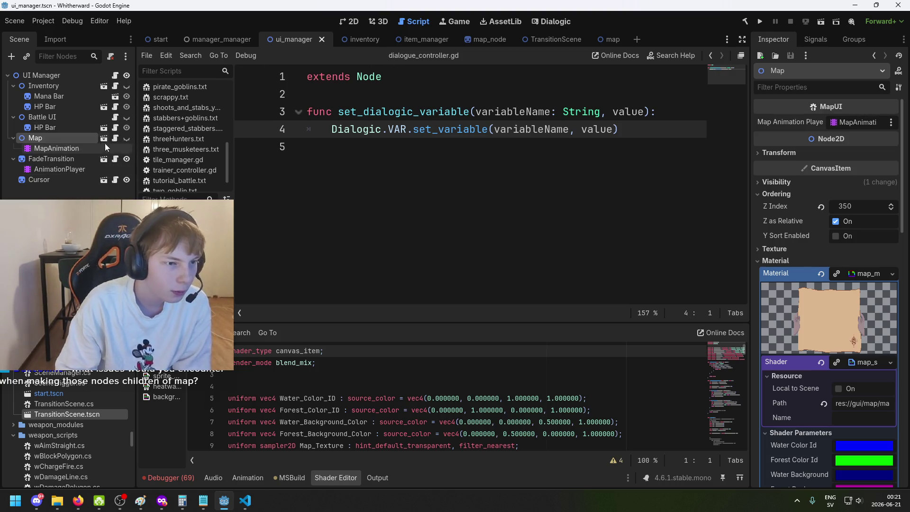
pyautogui.click(215, 44)
pyautogui.hotkey('ctrl', 'Tab')
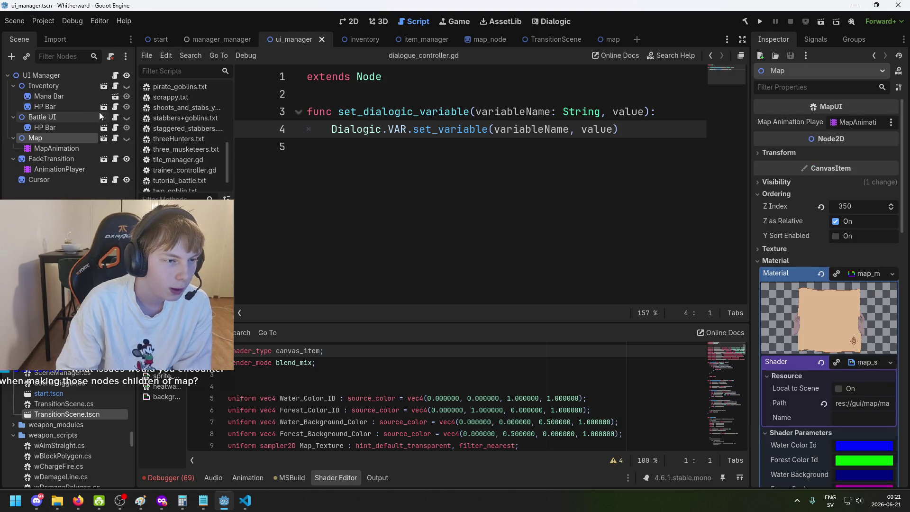
# Step: Reopen map.tscn from the Map instance and select its child Map sprite
pyautogui.click(84, 149)
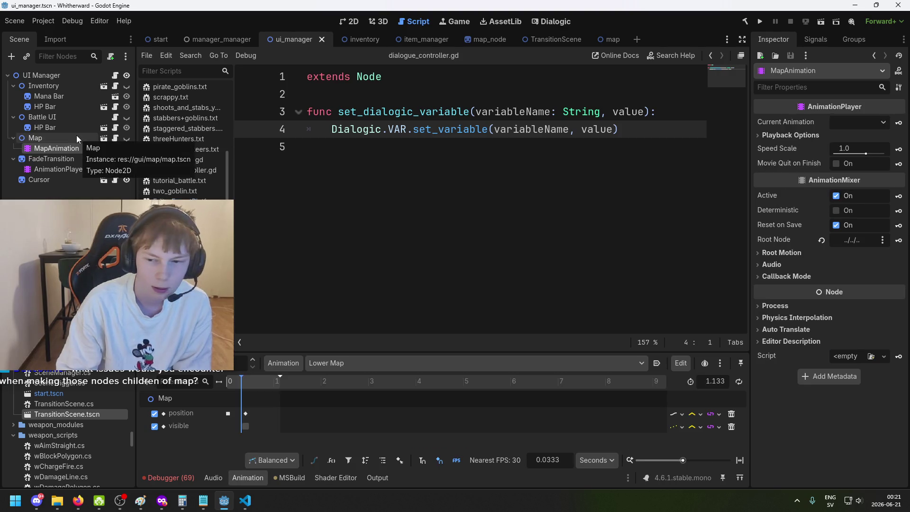
pyautogui.click(76, 136)
pyautogui.click(106, 140)
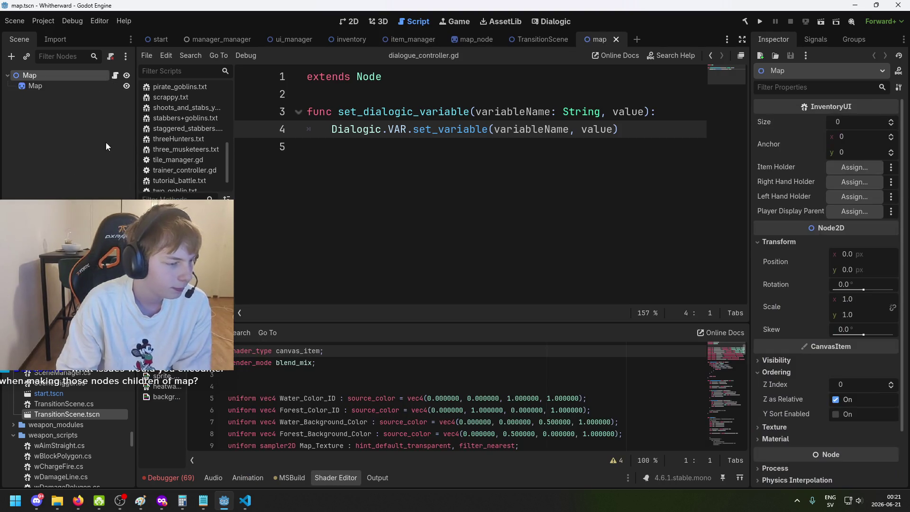
pyautogui.click(55, 87)
pyautogui.scroll(-5, 877, 237)
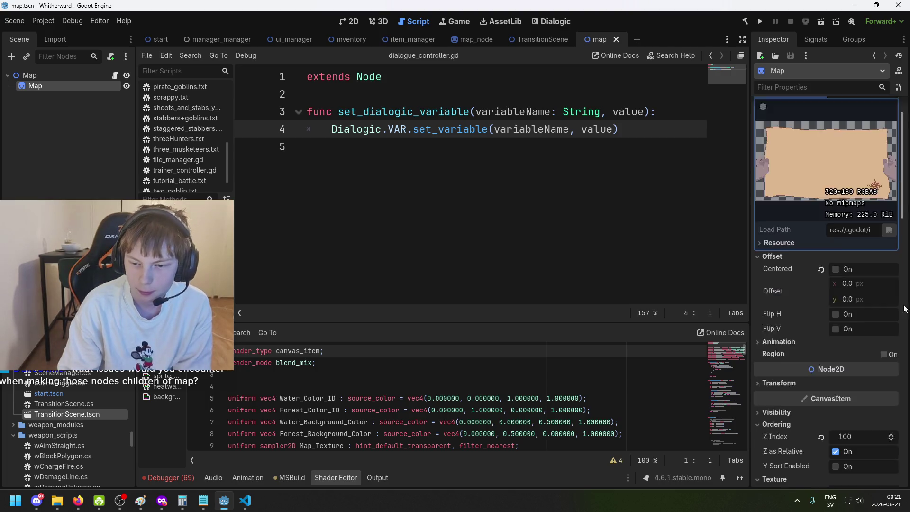
pyautogui.click(41, 74)
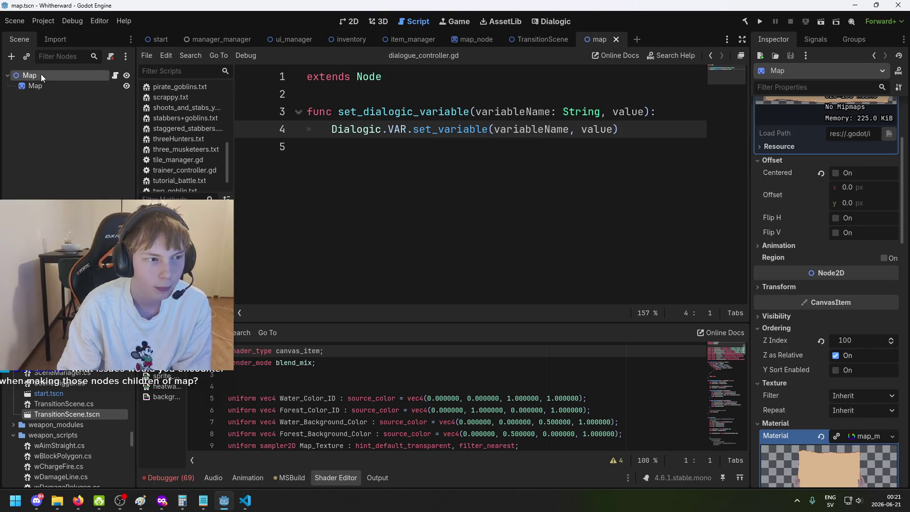
pyautogui.scroll(-2, 869, 382)
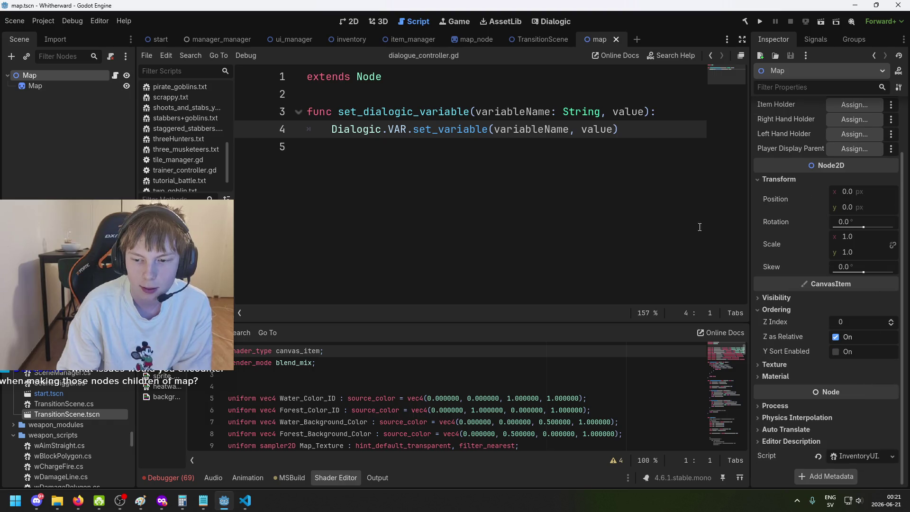
pyautogui.click(48, 86)
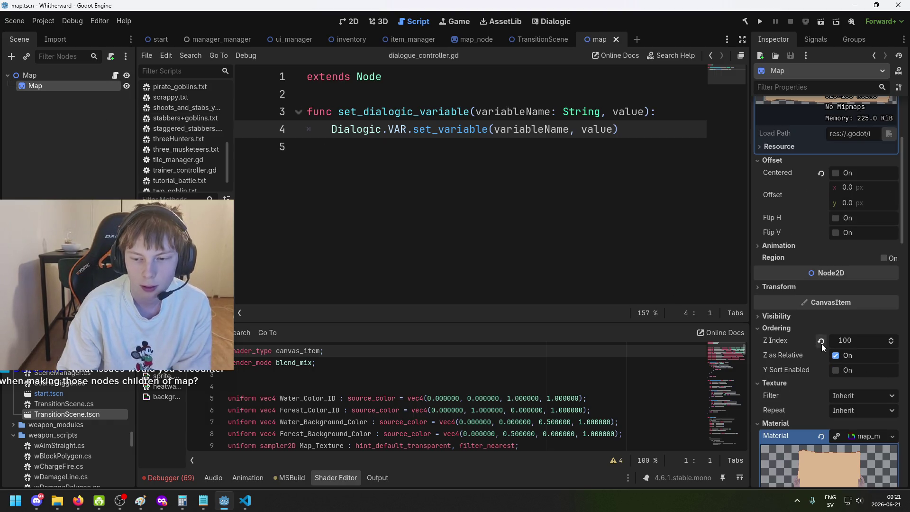
# Step: Reset the Z Index in map.tscn to 0, save the scene, and return to ui_manager
pyautogui.scroll(5, 826, 345)
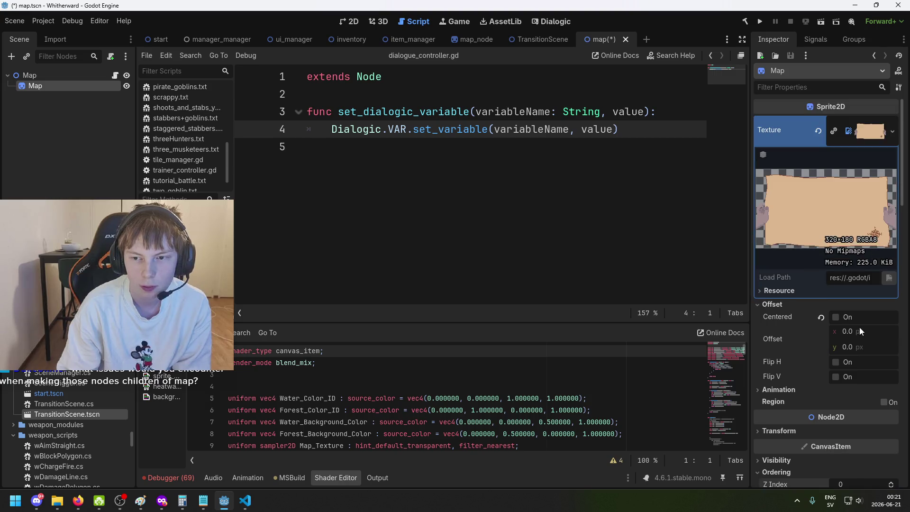
pyautogui.click(30, 75)
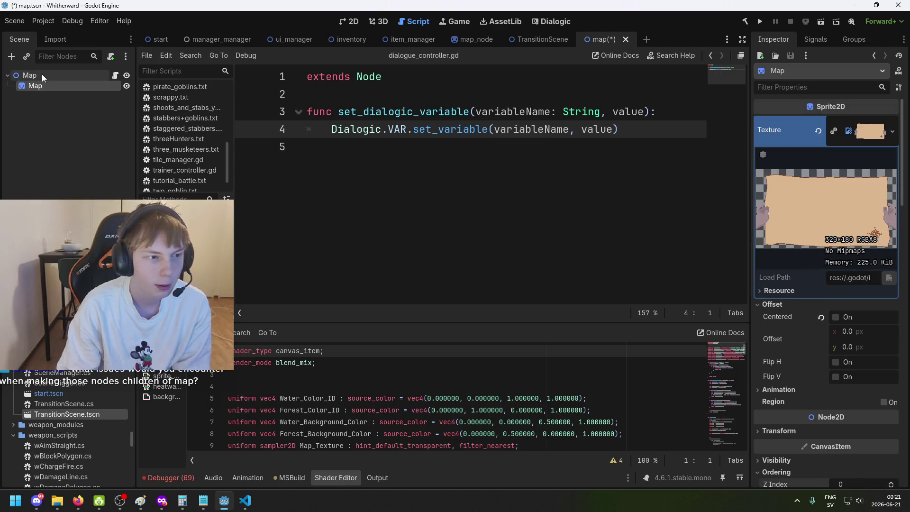
pyautogui.click(870, 324)
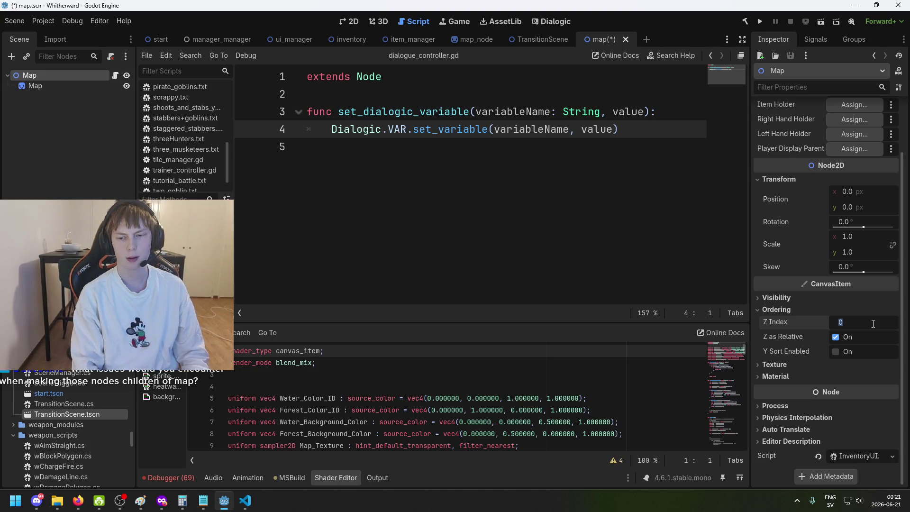
pyautogui.hotkey('ctrl', 's')
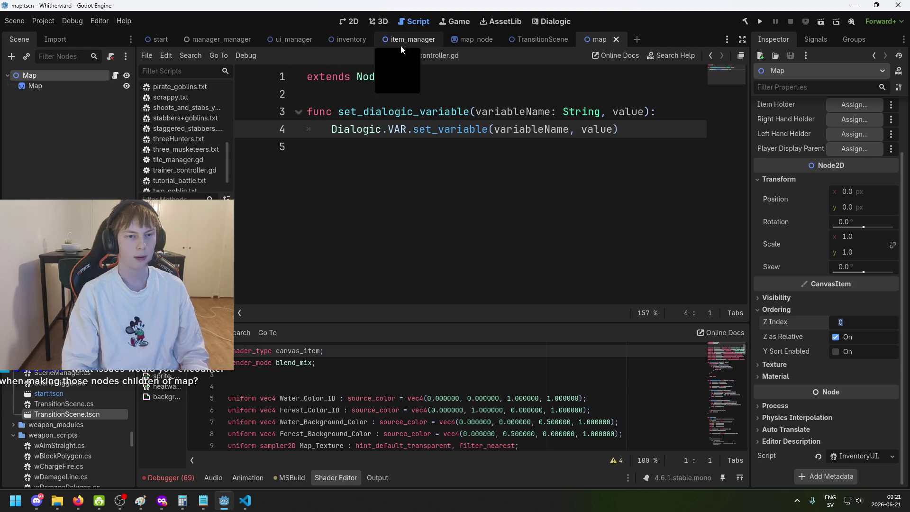
pyautogui.click(283, 40)
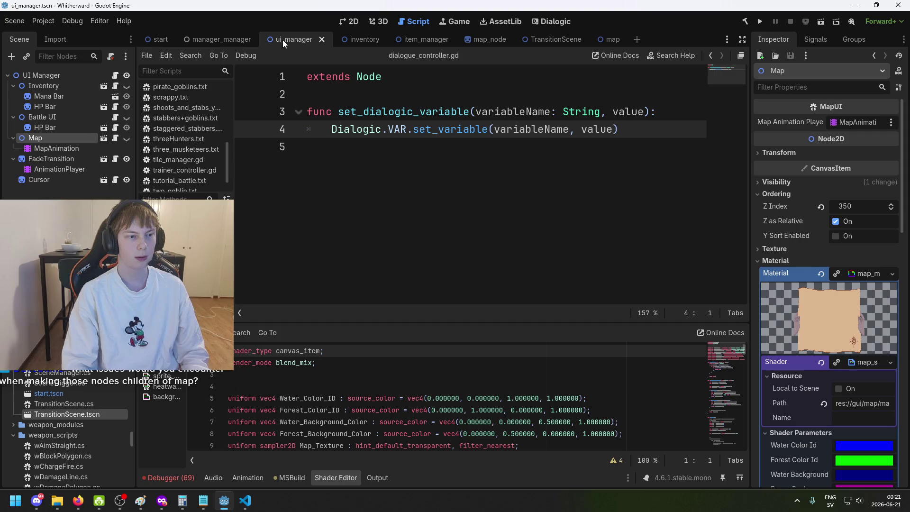
# Step: Confirm the ui_manager Map node's Z Index is 350, then bring up MapManagerVoronoi.cs in VS Code
pyautogui.click(40, 137)
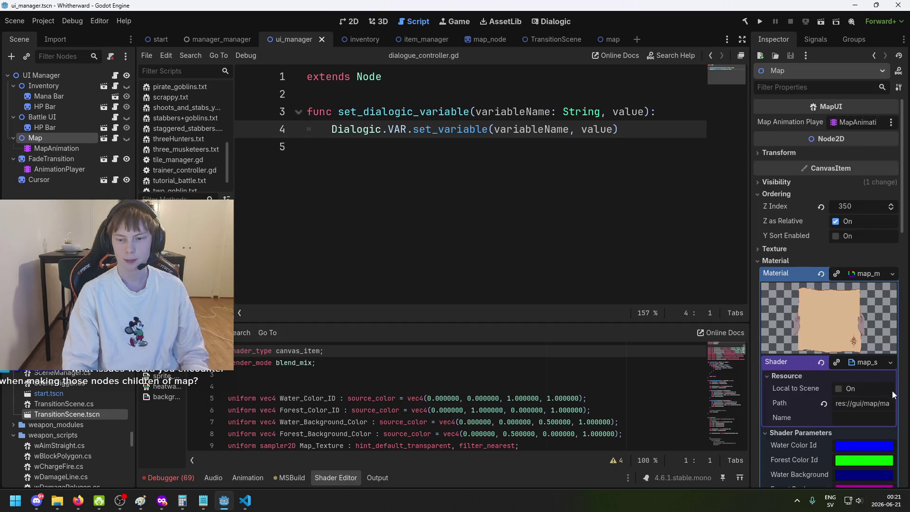
pyautogui.scroll(-5, 874, 388)
pyautogui.scroll(5, 874, 388)
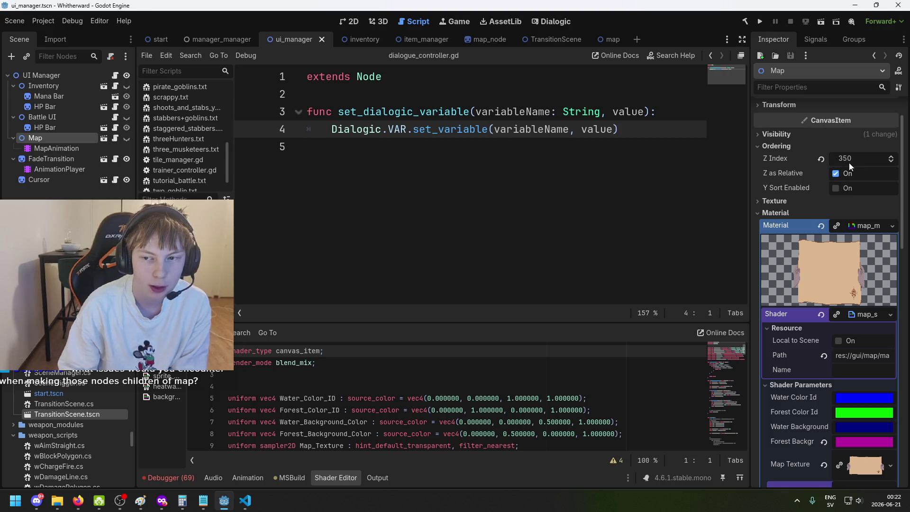
pyautogui.click(869, 158)
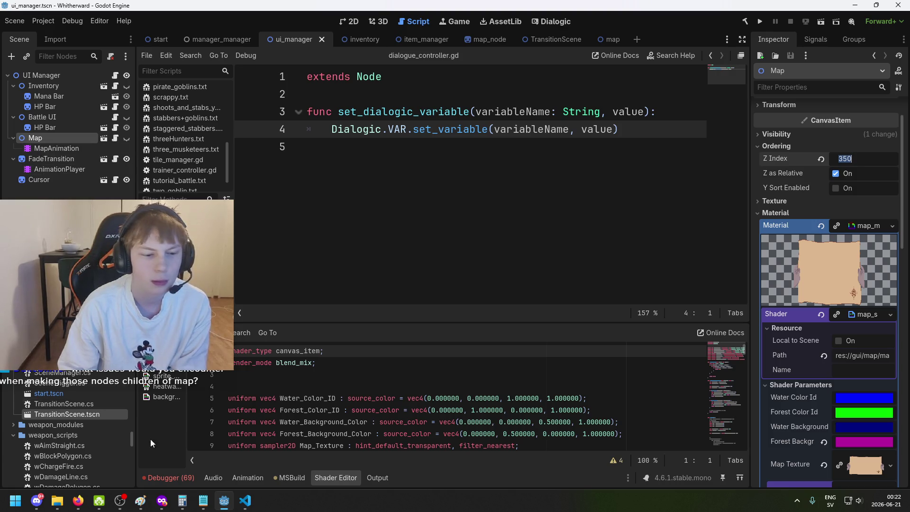
pyautogui.click(245, 501)
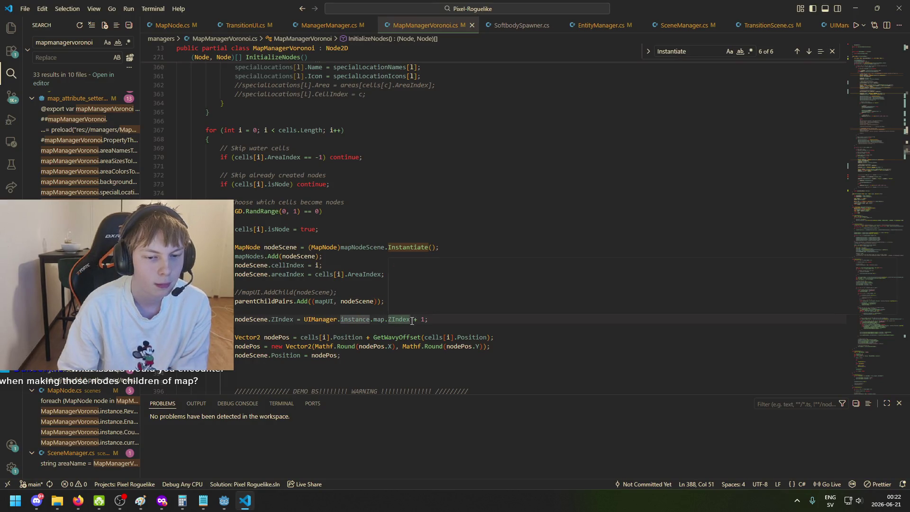
# Step: Delete 'UIManager.instance.map.ZIndex + ' from both nodeScene.ZIndex lines so each reads 1
pyautogui.moveTo(419, 320); pyautogui.dragTo(298, 319)
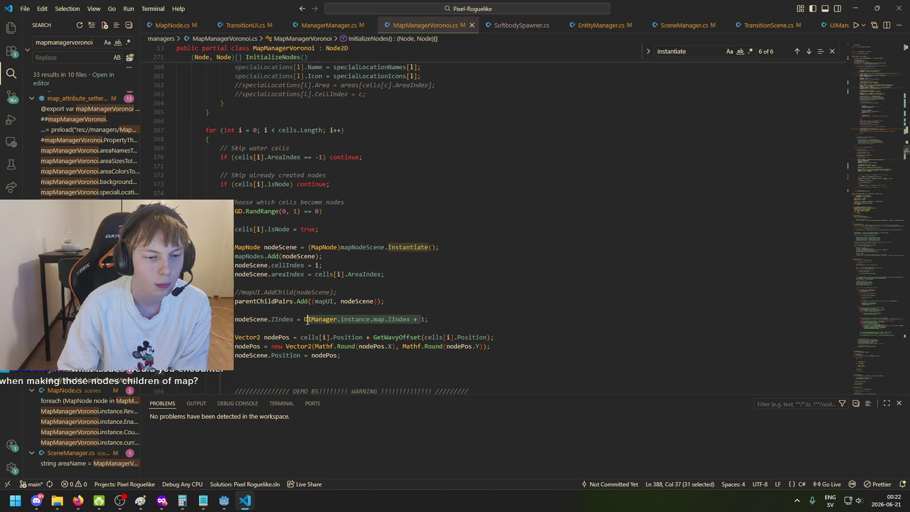
pyautogui.press('BackSpace')
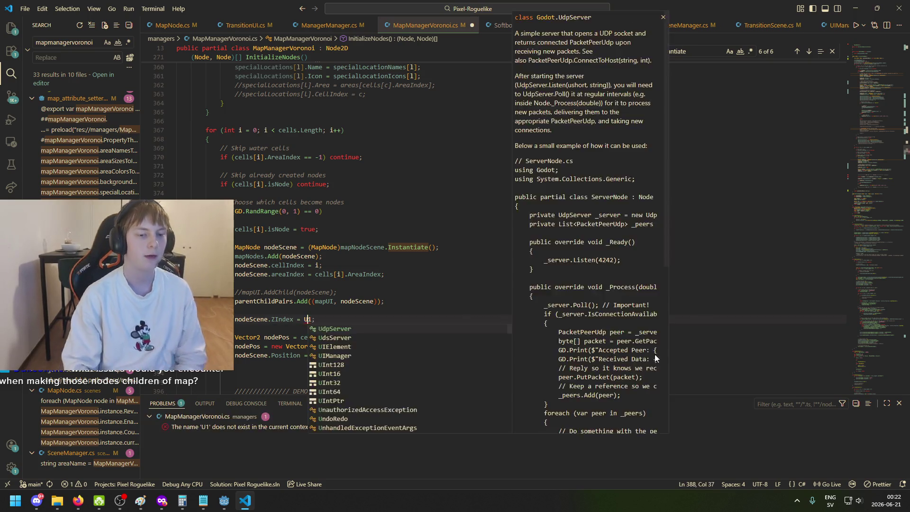
pyautogui.hotkey('ctrl', 'f')
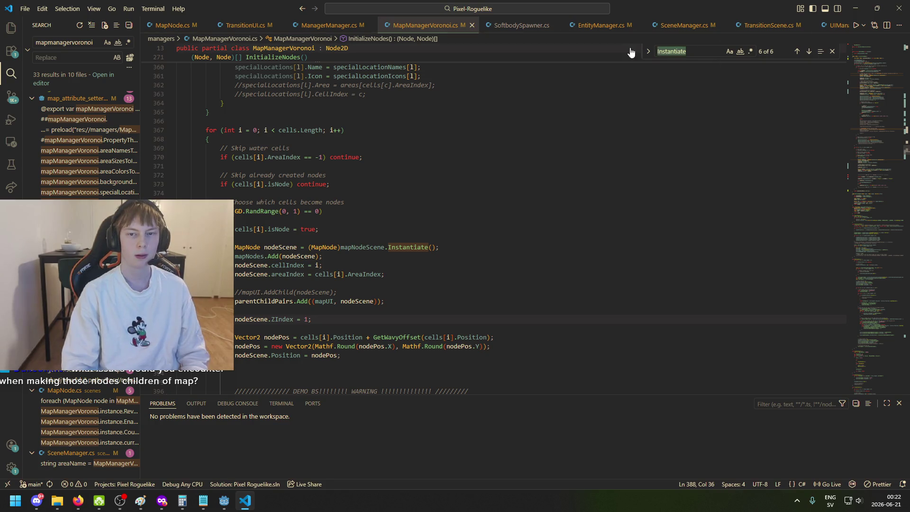
pyautogui.write('ZIndex')
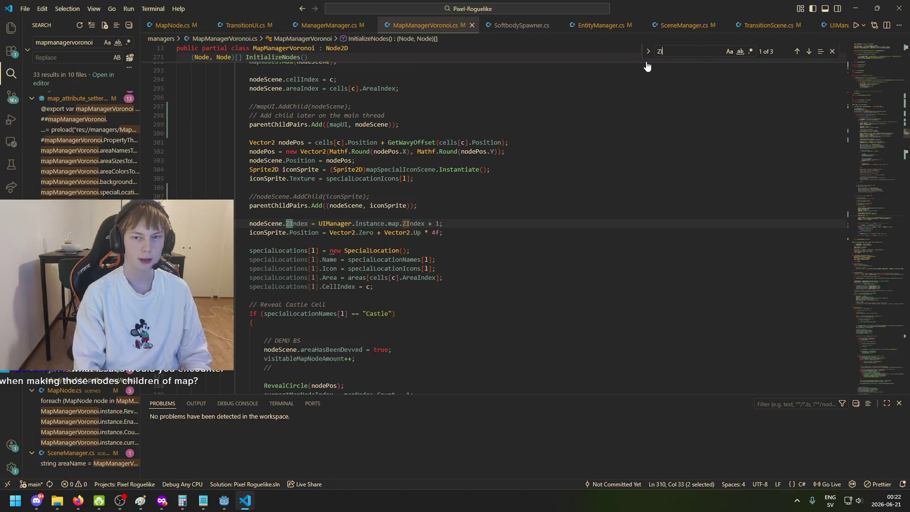
pyautogui.moveTo(436, 223); pyautogui.dragTo(318, 224)
pyautogui.press('BackSpace')
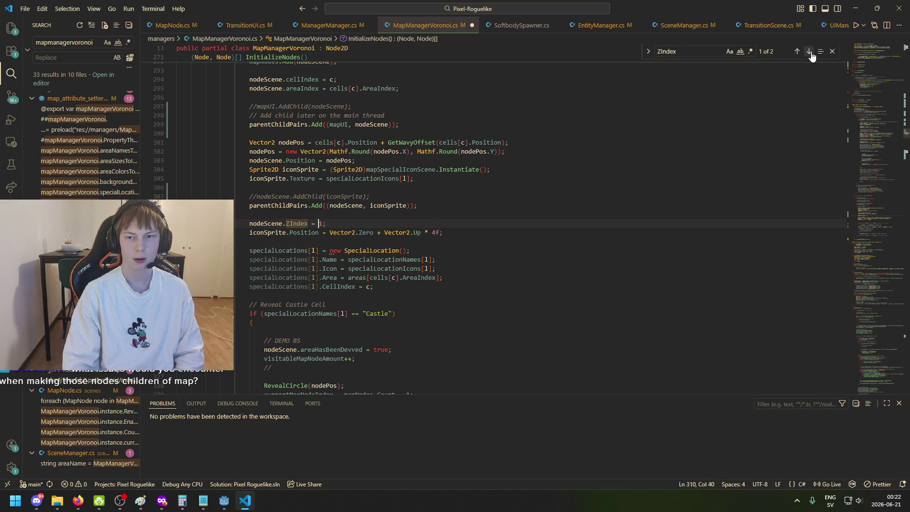
pyautogui.click(809, 53)
pyautogui.click(809, 53)
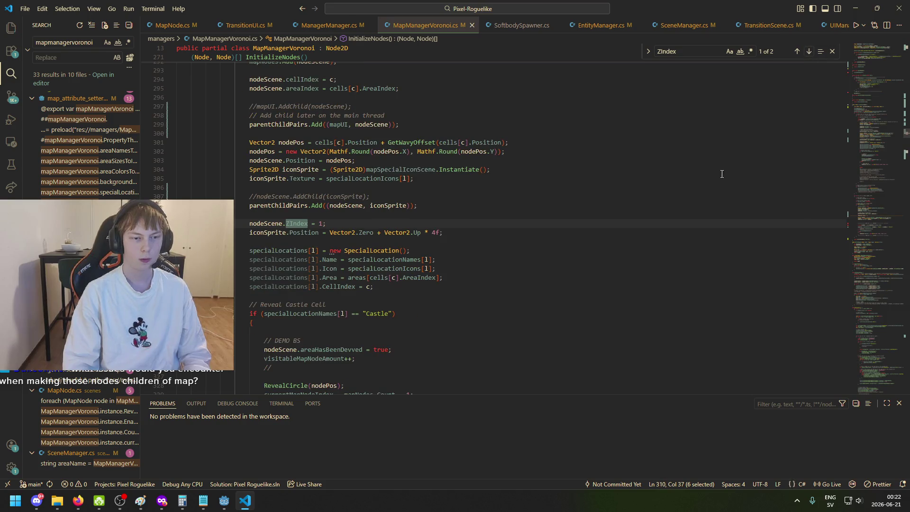
pyautogui.click(224, 502)
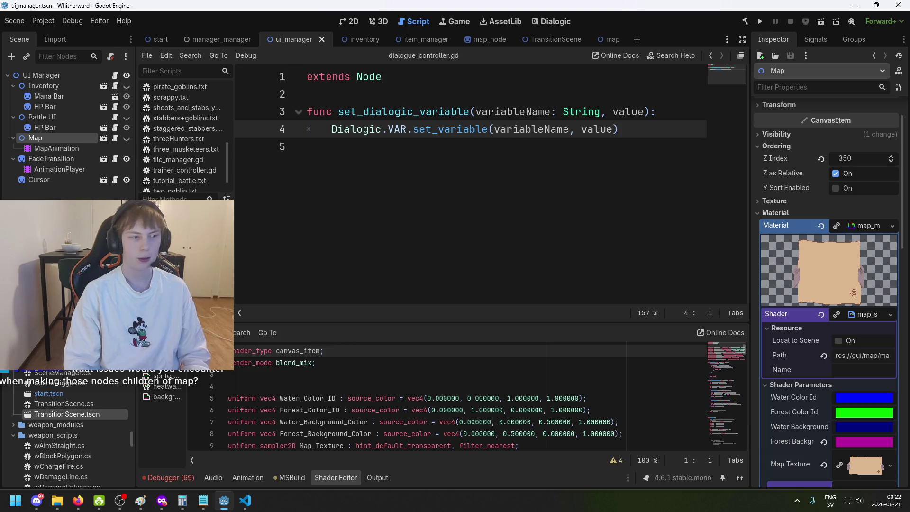
# Step: Playtest a new game through the sword pickup, forest, and map travel into a goblin fight
pyautogui.click(760, 21)
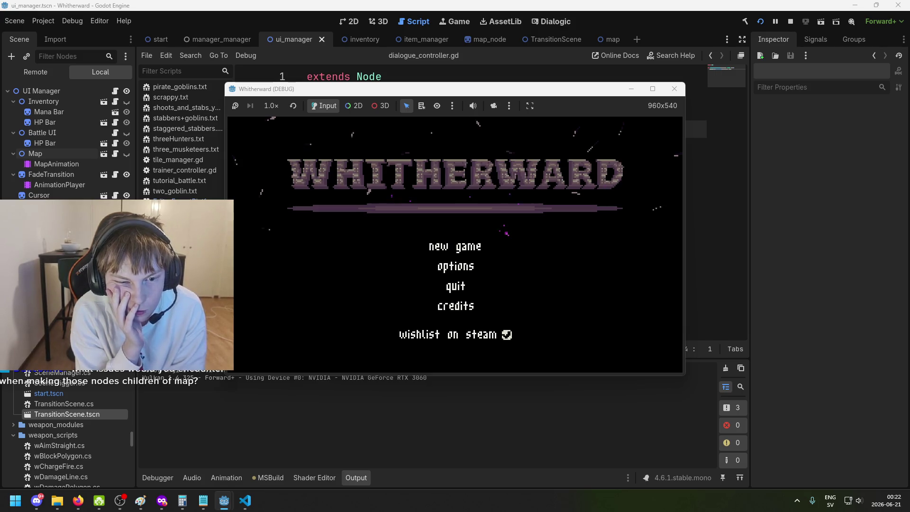
pyautogui.click(486, 251)
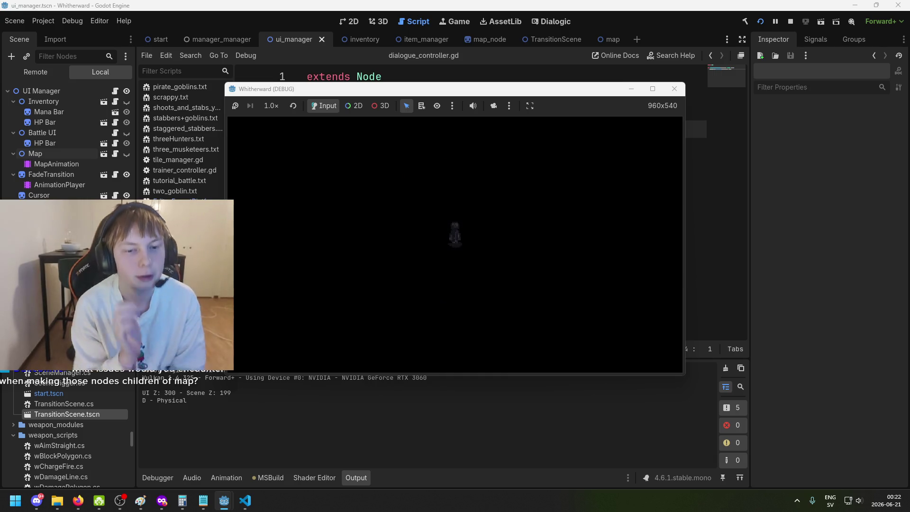
pyautogui.click(407, 233)
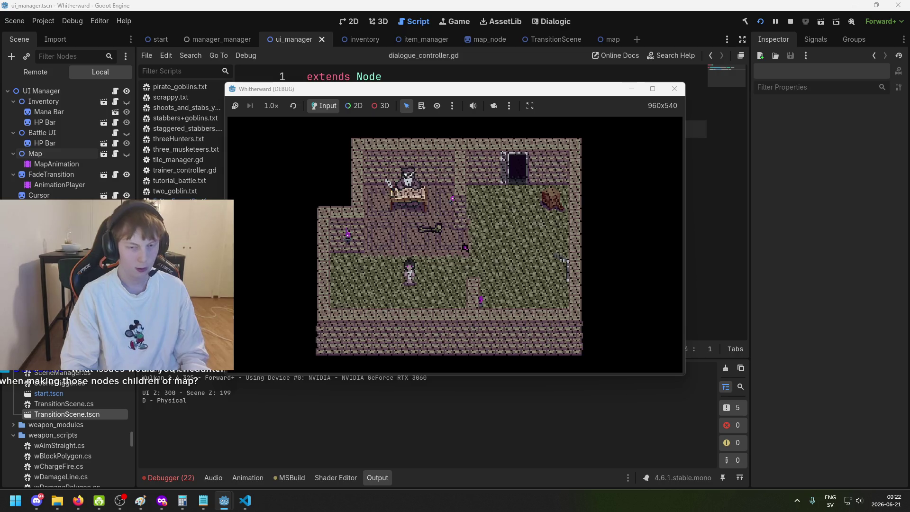
pyautogui.click(465, 247)
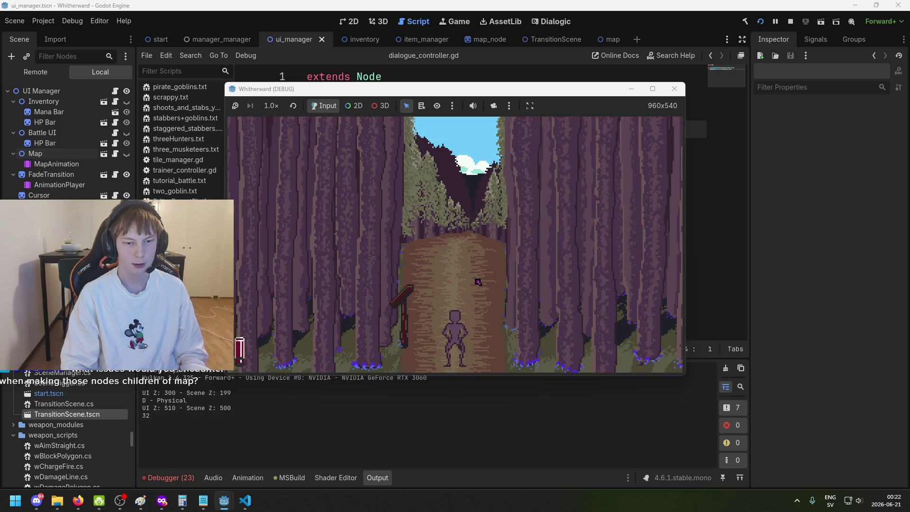
pyautogui.press('m')
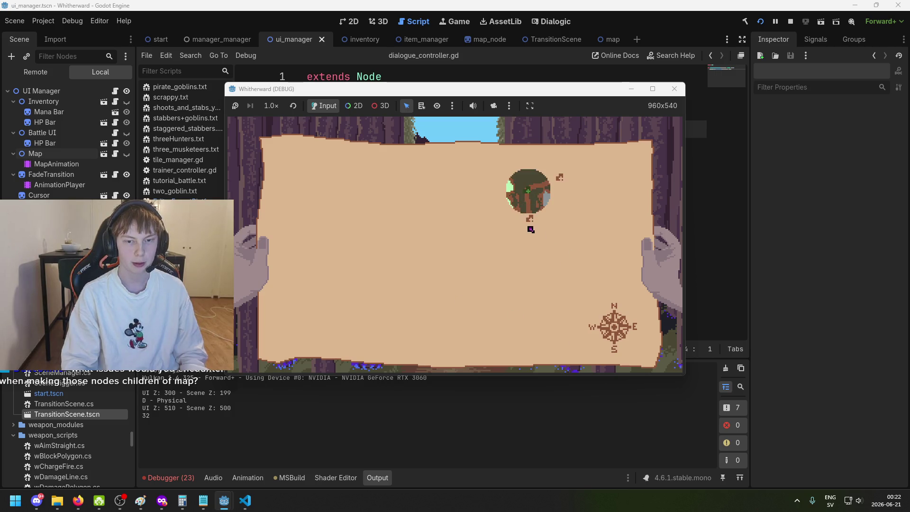
pyautogui.click(534, 227)
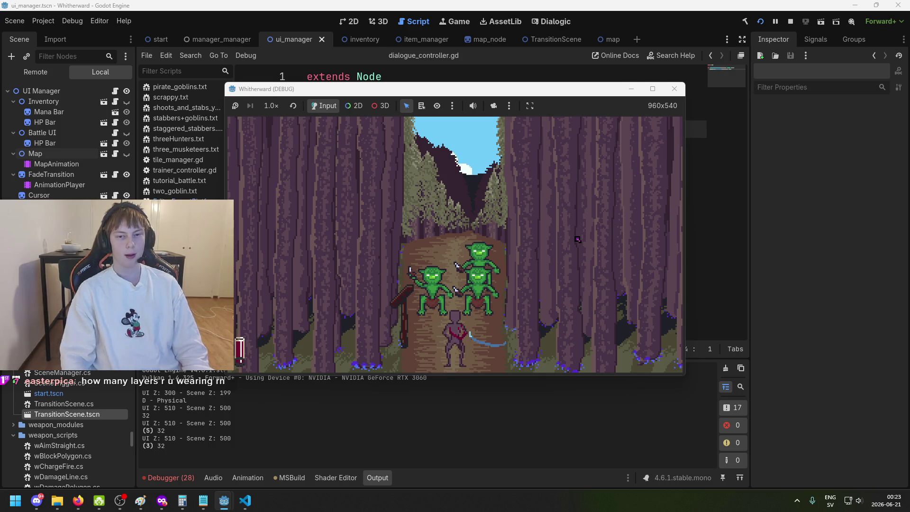
pyautogui.click(674, 89)
pyautogui.click(760, 22)
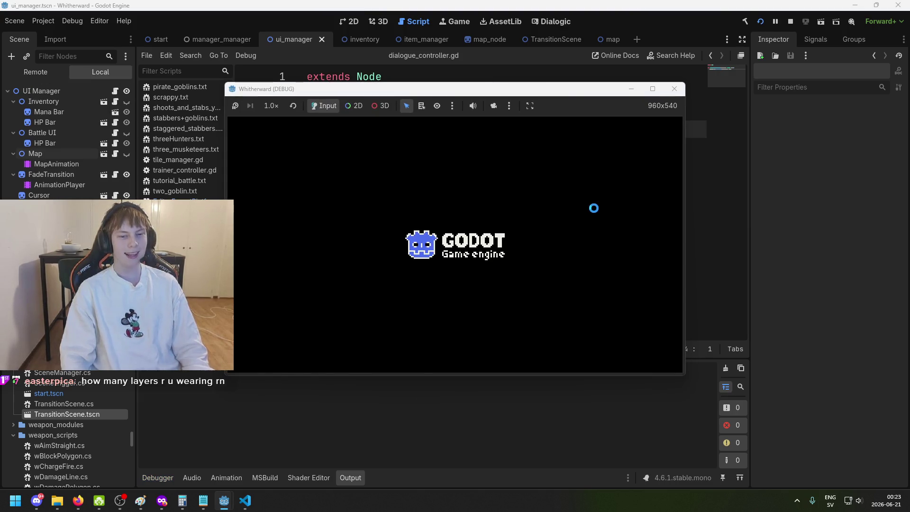
# Step: Start a new game, toggle the inventory and map, and walk between rooms
pyautogui.press('Return')
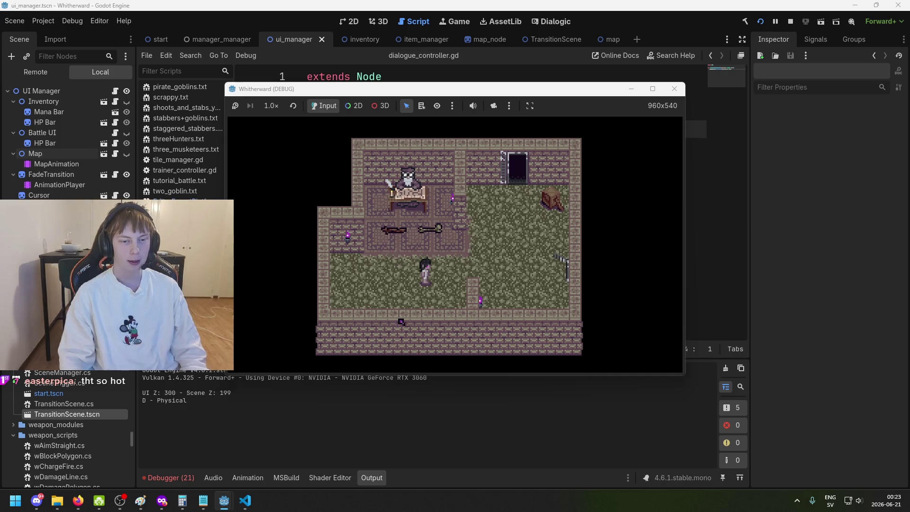
pyautogui.press('i')
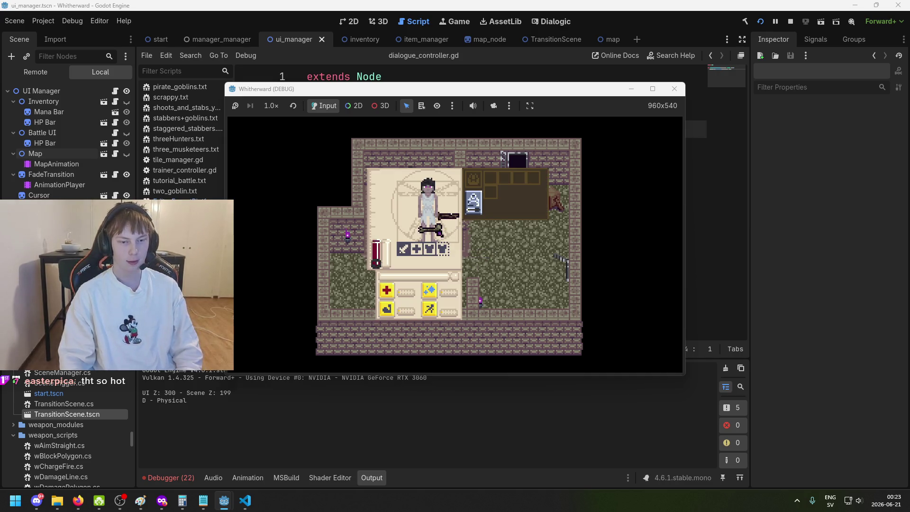
pyautogui.press('i')
pyautogui.press('Right')
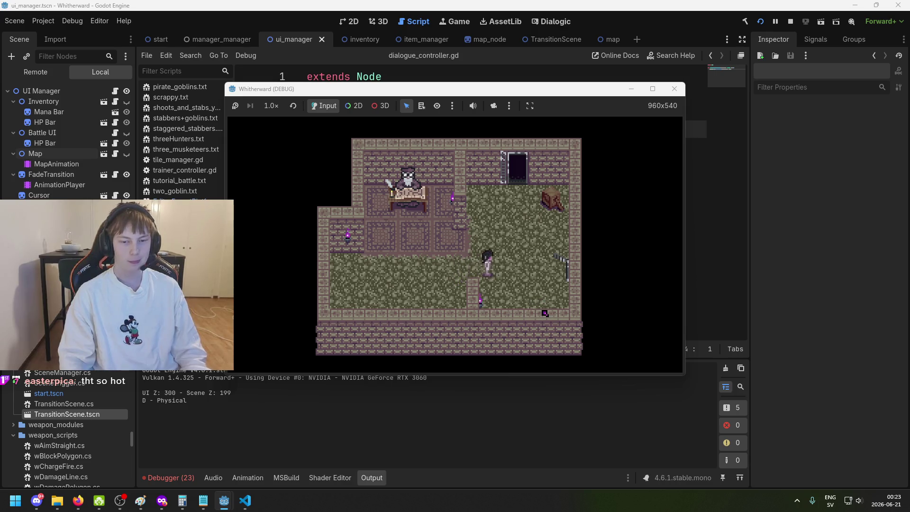
pyautogui.press('m')
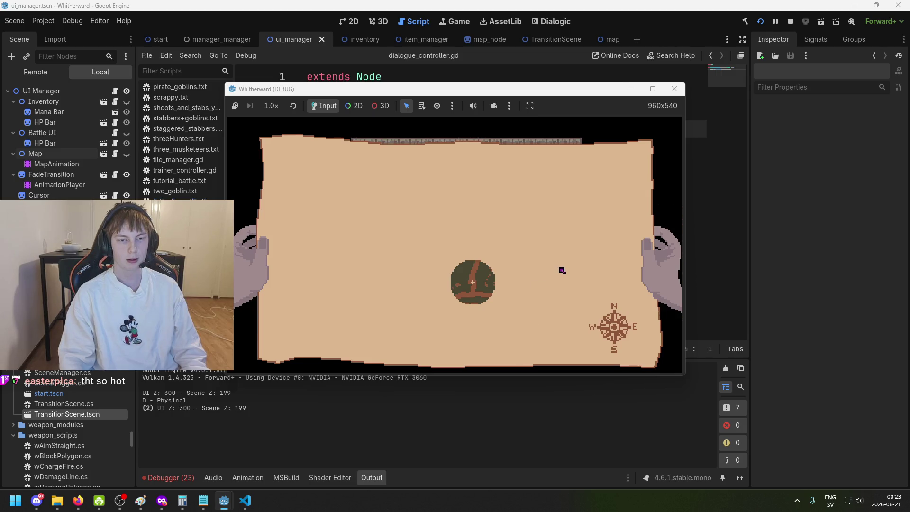
pyautogui.press('m')
pyautogui.press('Left')
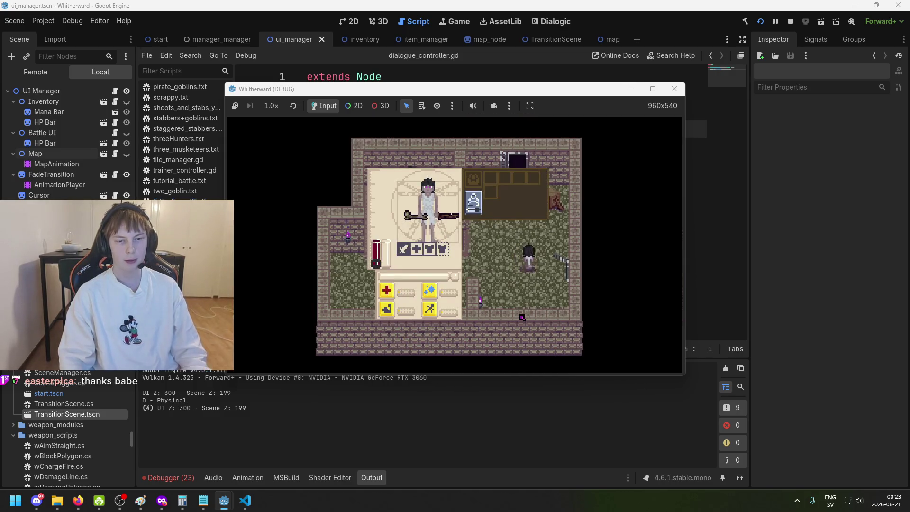
# Step: Repeatedly open and close the map and inventory overlays, including in the forest
pyautogui.press('m')
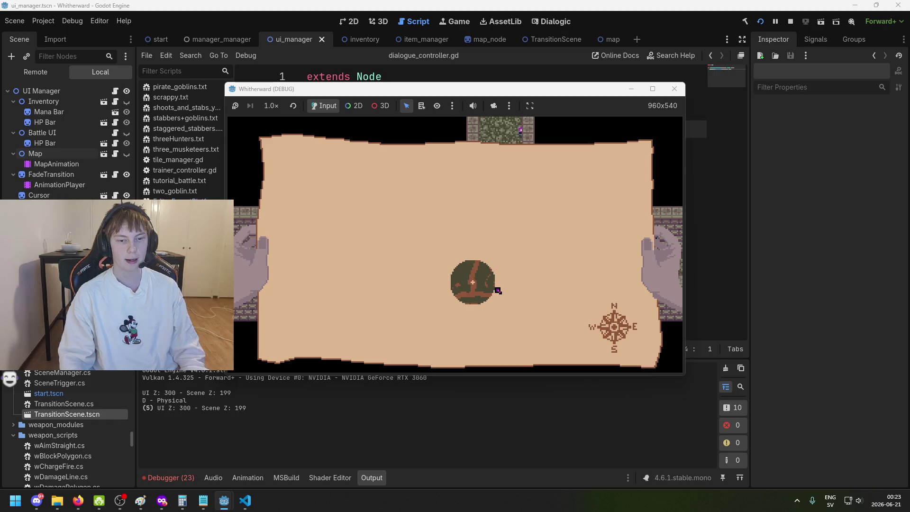
pyautogui.press('m')
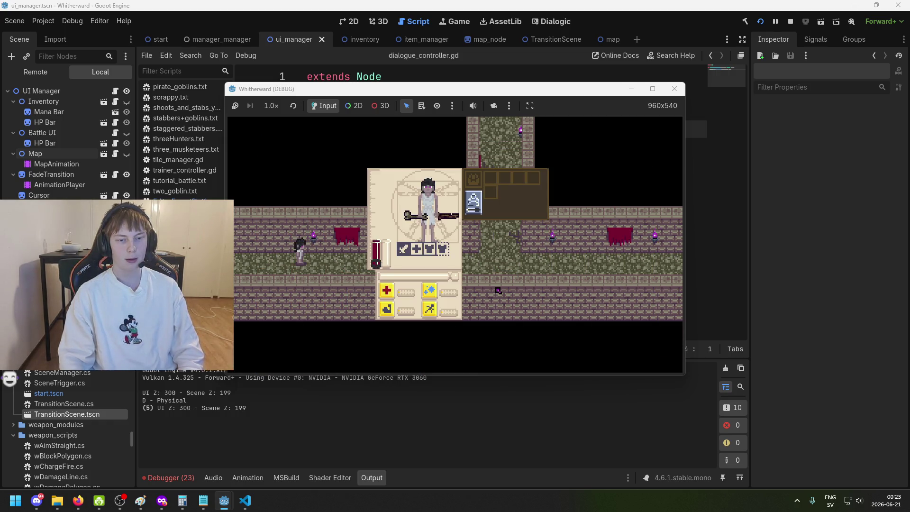
pyautogui.press('m')
pyautogui.press('m')
pyautogui.press('m')
pyautogui.press('m')
pyautogui.press('s')
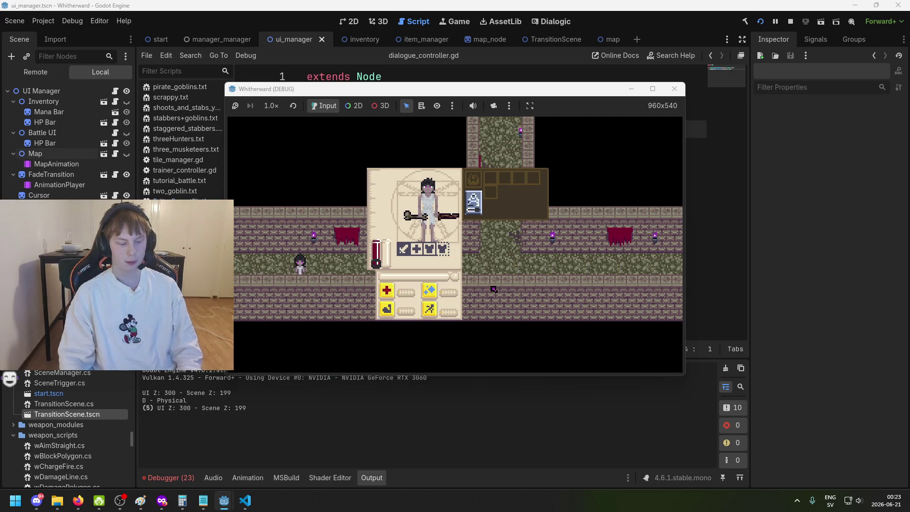
pyautogui.press('m')
pyautogui.press('m')
pyautogui.press('m')
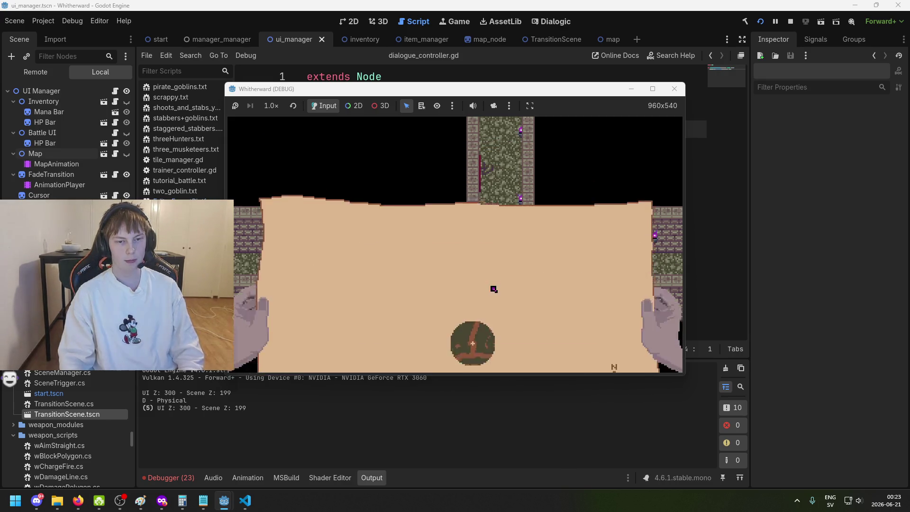
pyautogui.press('m')
pyautogui.press('i')
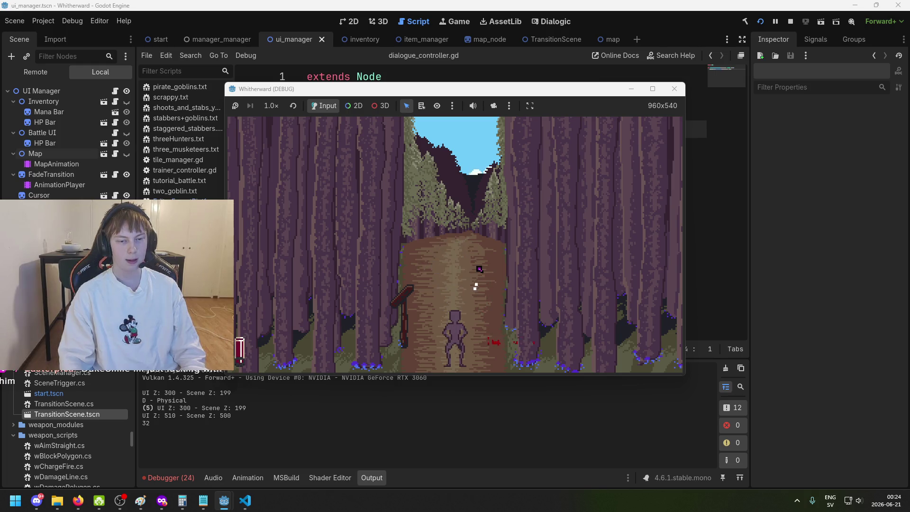
pyautogui.press('i')
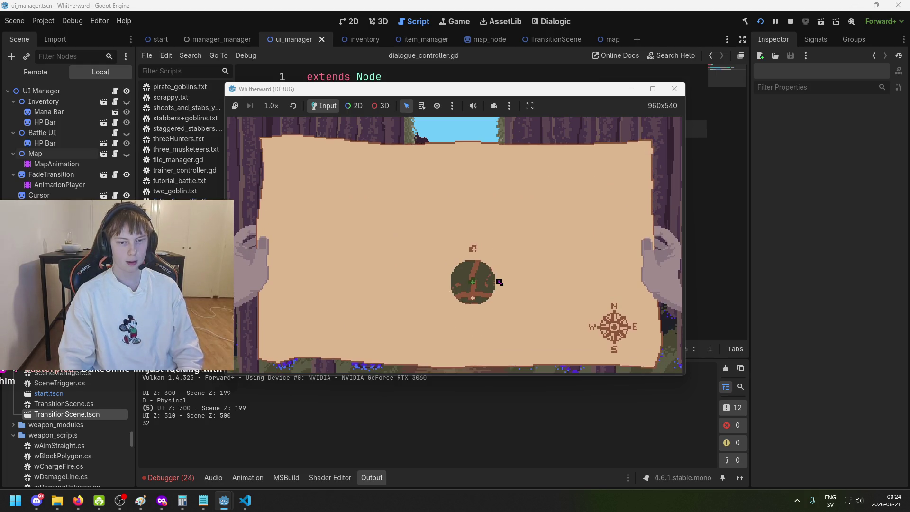
pyautogui.press('Tab')
pyautogui.press('Tab')
pyautogui.press('Tab')
pyautogui.press('Tab')
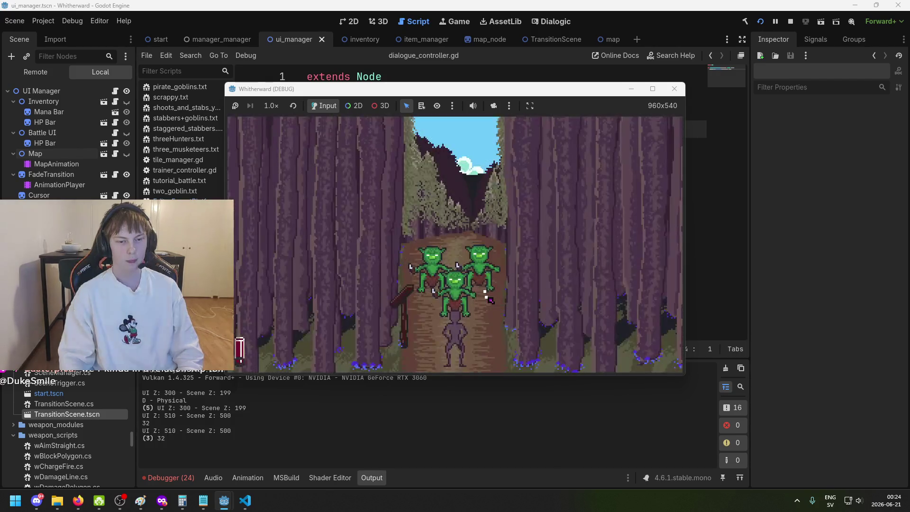
# Step: Stop the game and bring up the DEMO FEEDBACK document
pyautogui.click(675, 89)
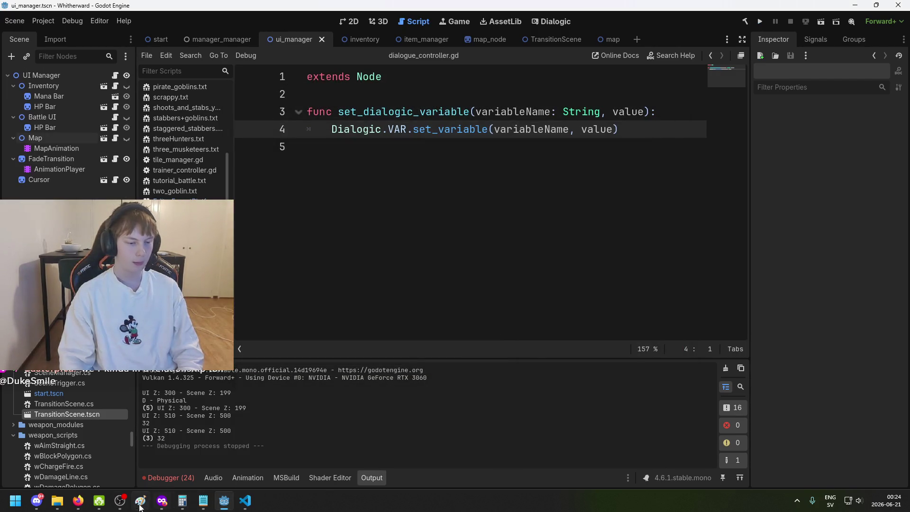
pyautogui.moveTo(78, 501)
pyautogui.click(166, 459)
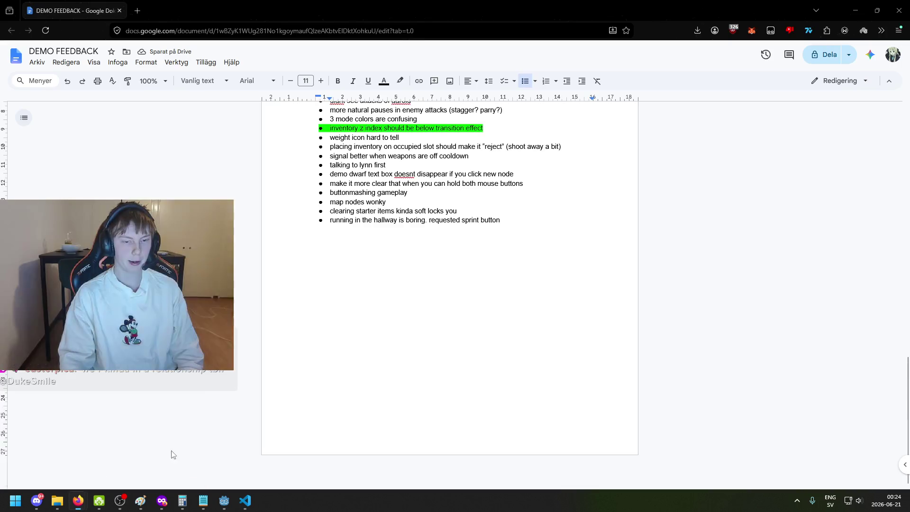
pyautogui.scroll(3, 429, 237)
pyautogui.click(390, 293)
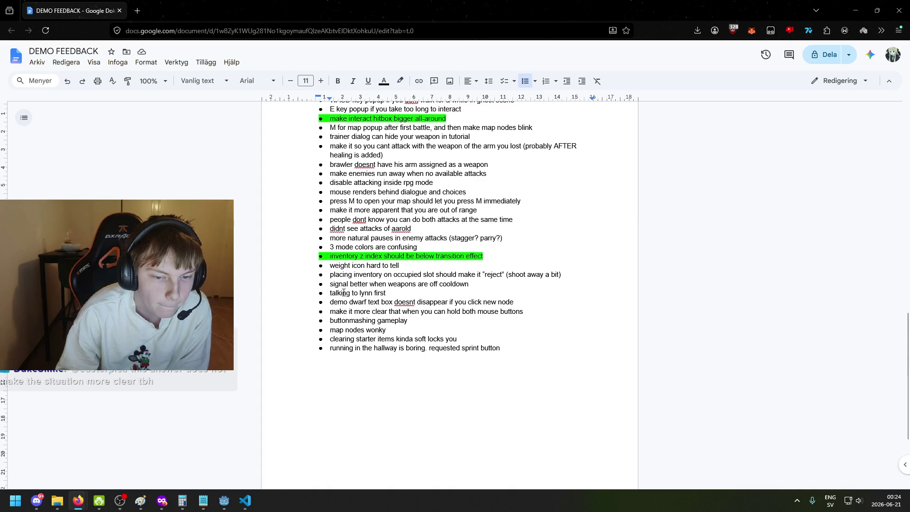
pyautogui.scroll(1, 347, 142)
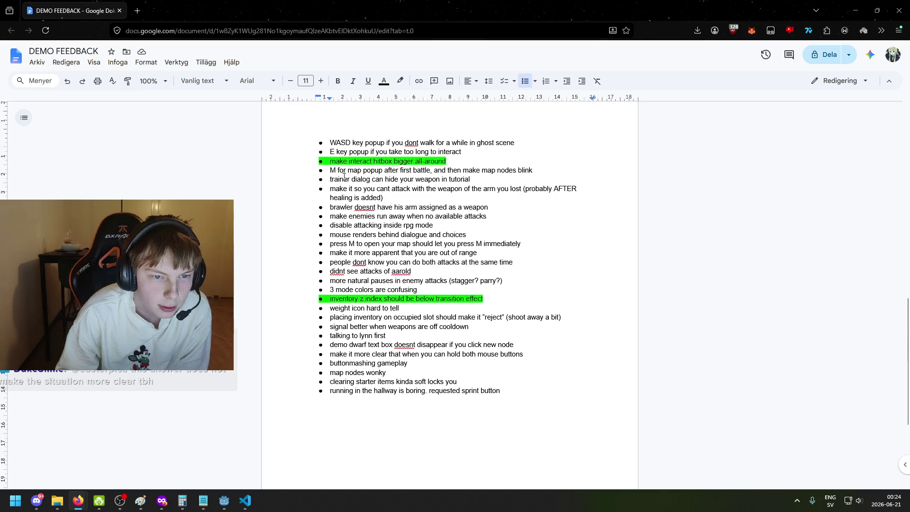
pyautogui.moveTo(332, 171); pyautogui.dragTo(383, 198)
pyautogui.click(485, 217)
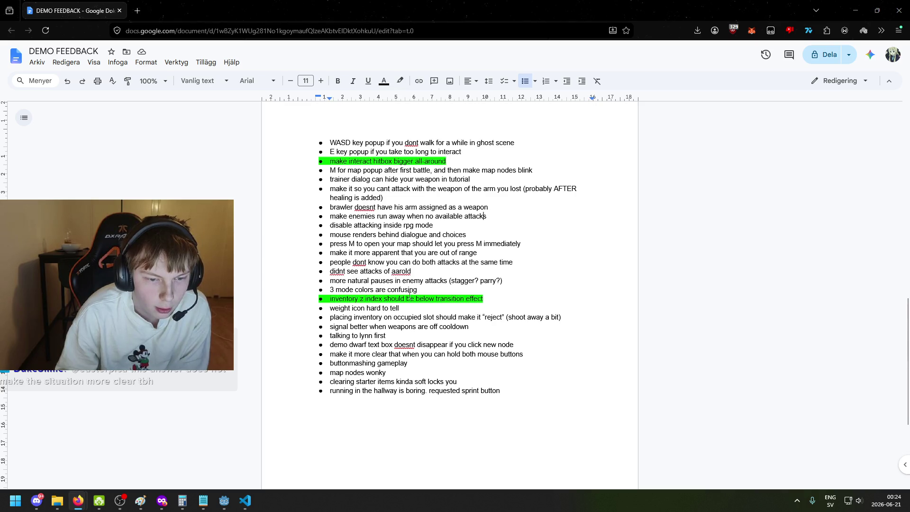
pyautogui.tripleClick(333, 372)
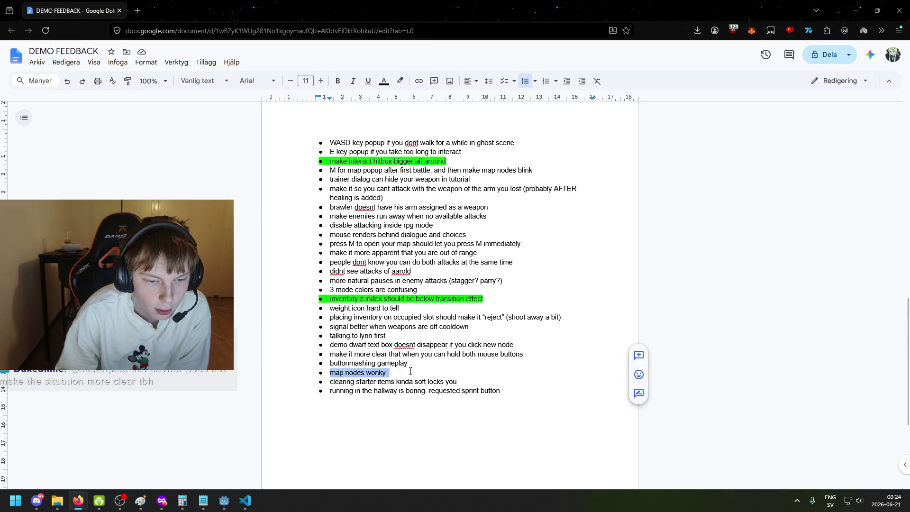
pyautogui.press('Up')
pyautogui.press('Up')
pyautogui.press('Up')
pyautogui.moveTo(331, 299); pyautogui.dragTo(509, 303)
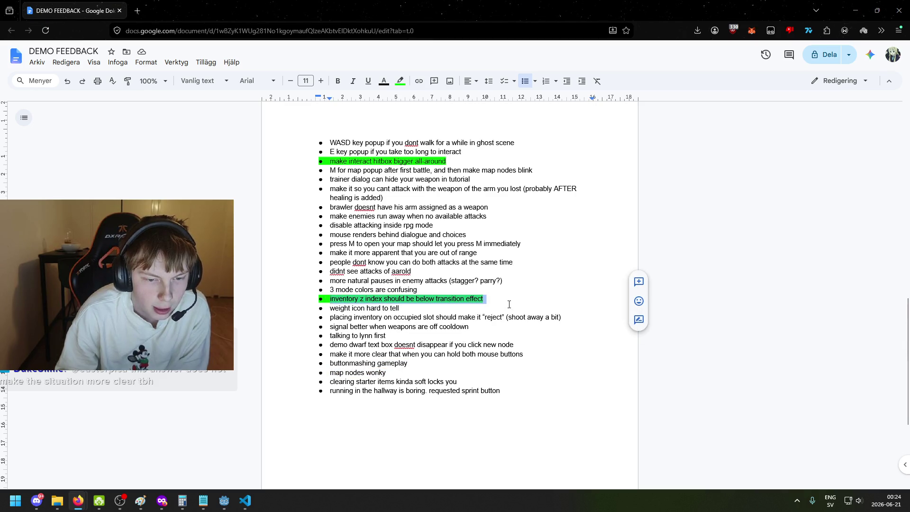
pyautogui.click(508, 299)
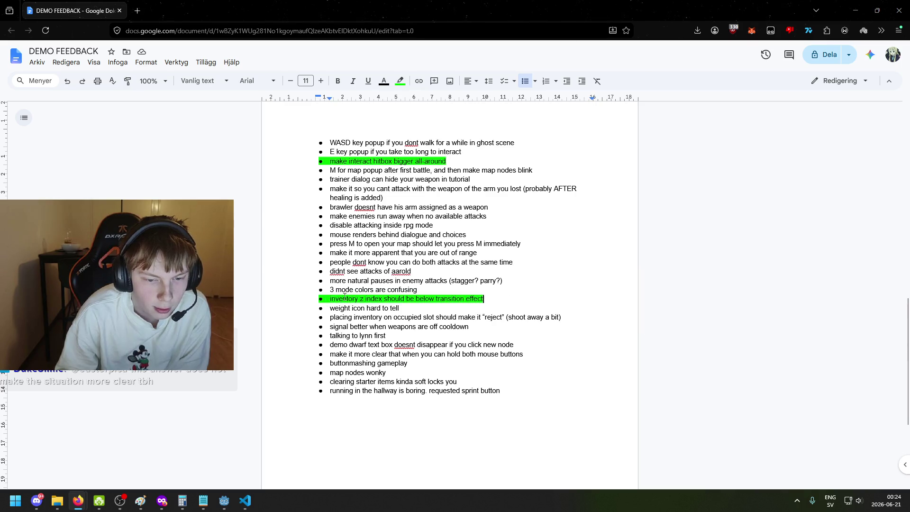
pyautogui.scroll(1, 350, 297)
pyautogui.scroll(1, 351, 296)
pyautogui.click(320, 323)
pyautogui.click(341, 323)
pyautogui.moveTo(331, 341); pyautogui.dragTo(488, 341)
pyautogui.click(491, 340)
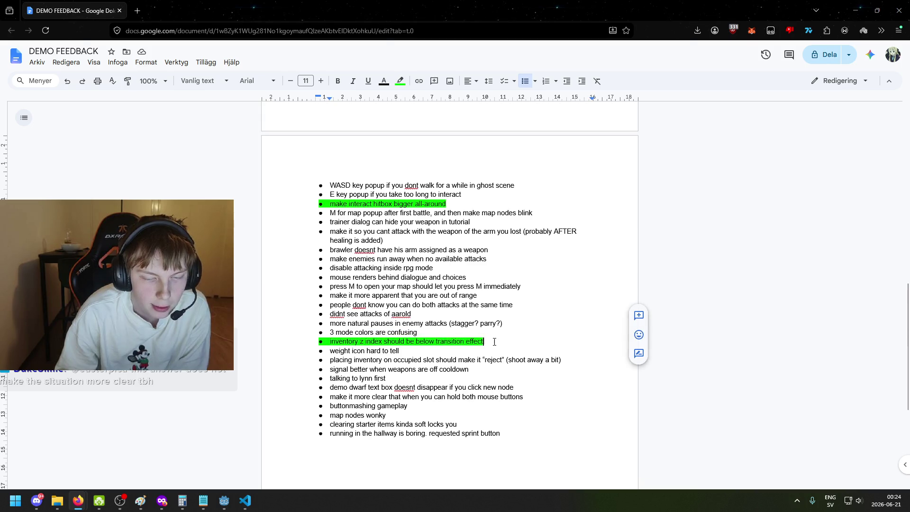
pyautogui.tripleClick(491, 340)
pyautogui.click(365, 287)
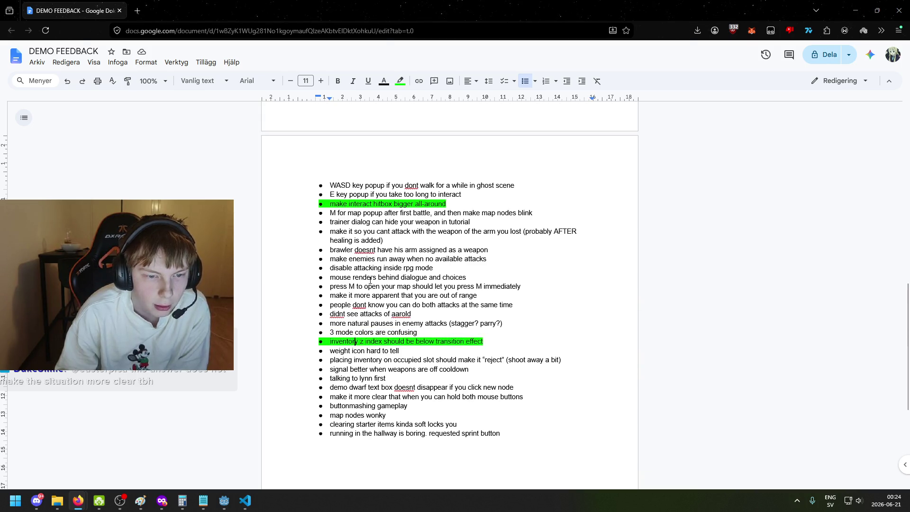
pyautogui.scroll(1, 365, 287)
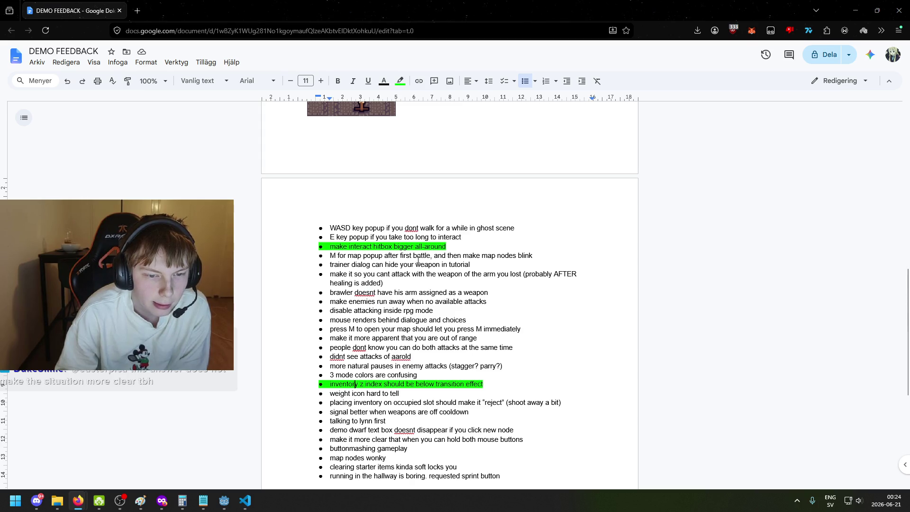
pyautogui.scroll(6, 395, 298)
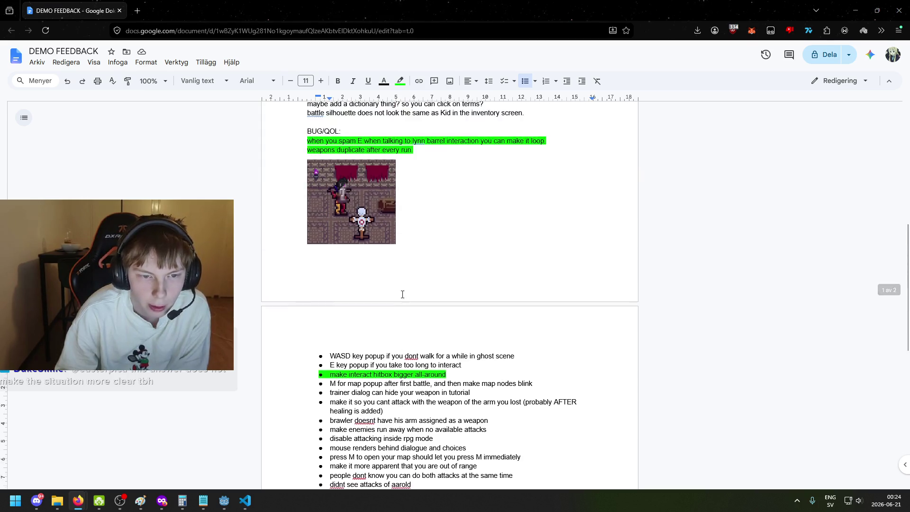
pyautogui.scroll(-6, 405, 335)
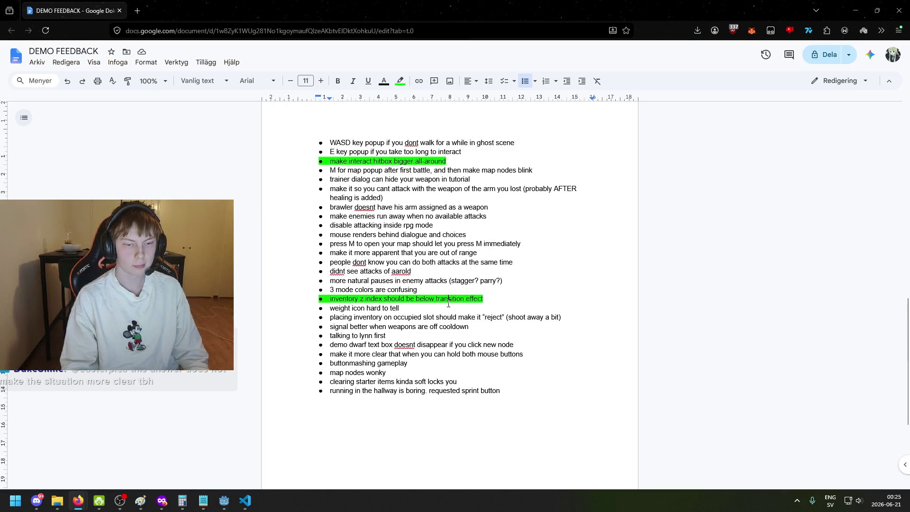
pyautogui.moveTo(332, 289); pyautogui.dragTo(420, 290)
pyautogui.click(464, 293)
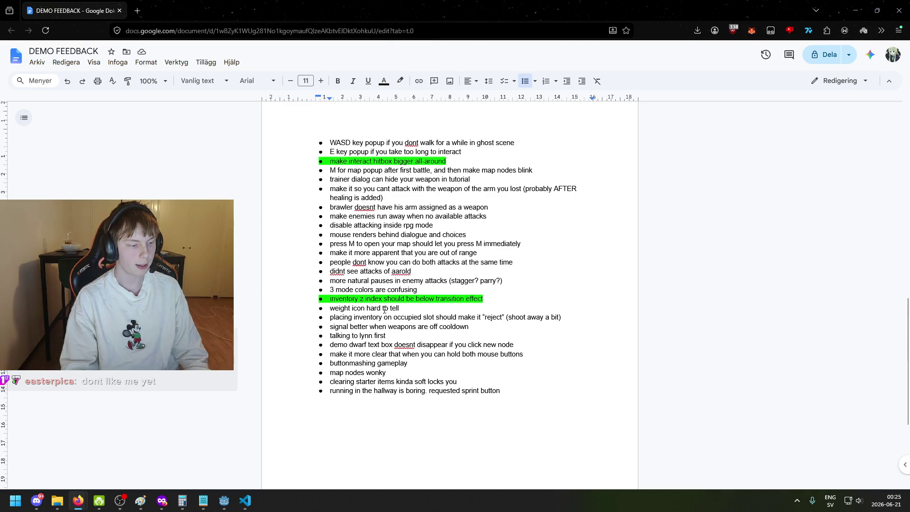
pyautogui.scroll(3, 385, 312)
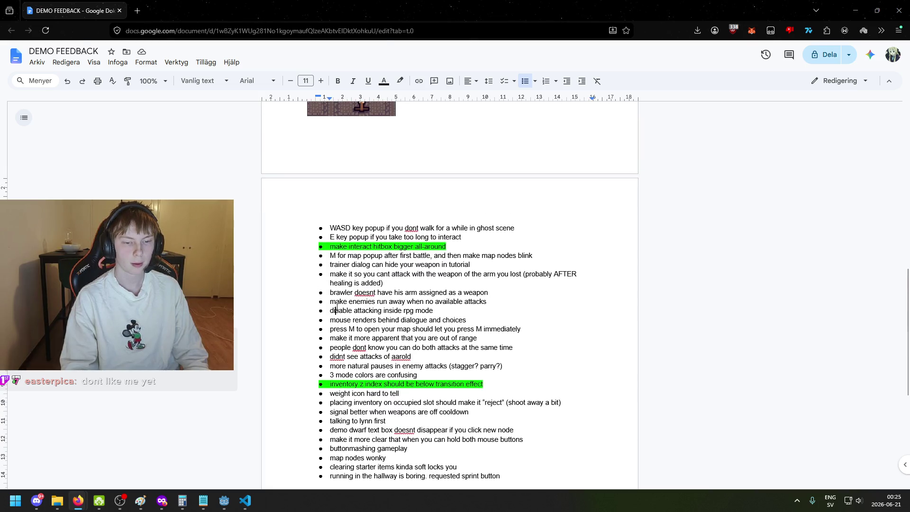
pyautogui.tripleClick(331, 275)
pyautogui.click(398, 292)
pyautogui.moveTo(327, 274)
pyautogui.mouseDown()
pyautogui.moveTo(397, 275)
pyautogui.moveTo(384, 284)
pyautogui.mouseUp()
pyautogui.press('Right')
pyautogui.moveTo(332, 274); pyautogui.dragTo(374, 293)
pyautogui.click(383, 283)
pyautogui.click(347, 268)
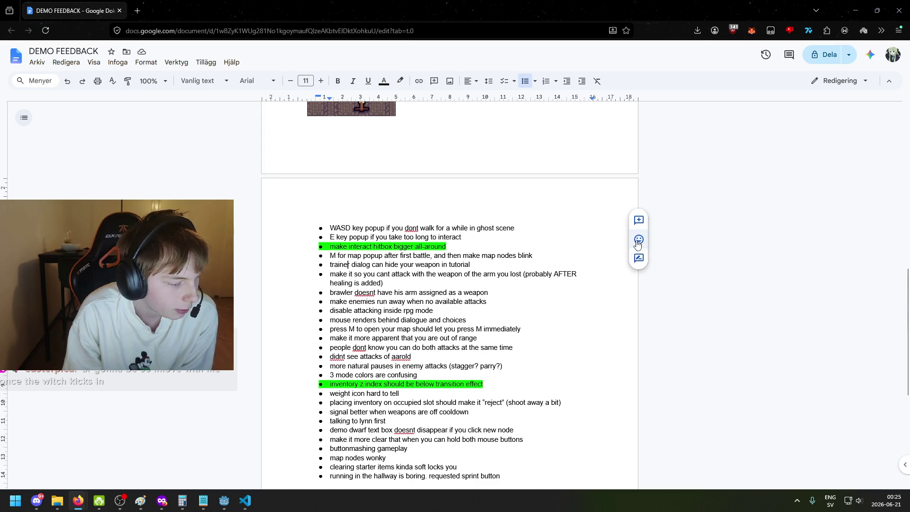
pyautogui.click(390, 283)
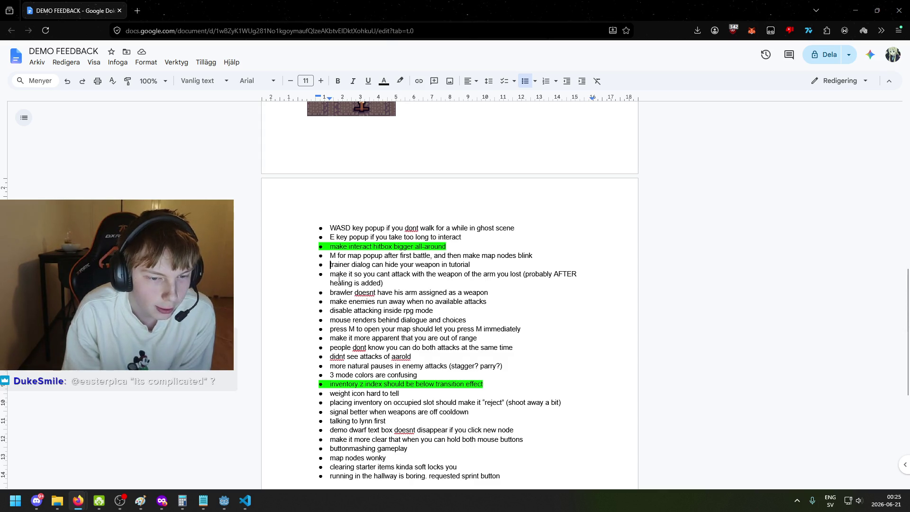
pyautogui.moveTo(330, 270); pyautogui.dragTo(419, 285)
pyautogui.click(419, 285)
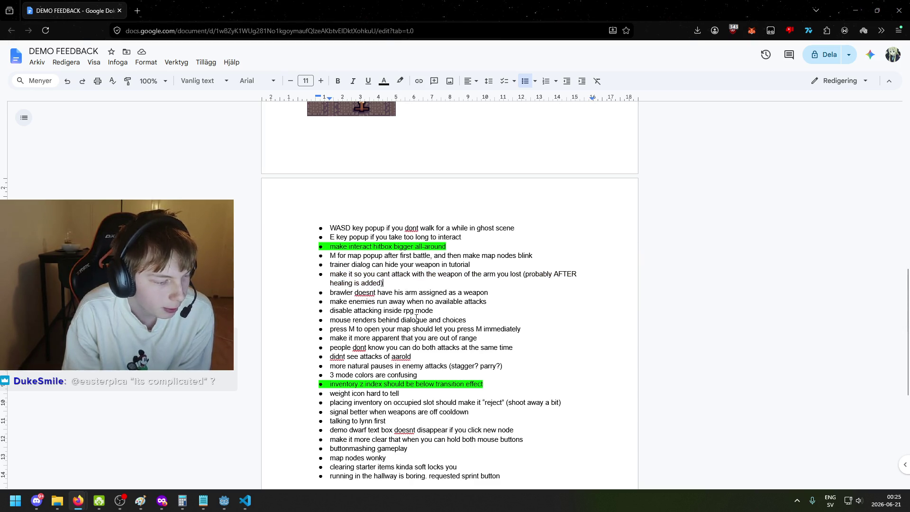
pyautogui.scroll(-4, 359, 298)
pyautogui.scroll(3, 359, 297)
pyautogui.click(330, 277)
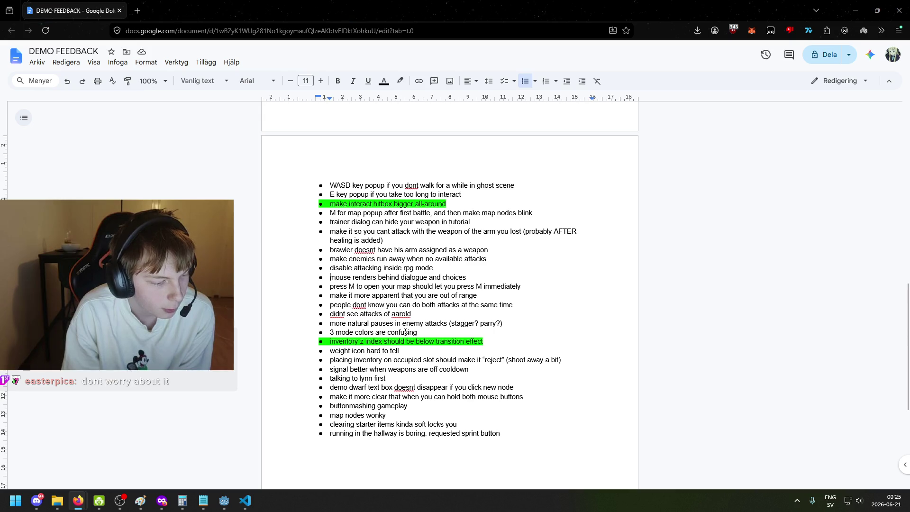
pyautogui.click(330, 286)
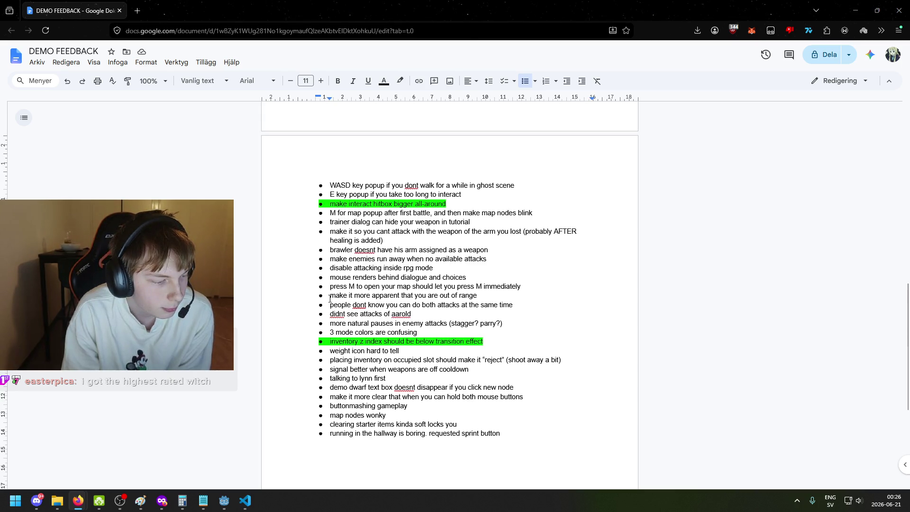
pyautogui.click(224, 501)
pyautogui.click(245, 500)
pyautogui.click(326, 224)
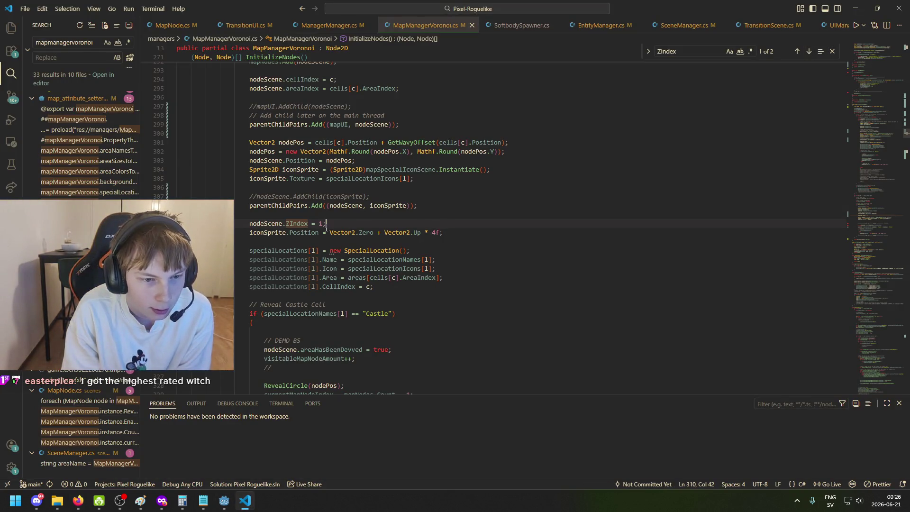
# Step: Open MapNode.cs and place the caret on the lmb pressed check in _Process
pyautogui.click(317, 25)
pyautogui.click(248, 25)
pyautogui.click(172, 26)
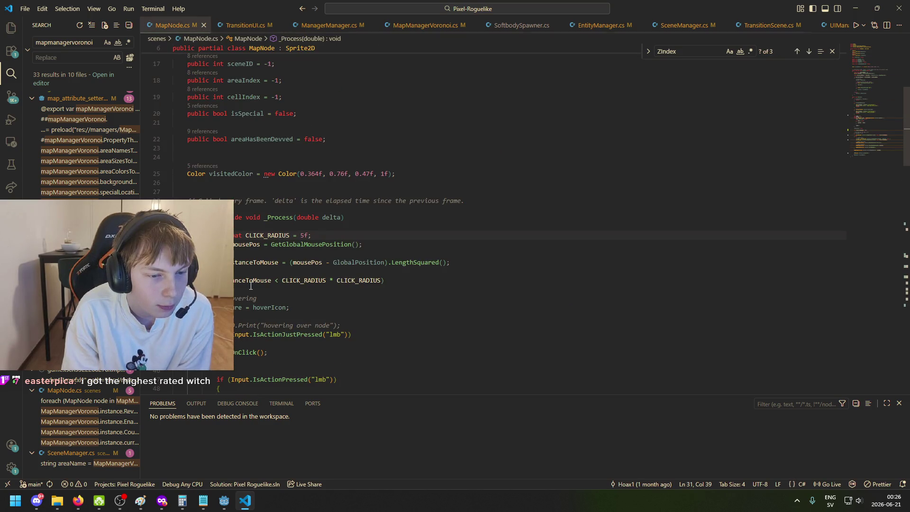
pyautogui.scroll(-5, 255, 272)
pyautogui.click(255, 268)
pyautogui.click(303, 268)
pyautogui.click(337, 213)
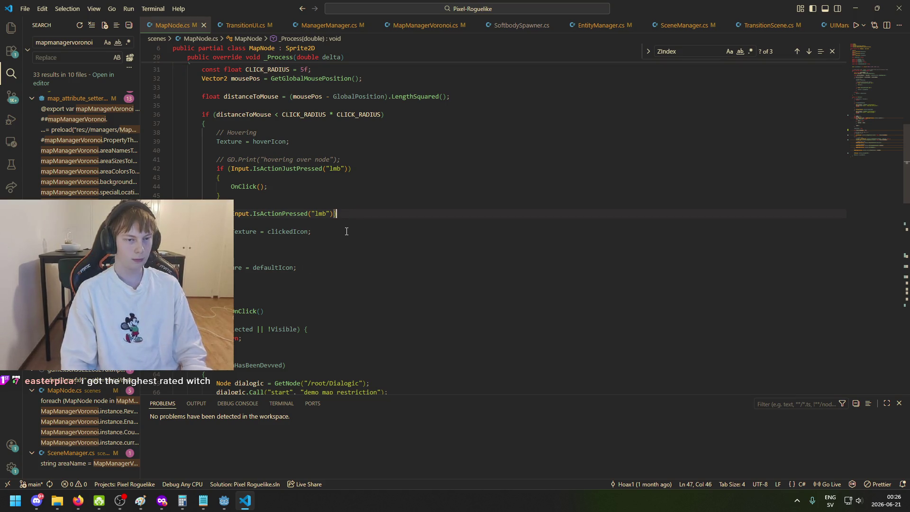
# Step: Glance at Godot, return to the code, then bring up the DEMO FEEDBACK document
pyautogui.click(227, 505)
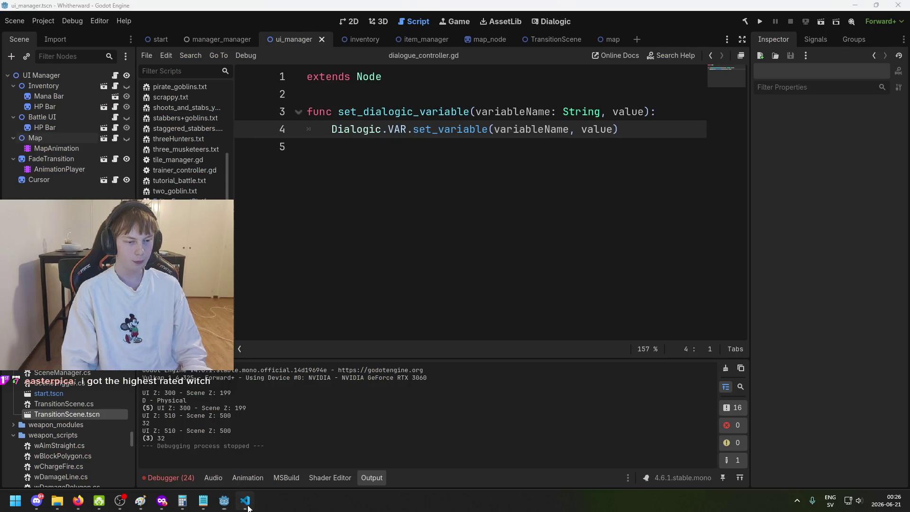
pyautogui.click(245, 501)
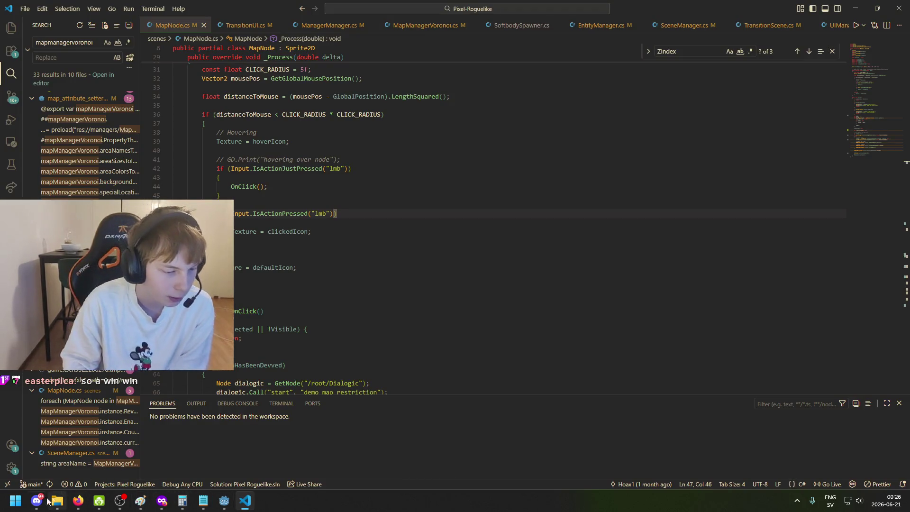
pyautogui.moveTo(78, 501)
pyautogui.click(61, 455)
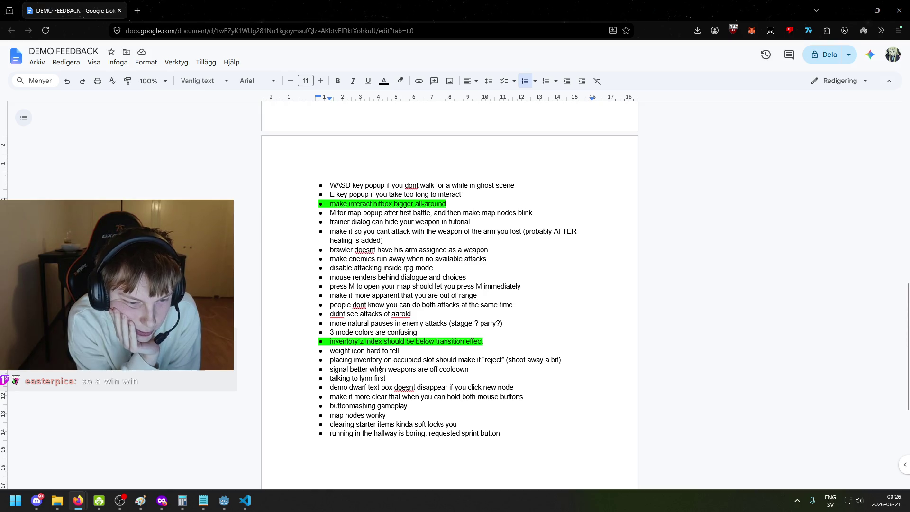
pyautogui.scroll(-1, 355, 339)
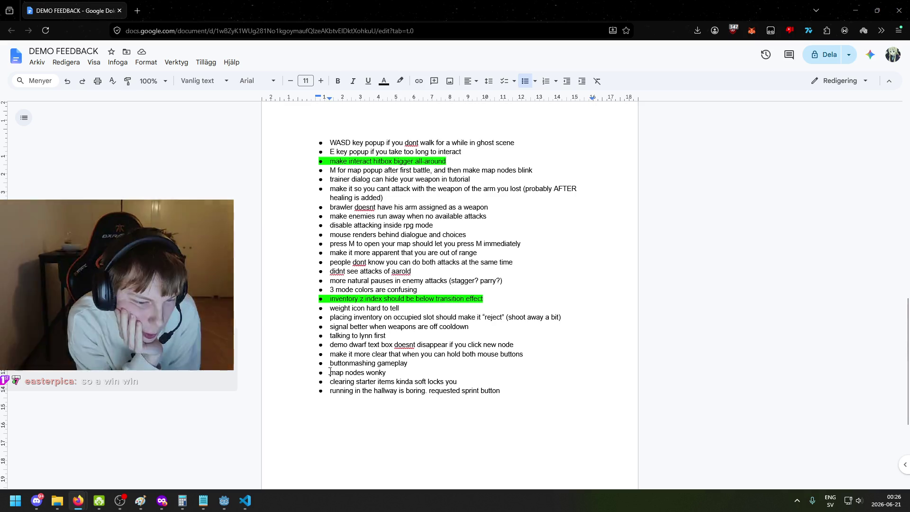
pyautogui.click(391, 372)
pyautogui.moveTo(391, 372); pyautogui.dragTo(330, 373)
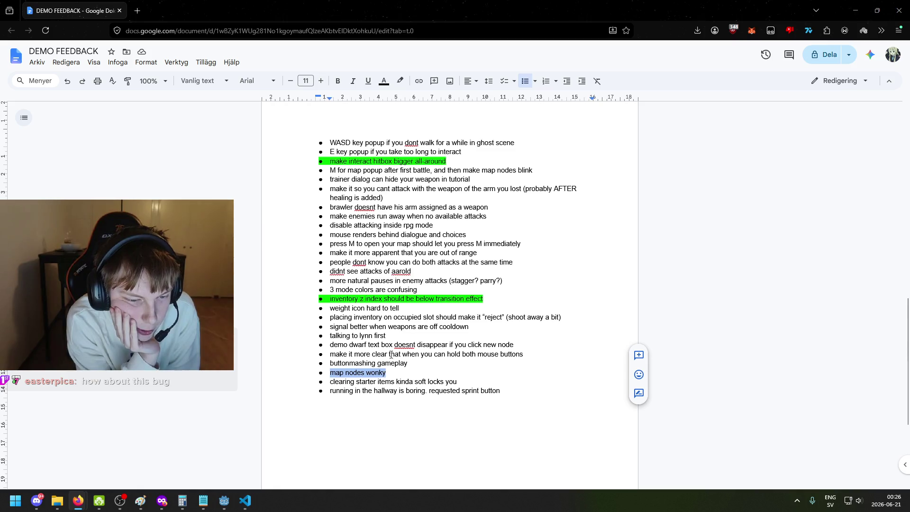
pyautogui.scroll(1, 373, 385)
pyautogui.click(400, 395)
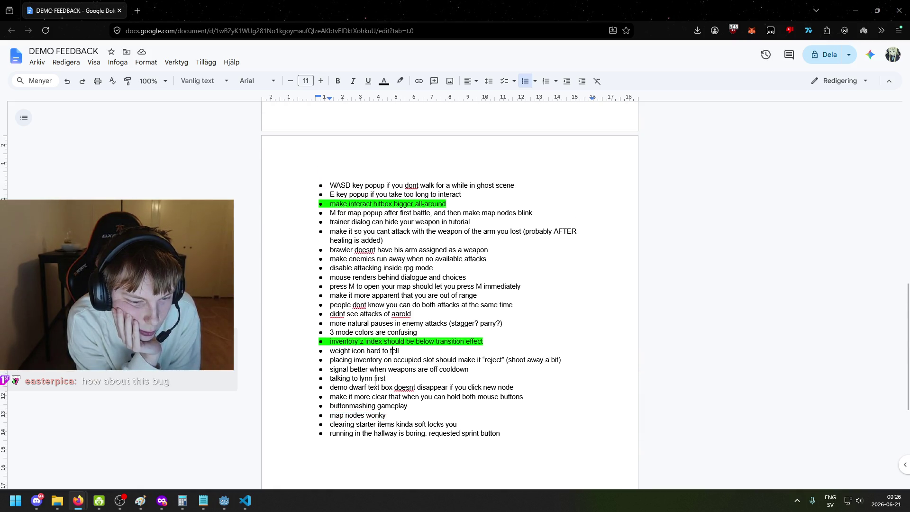
pyautogui.scroll(1, 369, 385)
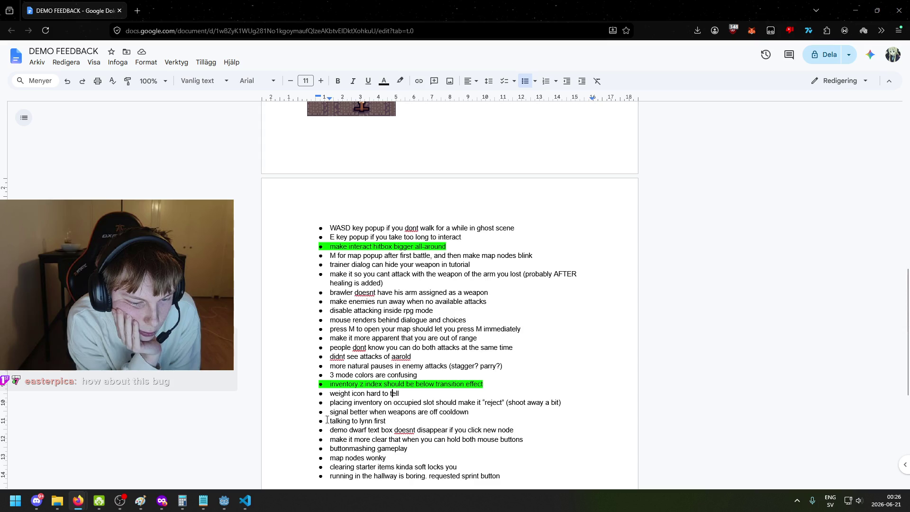
pyautogui.moveTo(331, 420); pyautogui.dragTo(396, 422)
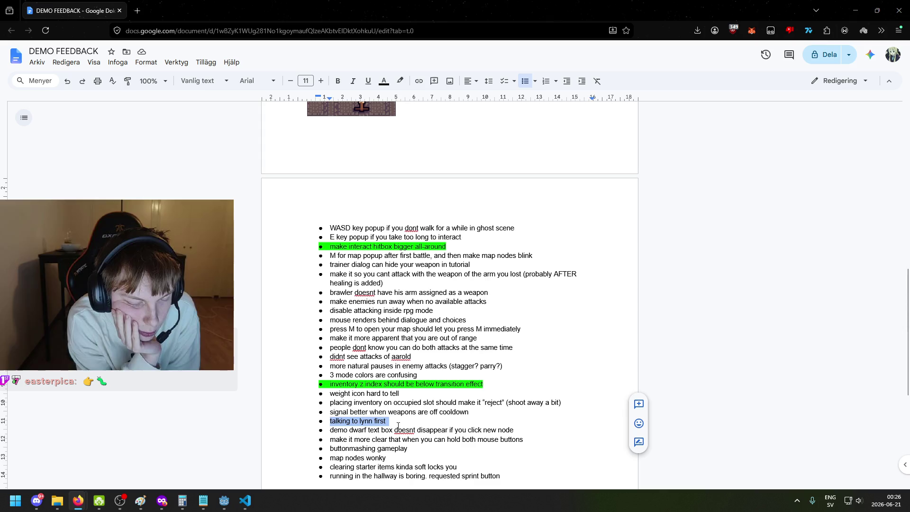
pyautogui.click(403, 420)
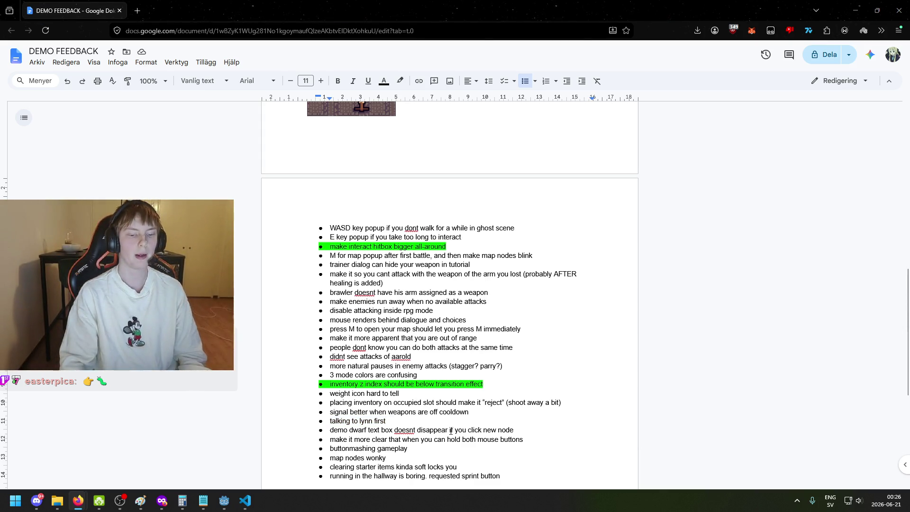
pyautogui.click(320, 403)
pyautogui.click(327, 411)
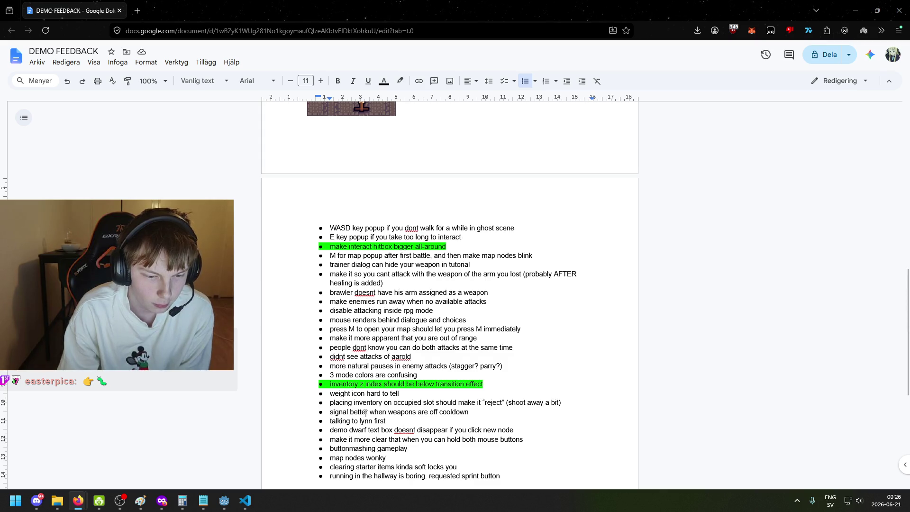
pyautogui.moveTo(337, 413); pyautogui.dragTo(487, 415)
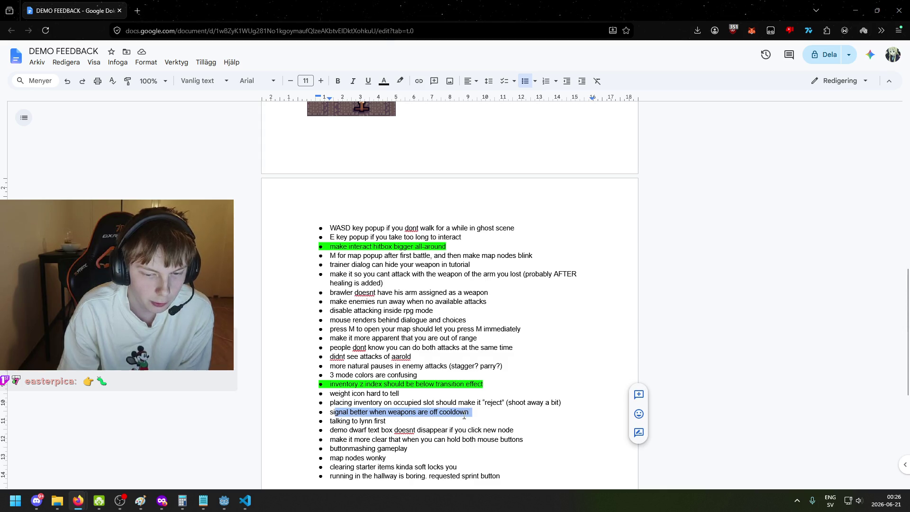
pyautogui.press('Up')
pyautogui.scroll(1, 328, 364)
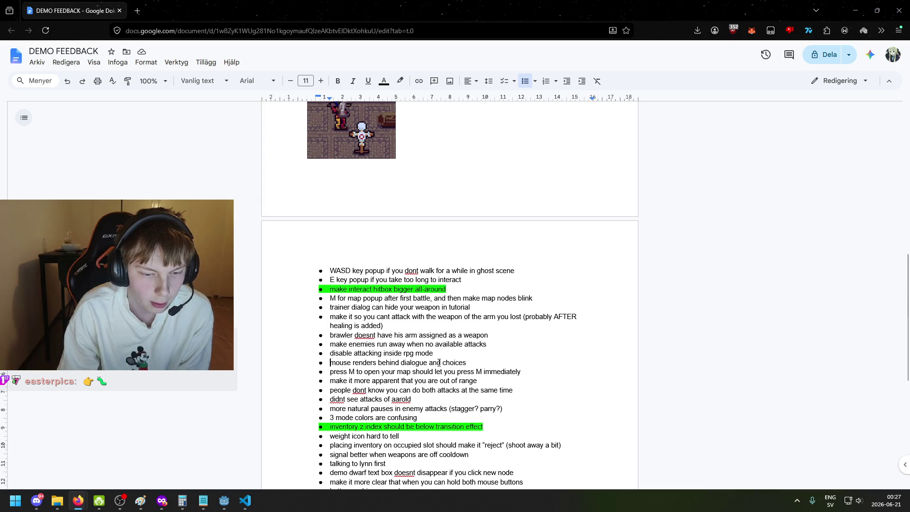
pyautogui.moveTo(330, 371); pyautogui.dragTo(424, 371)
pyautogui.doubleClick(341, 363)
pyautogui.tripleClick(368, 362)
pyautogui.click(337, 343)
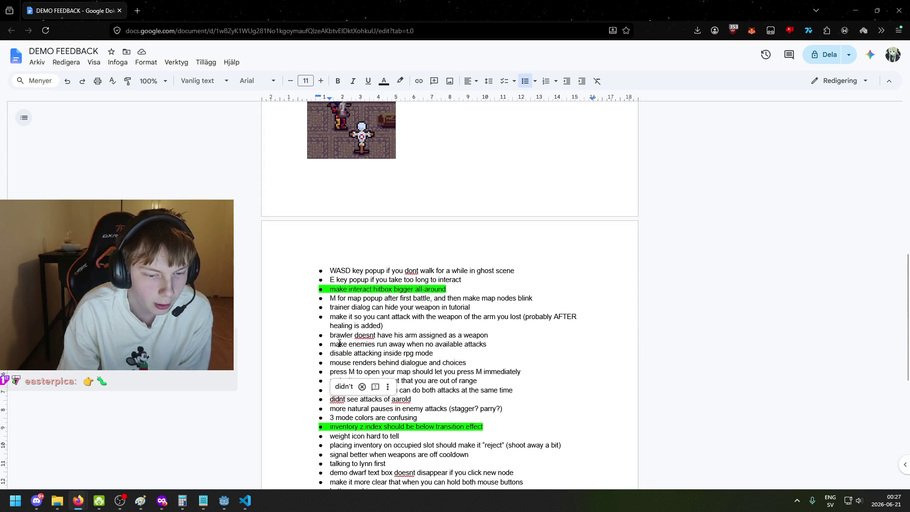
pyautogui.scroll(2, 327, 344)
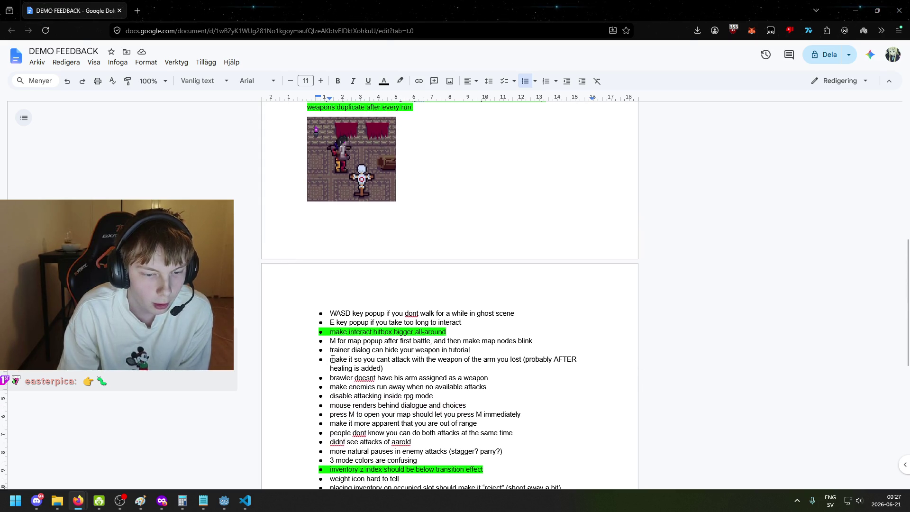
pyautogui.moveTo(330, 377); pyautogui.dragTo(495, 375)
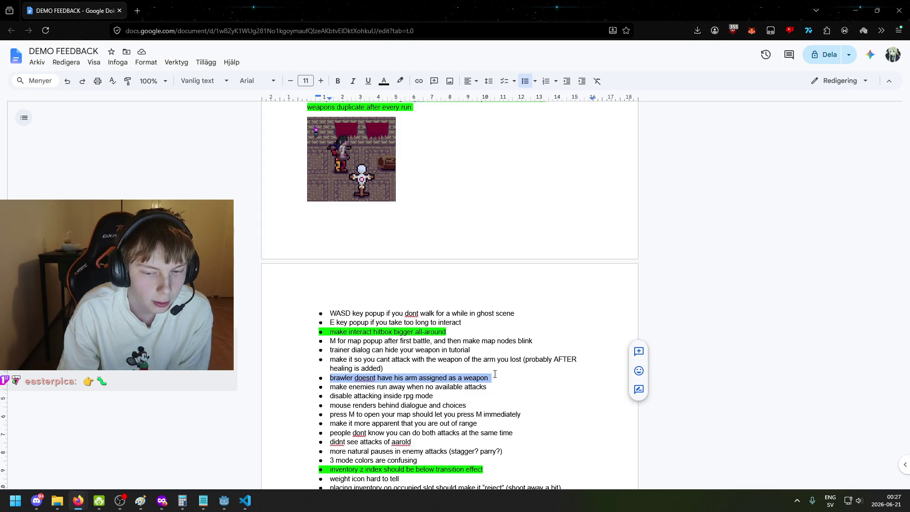
# Step: Deselect the brawler bullet in the feedback doc and Alt+Tab back to Godot
pyautogui.click(495, 375)
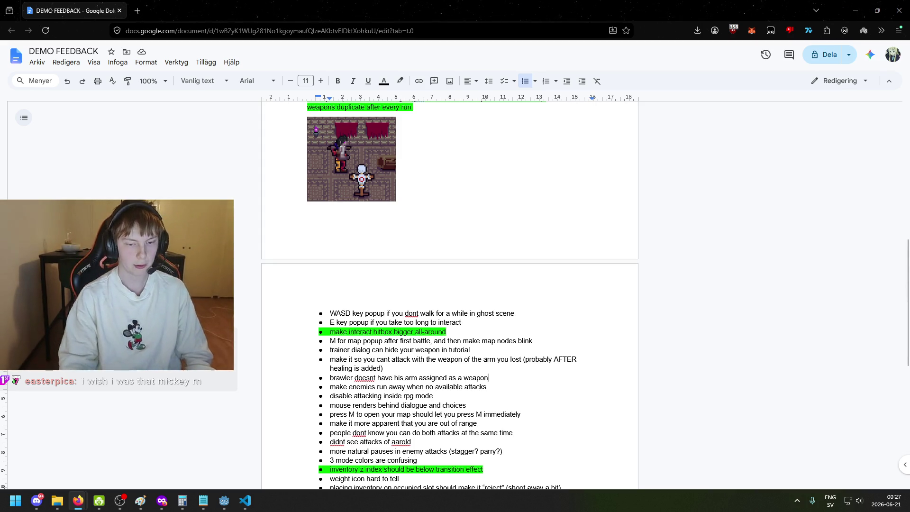
pyautogui.hotkey('alt', 'Tab')
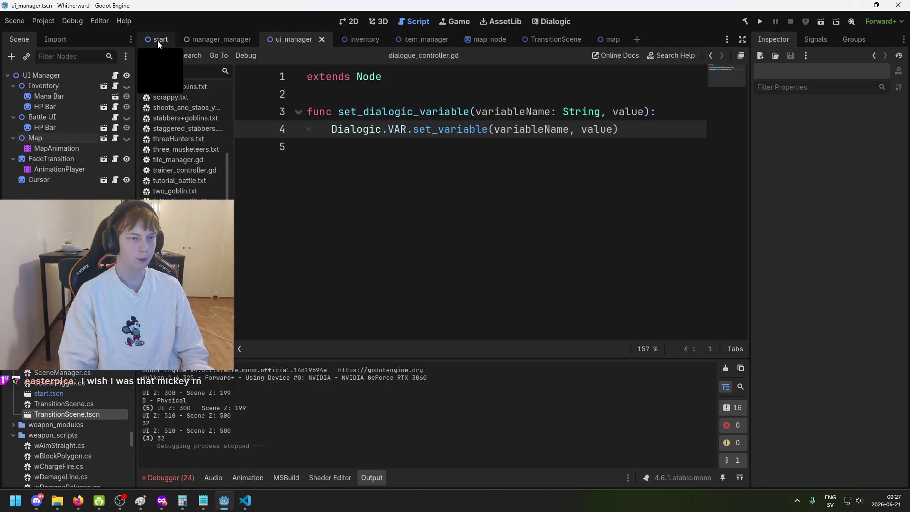
pyautogui.click(246, 500)
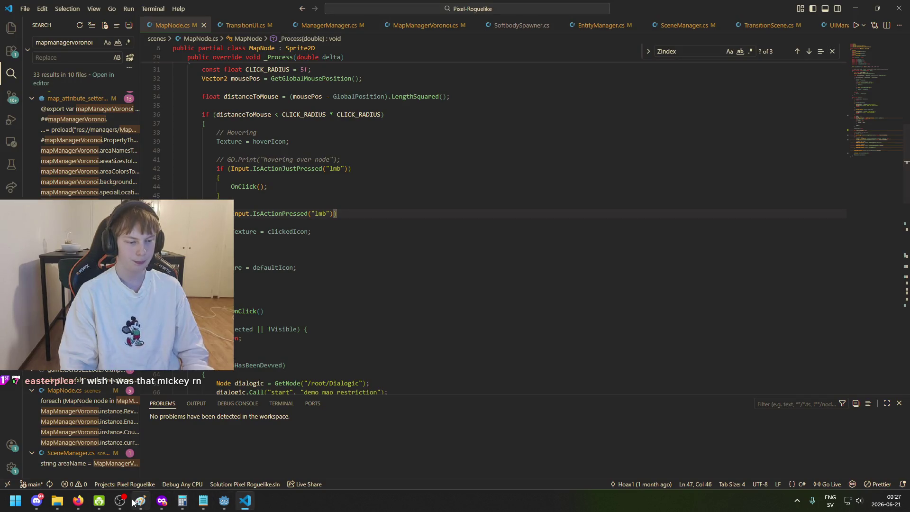
pyautogui.click(77, 500)
pyautogui.click(388, 387)
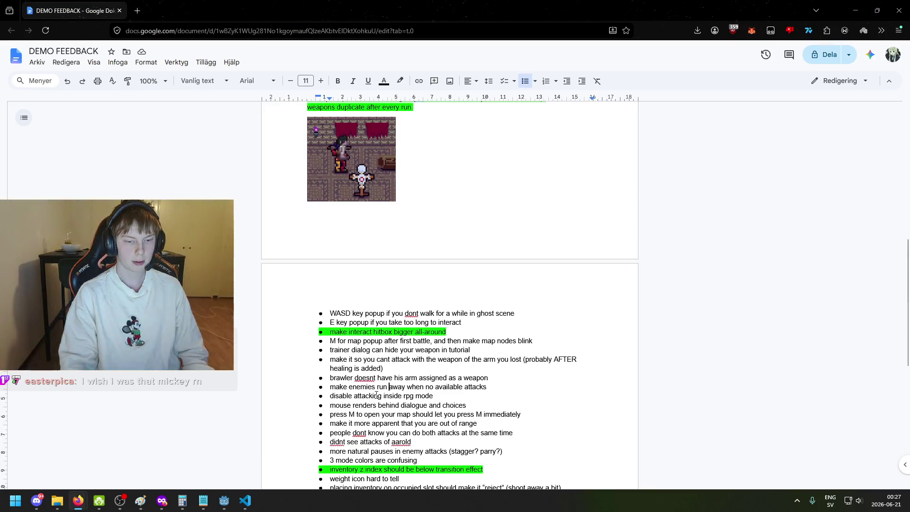
pyautogui.moveTo(330, 378)
pyautogui.mouseDown()
pyautogui.moveTo(495, 388)
pyautogui.moveTo(517, 378)
pyautogui.mouseUp()
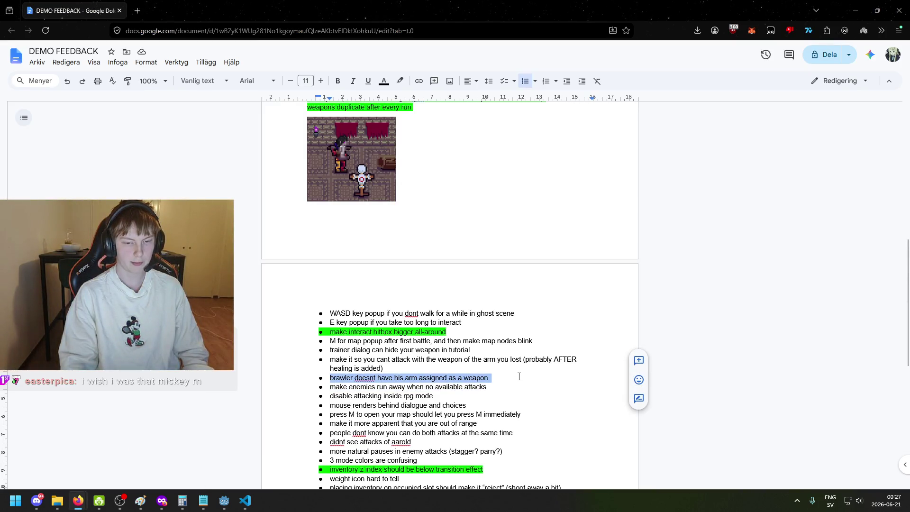
pyautogui.click(518, 378)
pyautogui.click(245, 500)
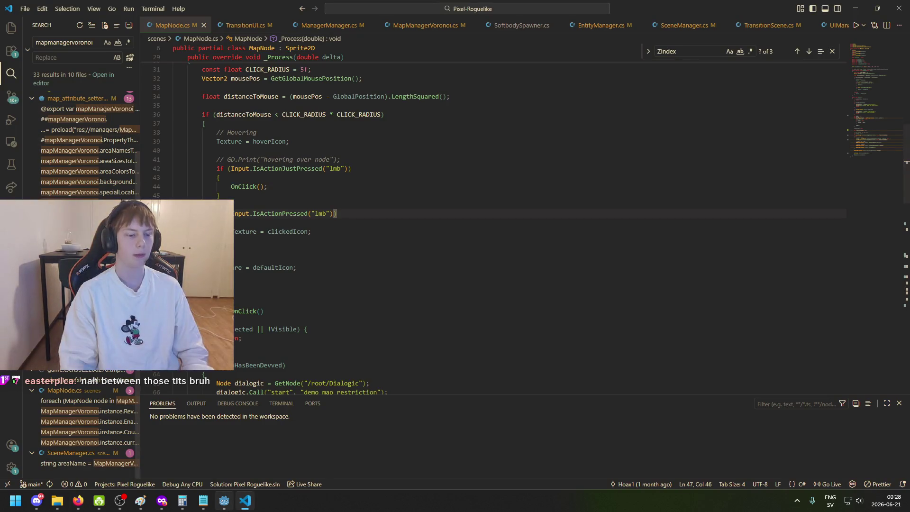
pyautogui.click(224, 501)
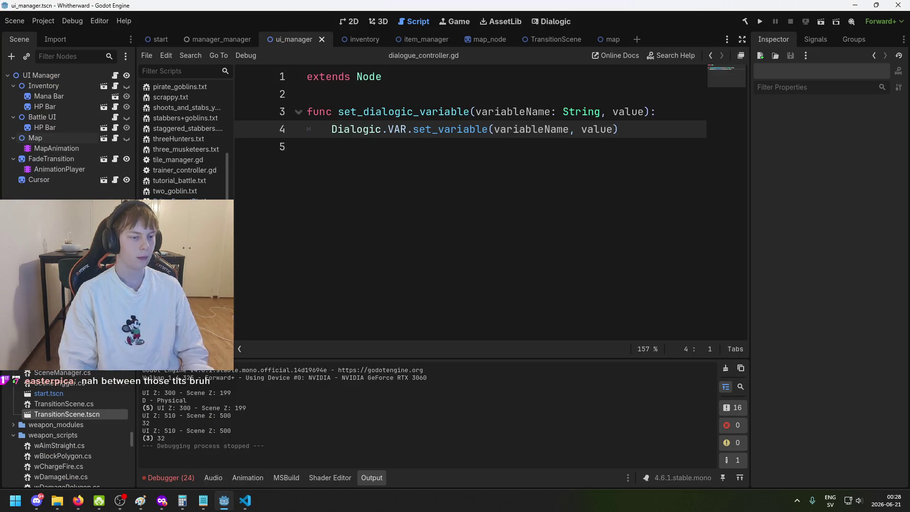
pyautogui.write('brawler')
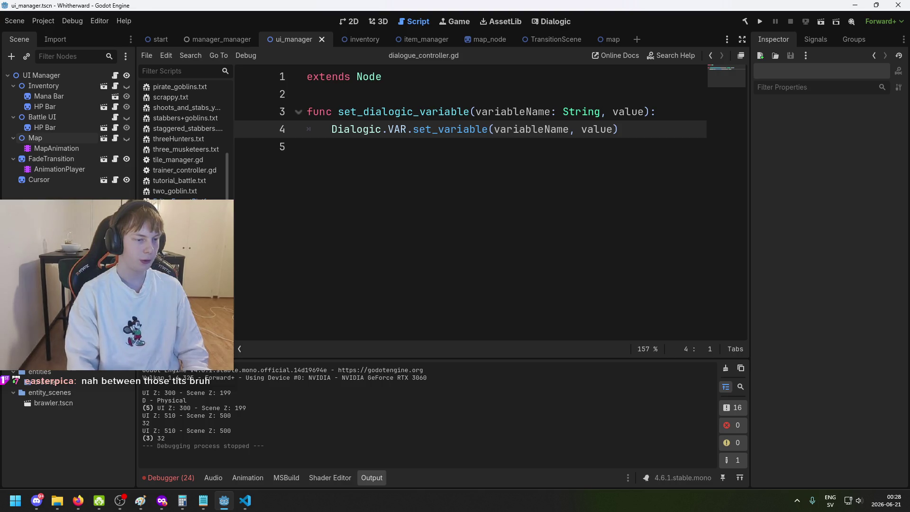
pyautogui.doubleClick(90, 402)
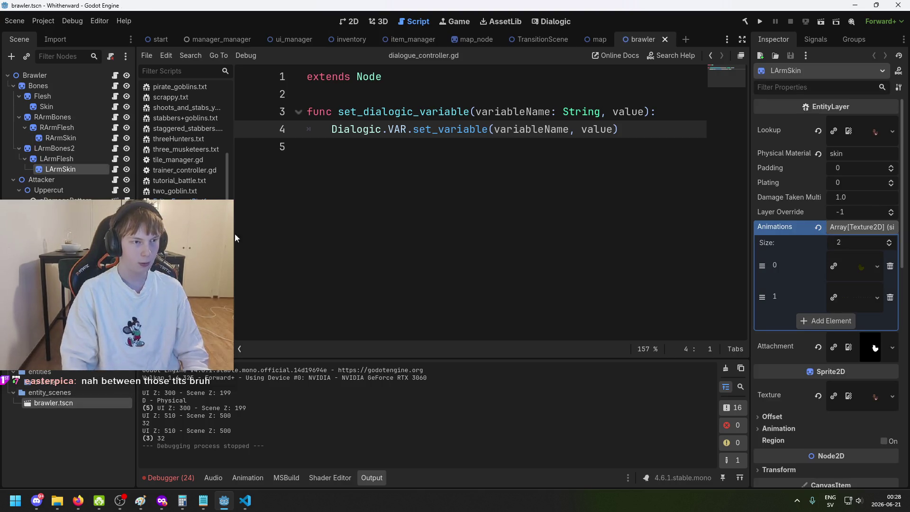
pyautogui.click(349, 21)
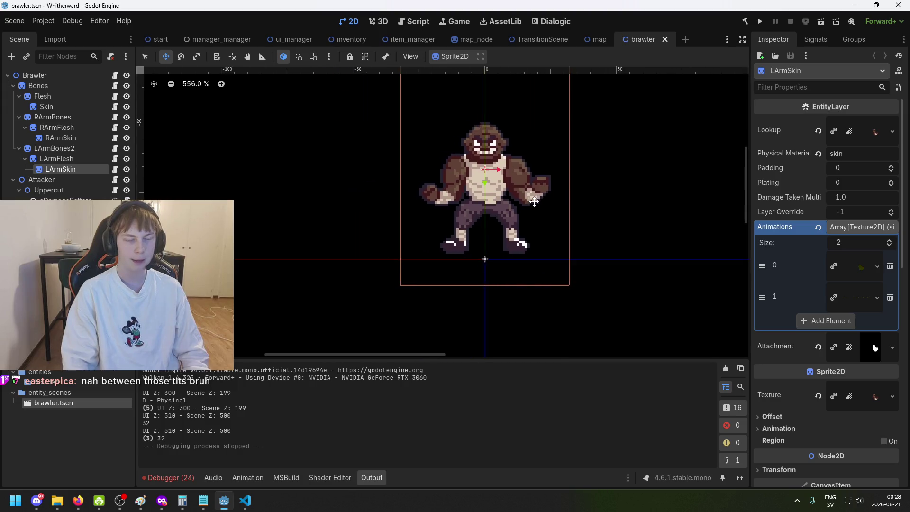
pyautogui.scroll(5, 433, 204)
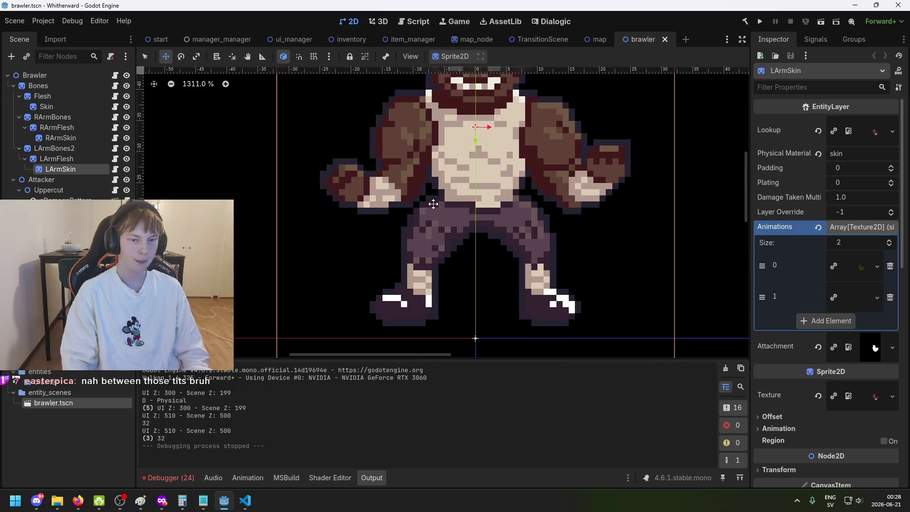
pyautogui.scroll(2, 350, 205)
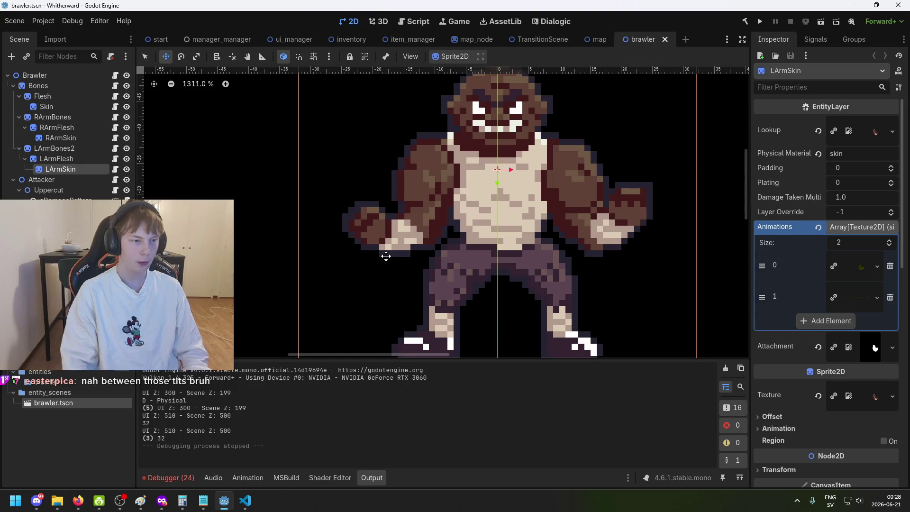
pyautogui.scroll(-1, 388, 243)
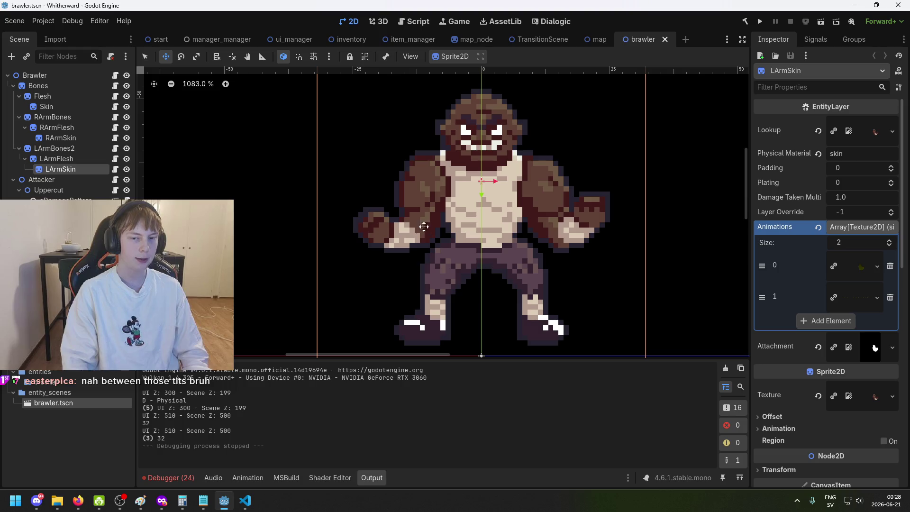
pyautogui.click(687, 294)
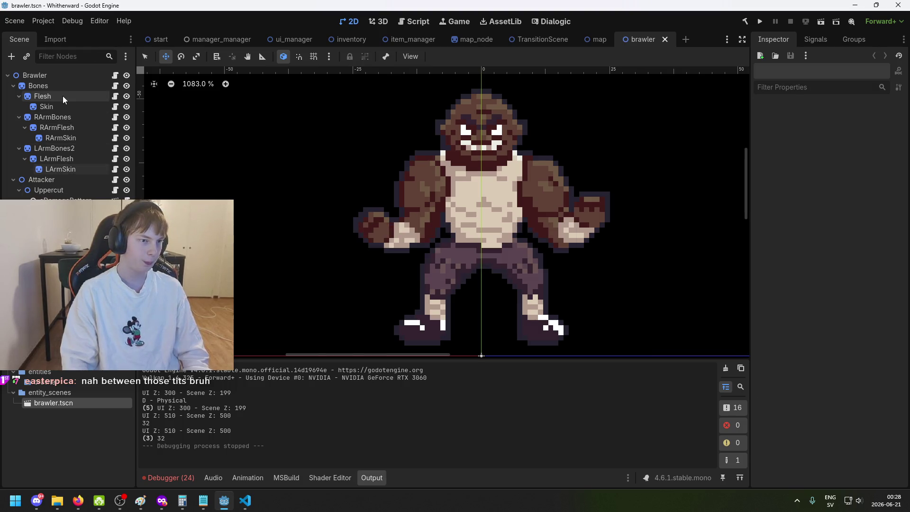
pyautogui.click(82, 141)
pyautogui.click(79, 117)
pyautogui.click(80, 138)
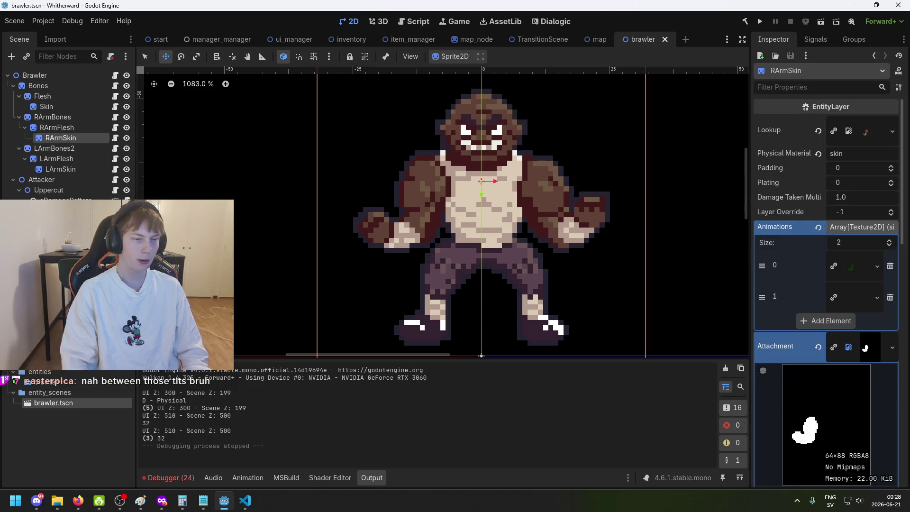
pyautogui.press('Escape')
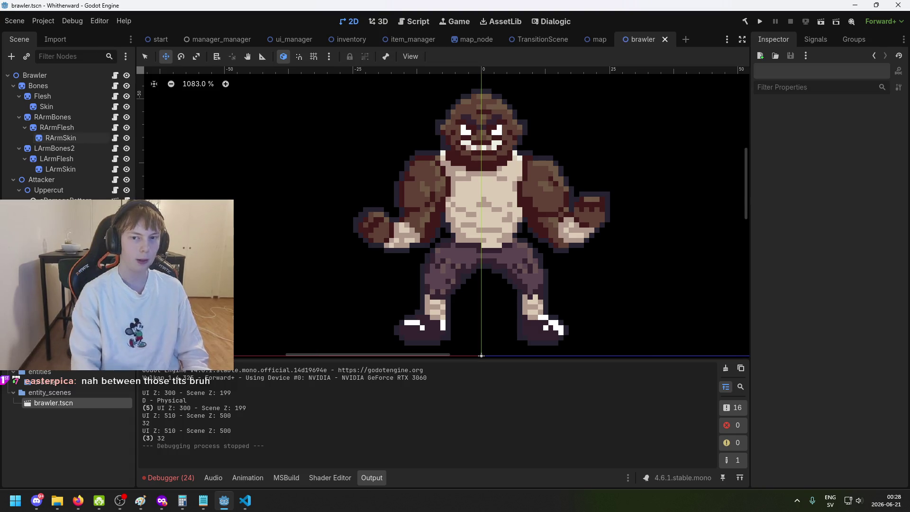
pyautogui.scroll(5, 67, 426)
pyautogui.scroll(-5, 66, 426)
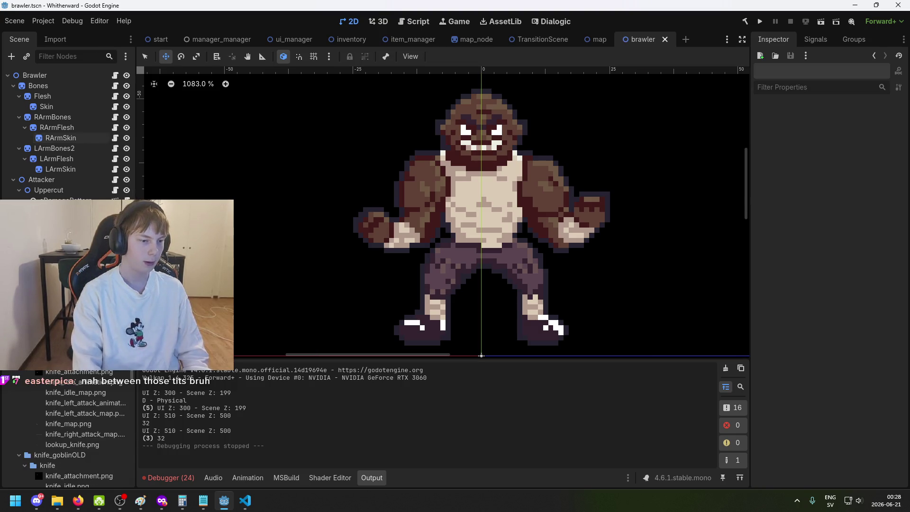
pyautogui.doubleClick(52, 382)
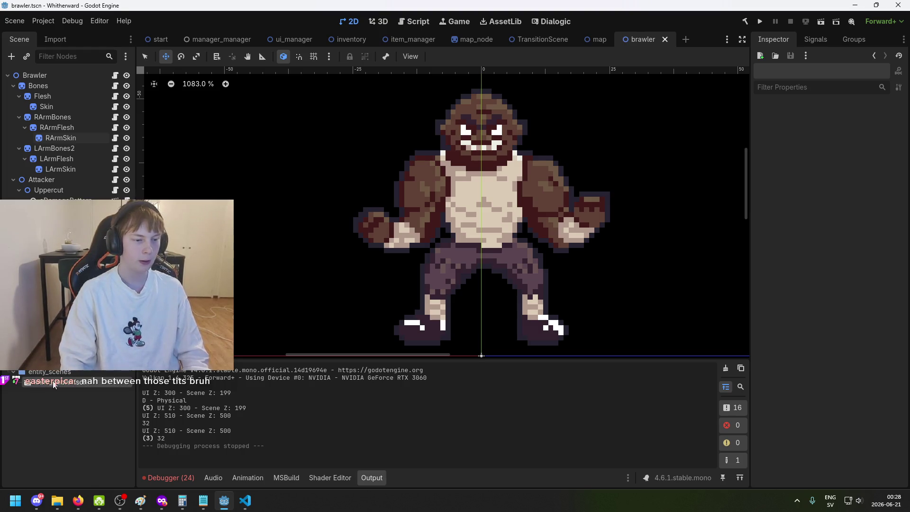
# Step: Center the knife goblin in the viewport and select the Knife node under RArmBones
pyautogui.scroll(-4, 360, 219)
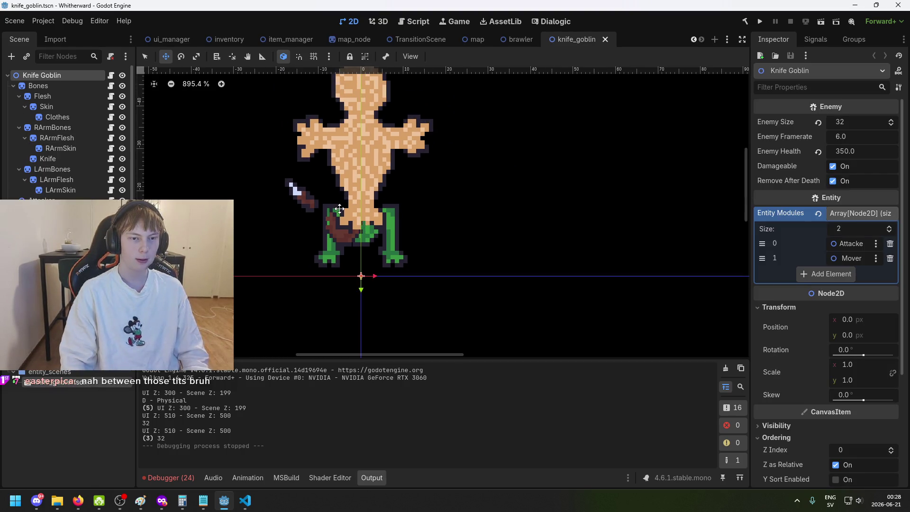
pyautogui.moveTo(380, 207); pyautogui.dragTo(428, 229)
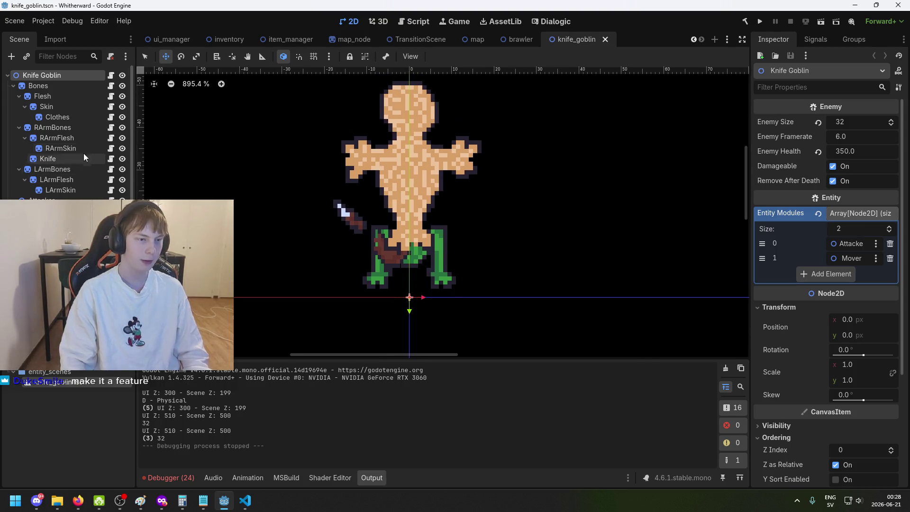
pyautogui.click(71, 120)
pyautogui.click(75, 188)
pyautogui.click(47, 159)
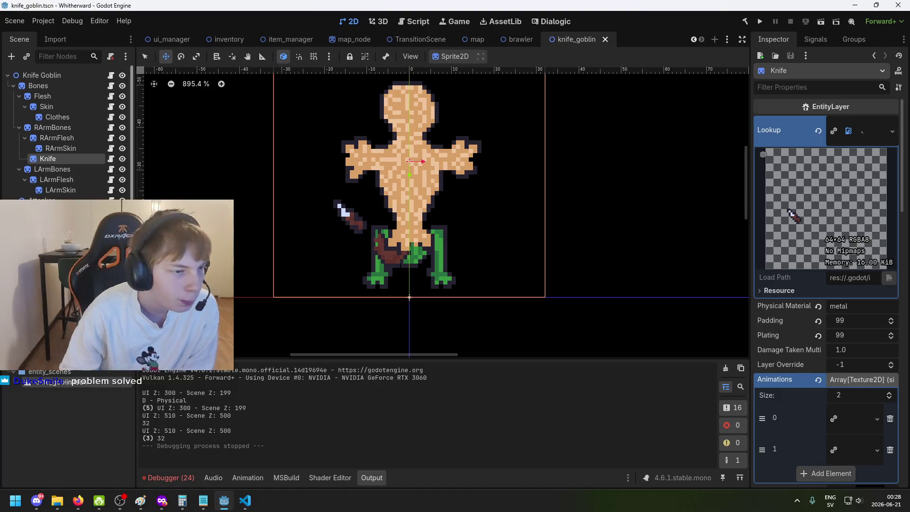
pyautogui.click(25, 138)
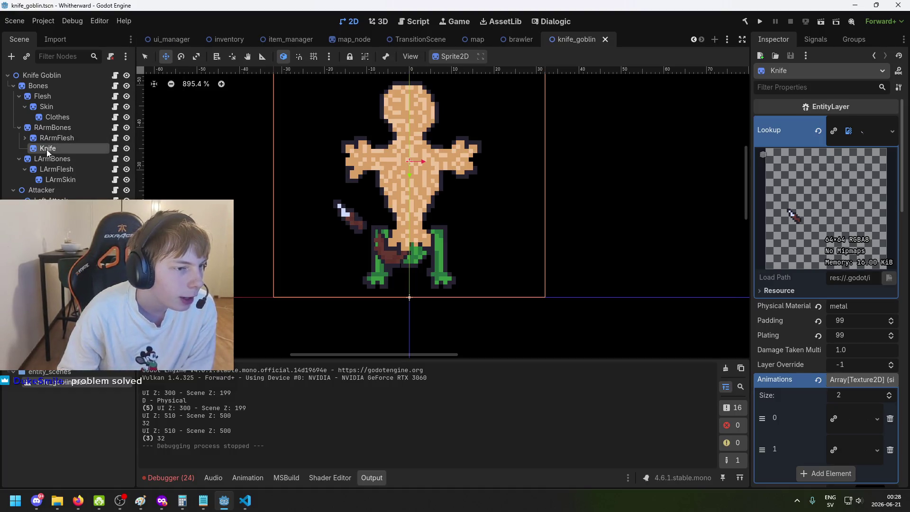
pyautogui.scroll(5, 392, 209)
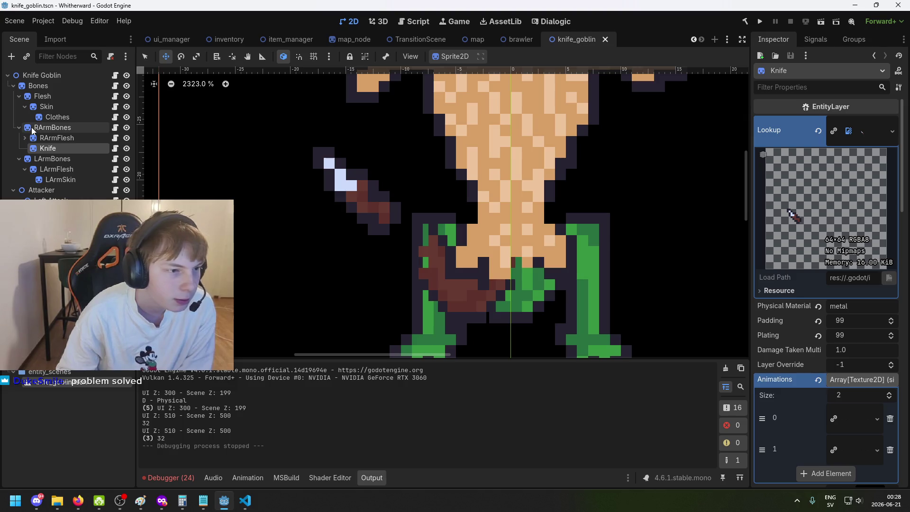
pyautogui.click(53, 127)
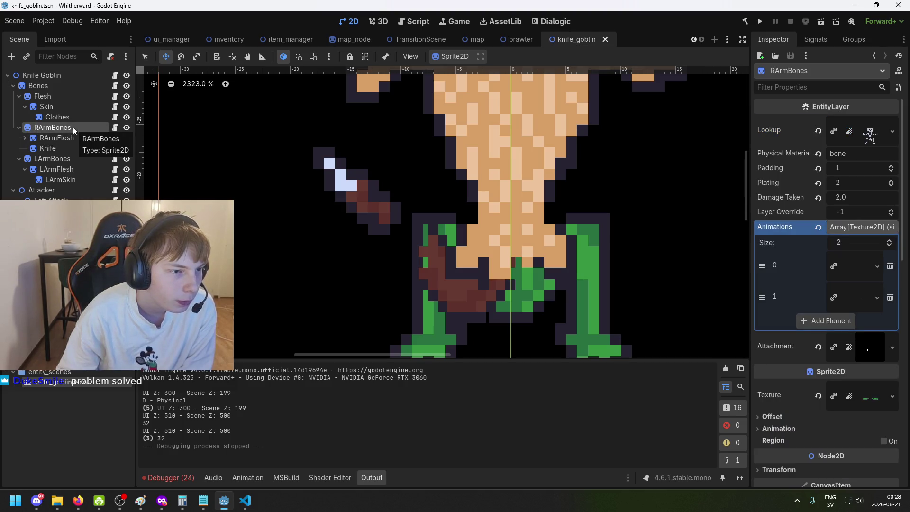
pyautogui.click(60, 149)
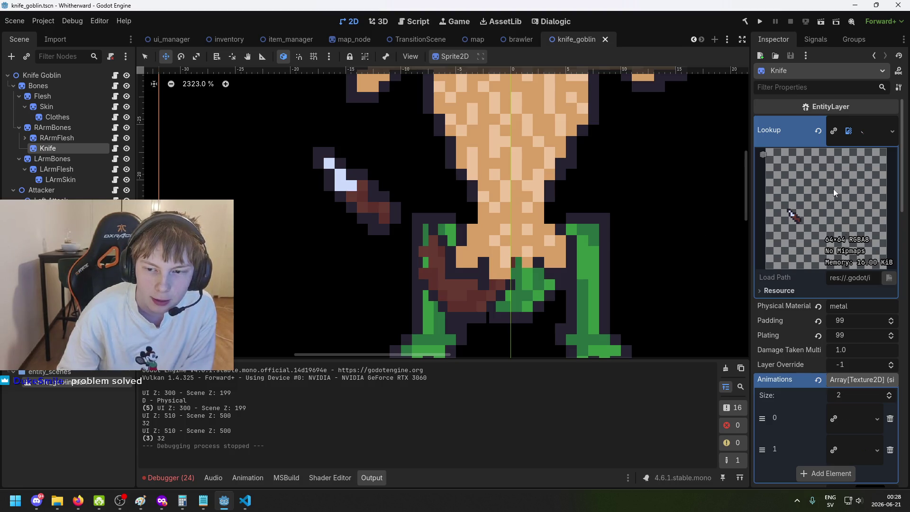
# Step: Preview the Knife's attachment texture in the Inspector, then collapse it
pyautogui.scroll(-2, 820, 267)
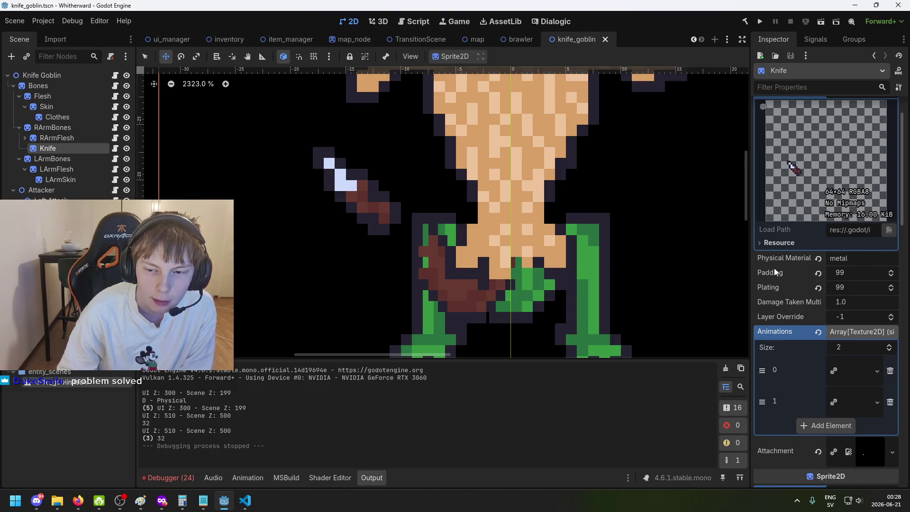
pyautogui.scroll(-5, 800, 251)
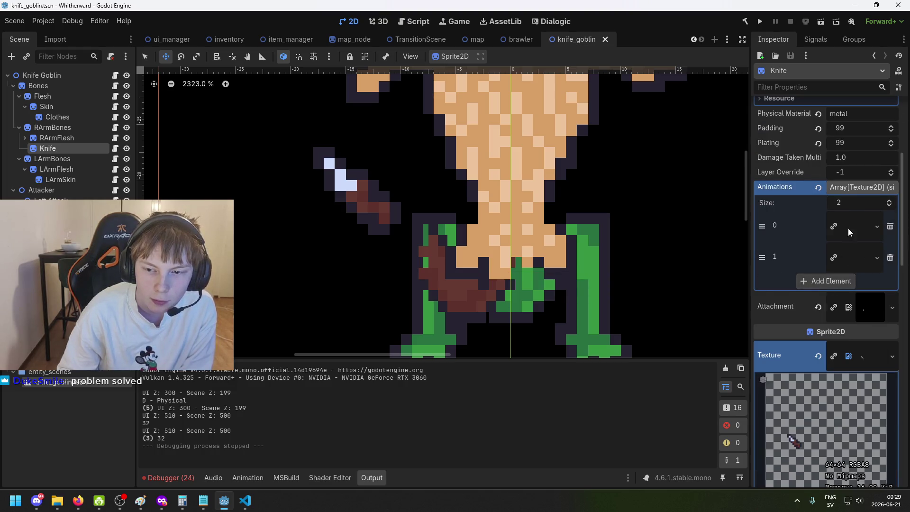
pyautogui.scroll(-2, 862, 351)
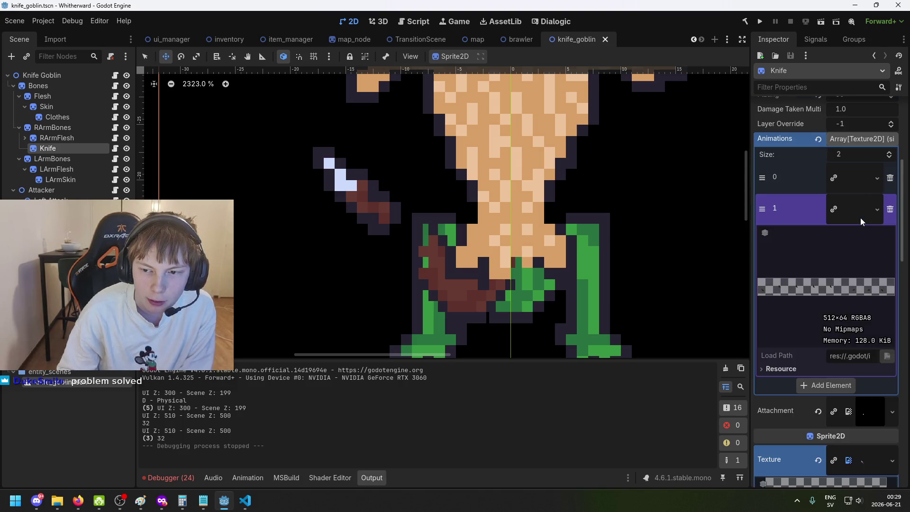
pyautogui.click(878, 259)
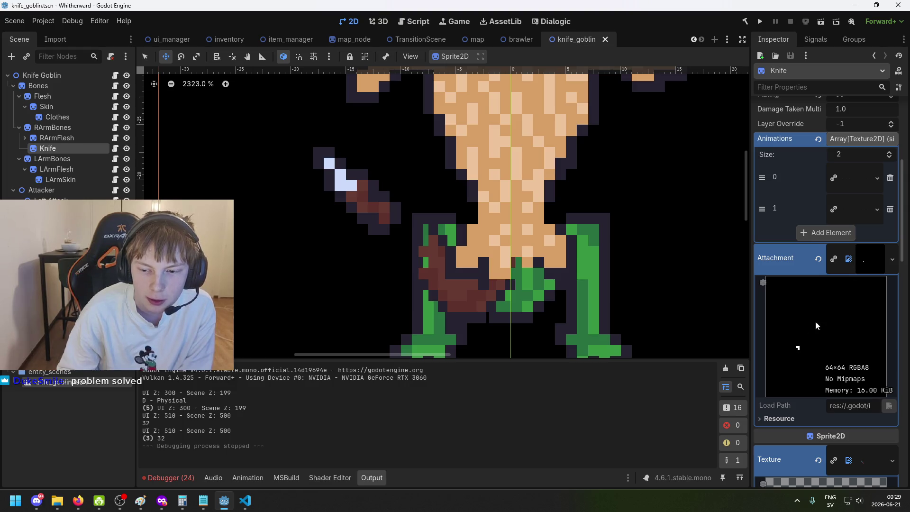
pyautogui.click(882, 257)
# Step: Review the Knife's lookup and texture settings, then bring up the canvas_item shader editor
pyautogui.scroll(-3, 392, 216)
pyautogui.scroll(-3, 860, 291)
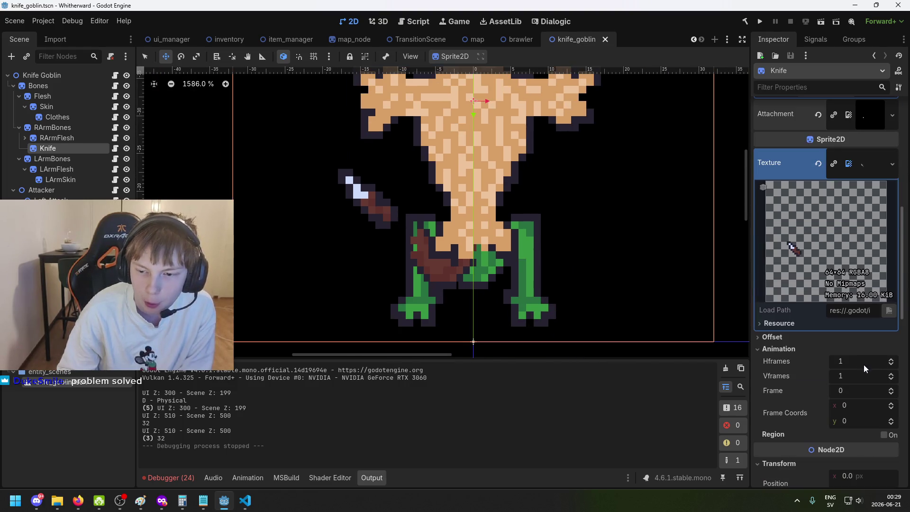
pyautogui.scroll(-3, 844, 287)
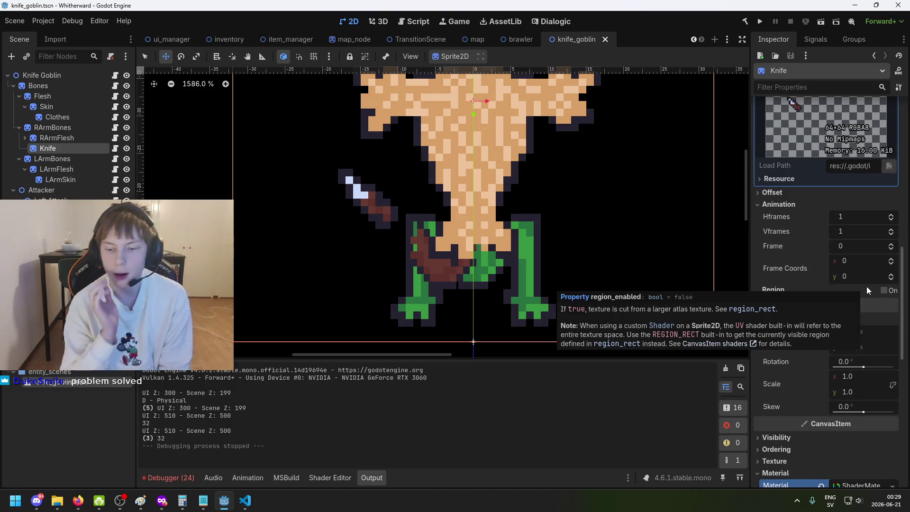
pyautogui.scroll(3, 865, 290)
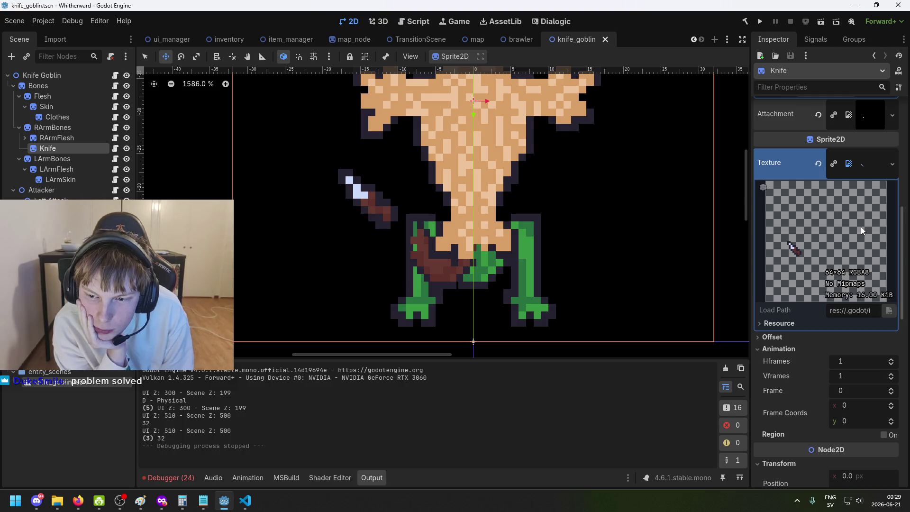
pyautogui.scroll(2, 848, 254)
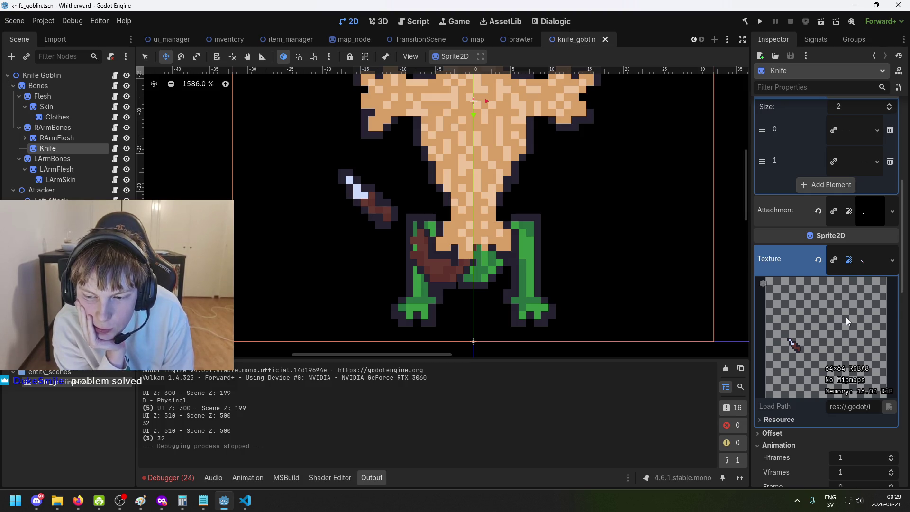
pyautogui.scroll(1, 846, 317)
pyautogui.scroll(-1, 787, 390)
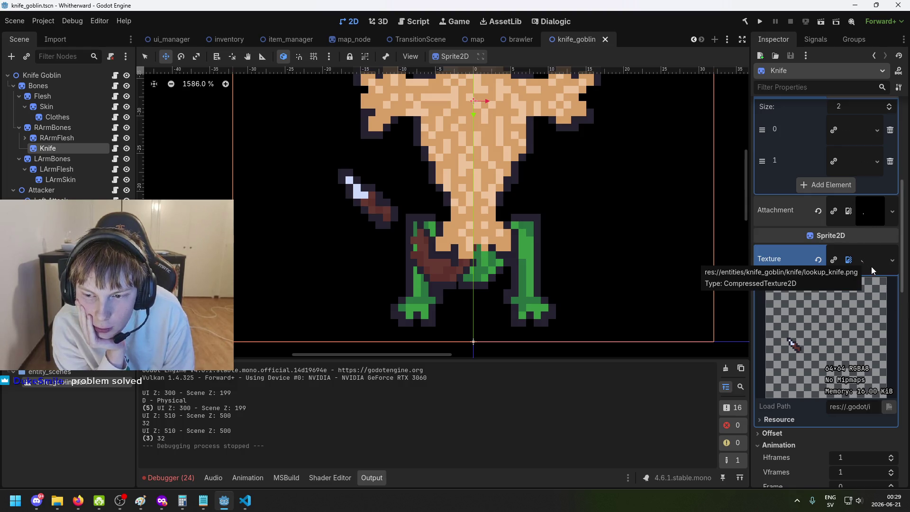
pyautogui.scroll(2, 871, 270)
pyautogui.scroll(4, 862, 349)
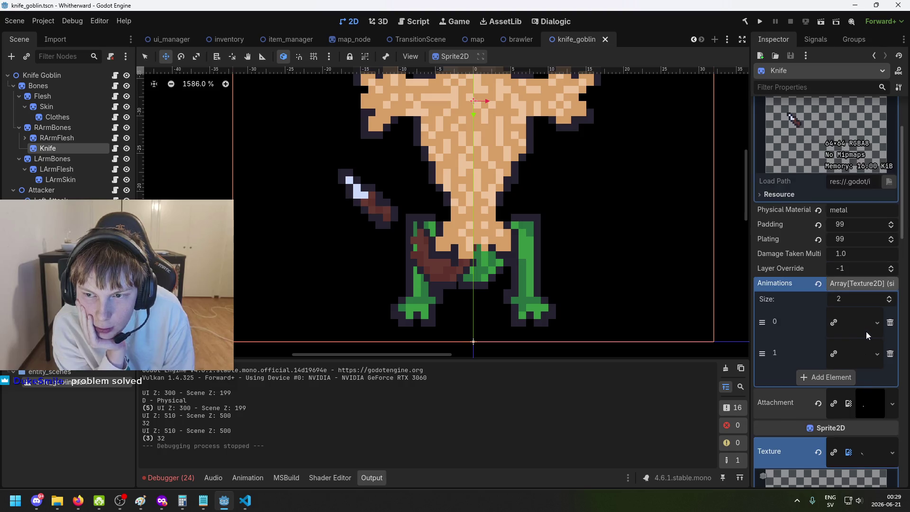
pyautogui.scroll(-4, 874, 318)
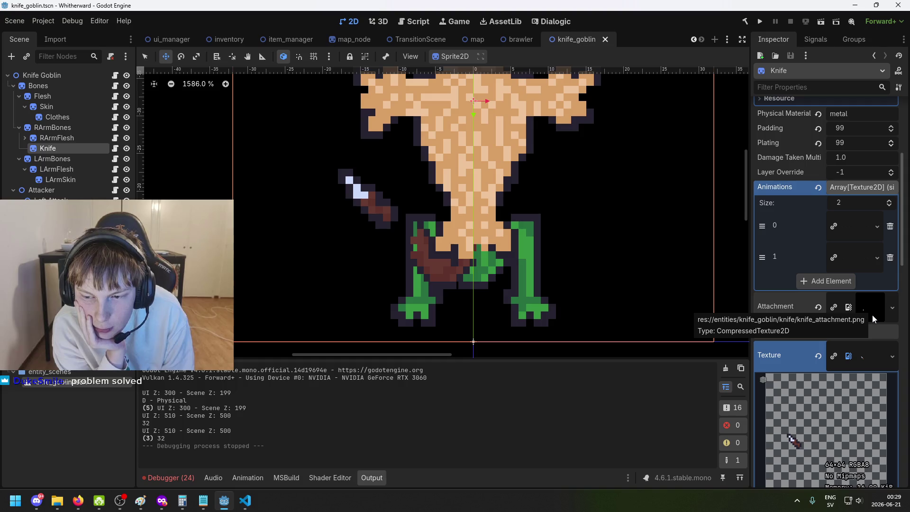
pyautogui.scroll(-2, 834, 327)
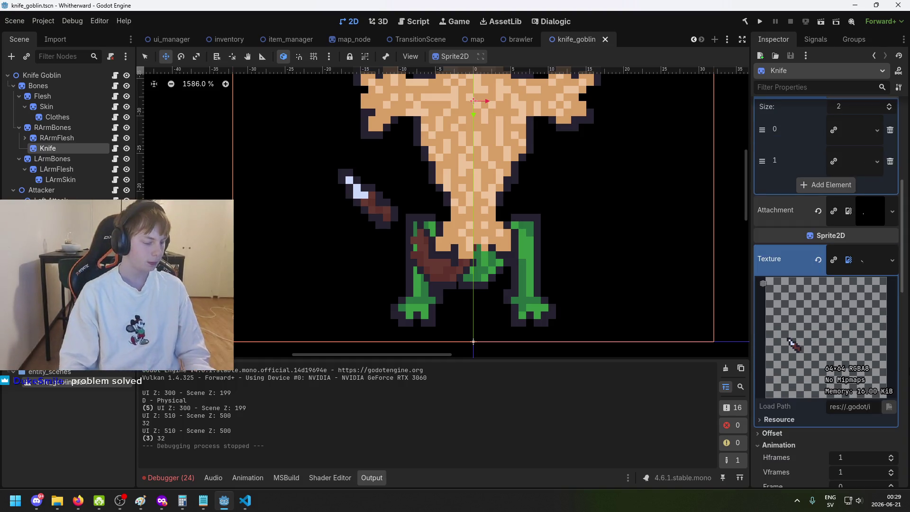
pyautogui.click(56, 168)
pyautogui.click(47, 148)
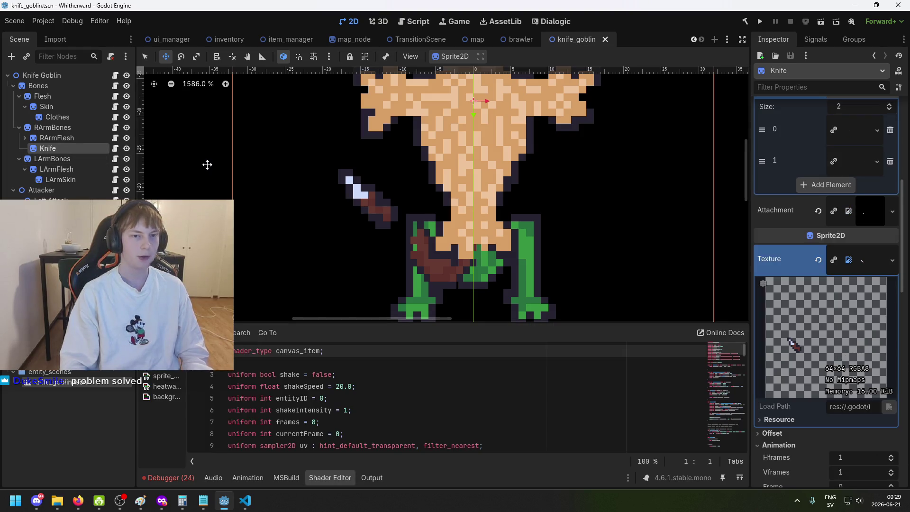
# Step: Back in brawler.tscn, paste the copied Knife node under RArmBones
pyautogui.click(517, 40)
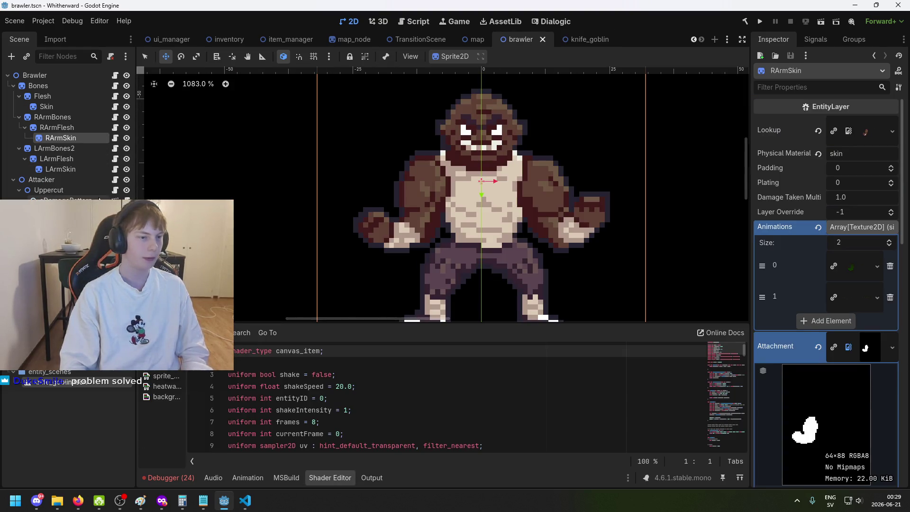
pyautogui.click(71, 117)
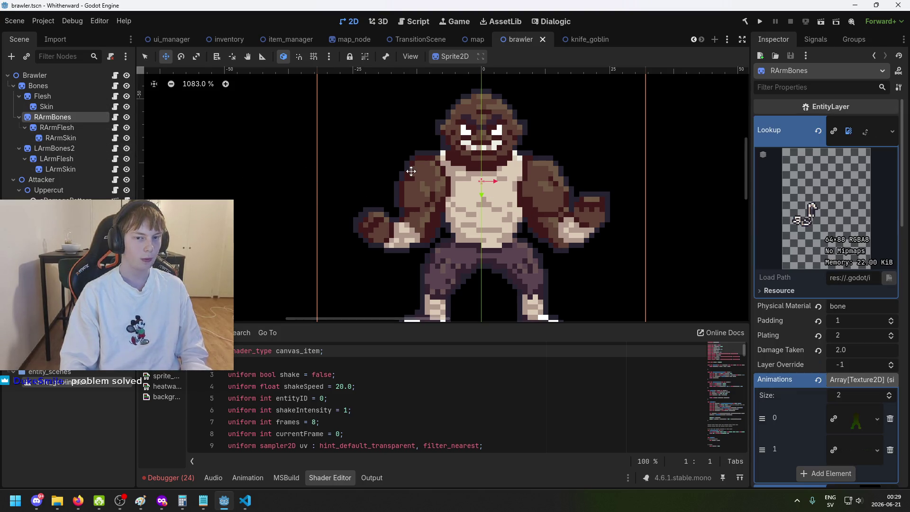
pyautogui.click(127, 117)
pyautogui.click(126, 118)
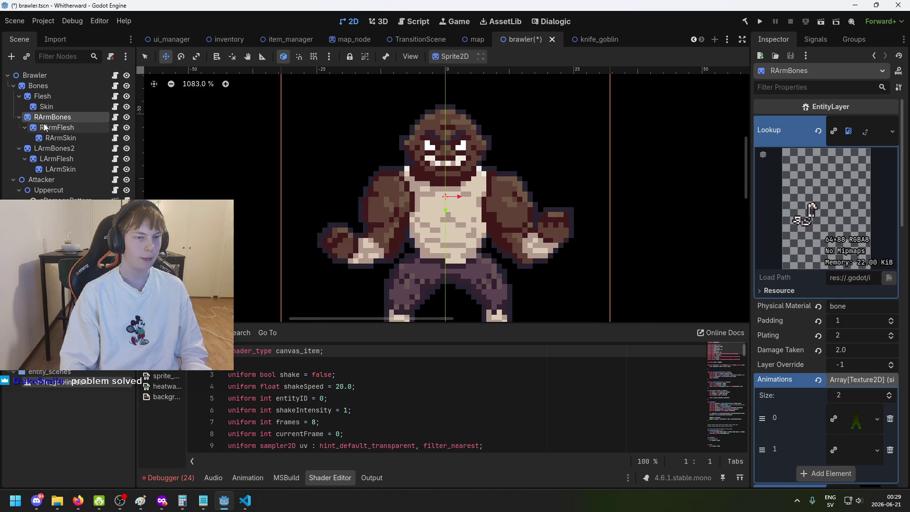
pyautogui.hotkey('ctrl', 'v')
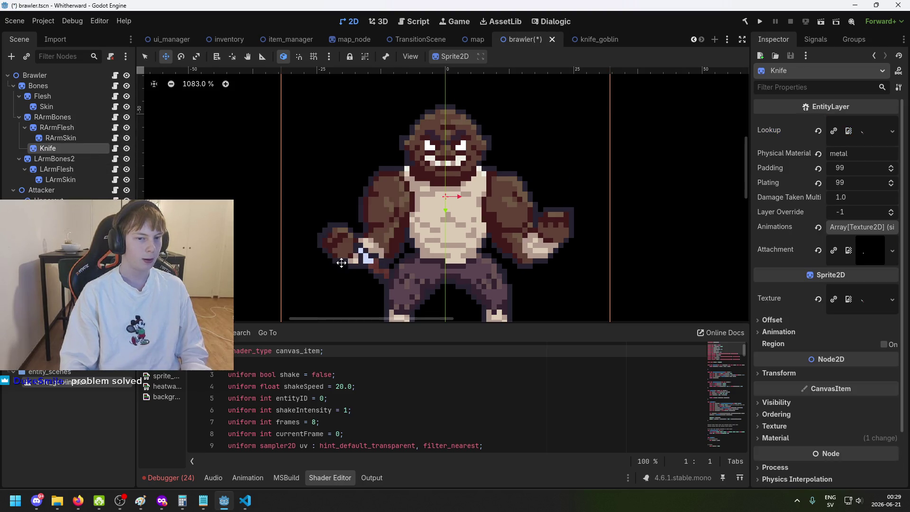
# Step: Start renaming the pasted Knife node, clearing its old name
pyautogui.scroll(1, 360, 270)
pyautogui.scroll(-2, 446, 232)
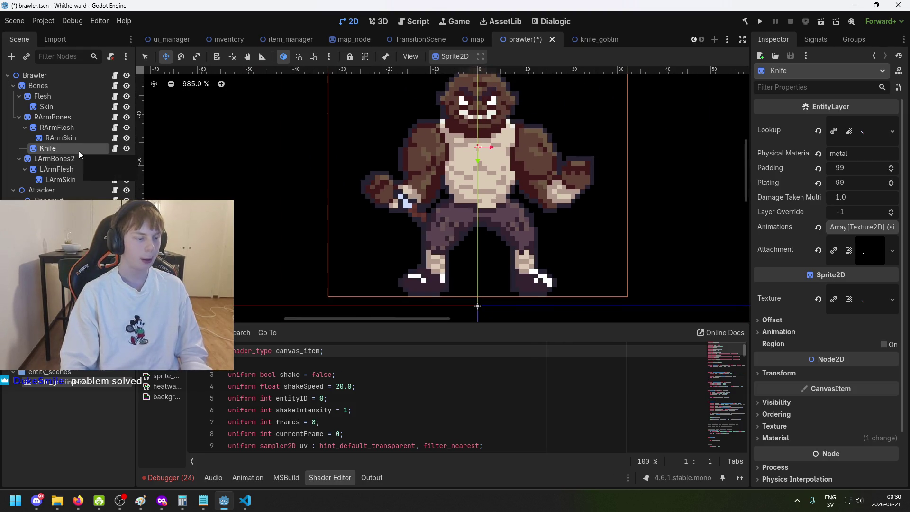
pyautogui.doubleClick(63, 148)
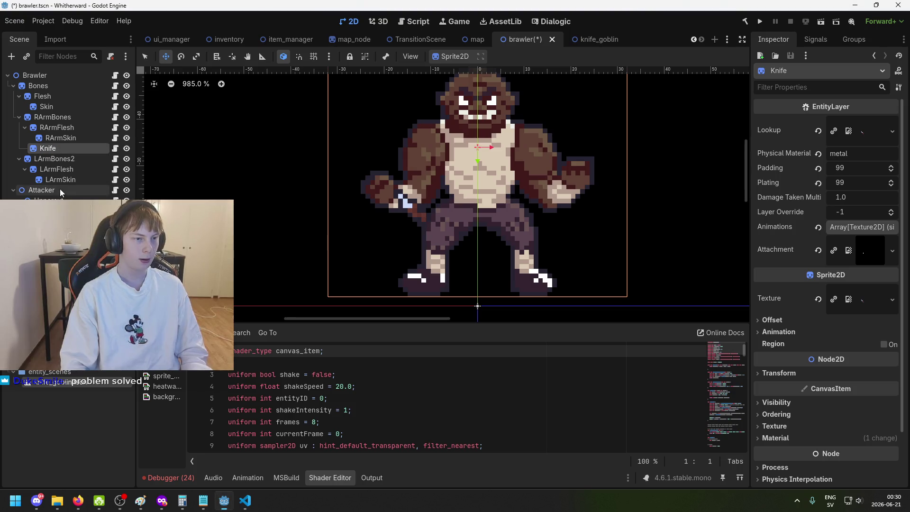
pyautogui.press('BackSpace')
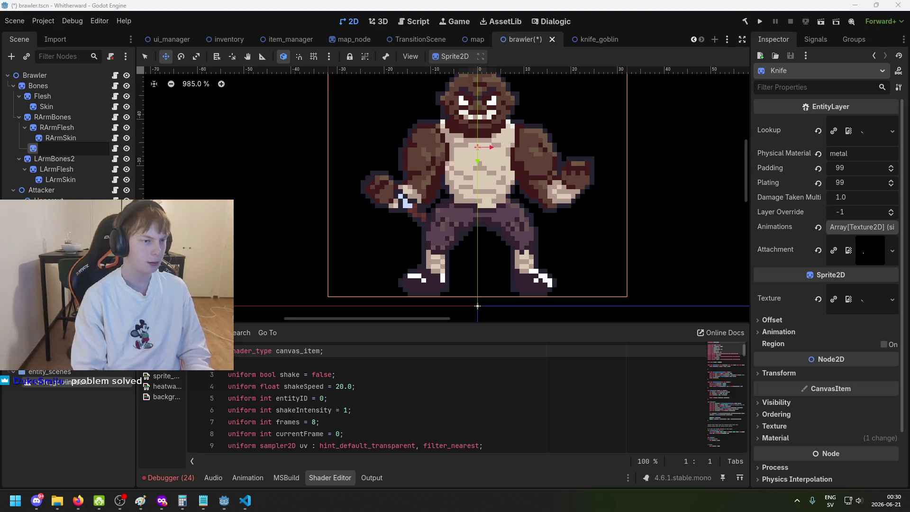
# Step: Rename the pasted Knife node to Fist
pyautogui.write('F')
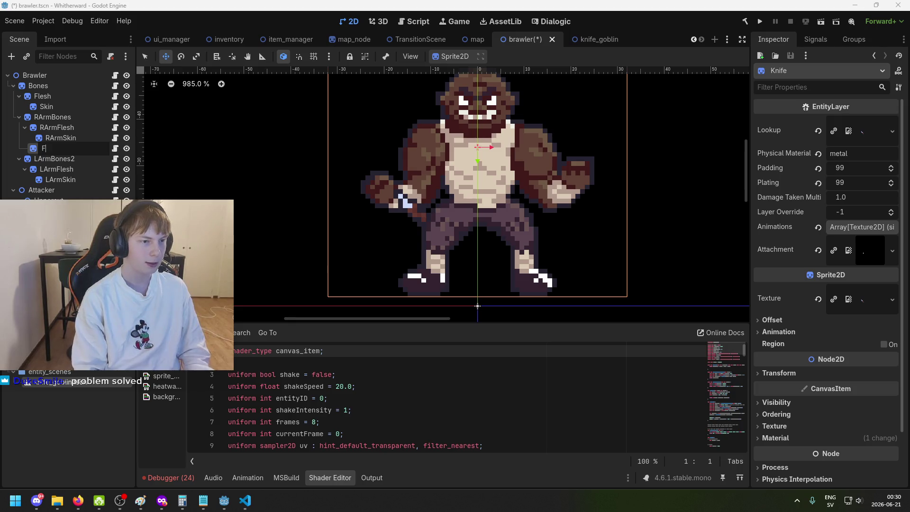
pyautogui.write('irsst')
pyautogui.press('Return')
pyautogui.scroll(3, 392, 236)
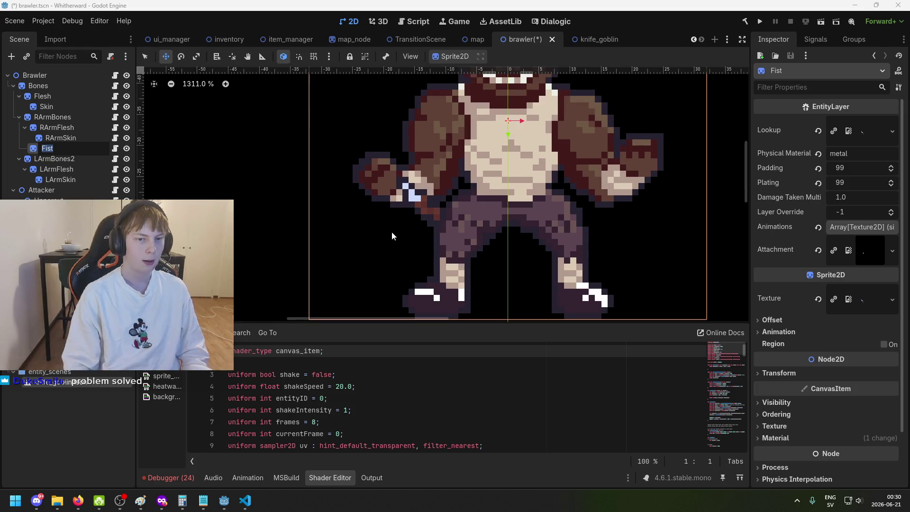
pyautogui.scroll(3, 430, 206)
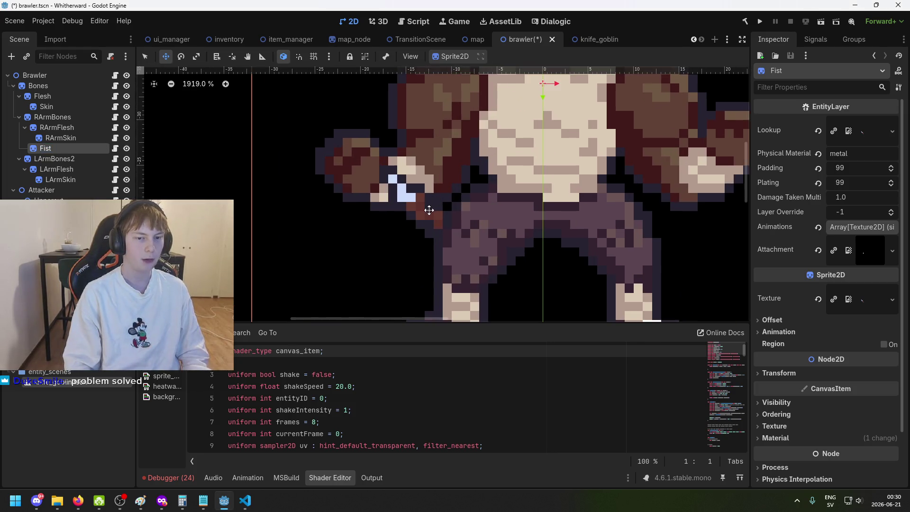
# Step: Zoom in on the Brawler's right hand and hide the RArmFlesh and RArmSkin sprites
pyautogui.moveTo(429, 210); pyautogui.dragTo(298, 299)
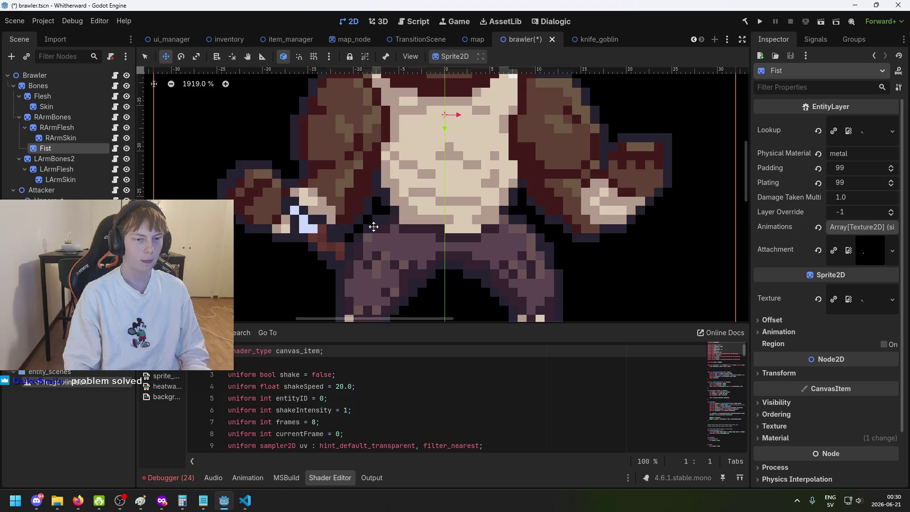
pyautogui.scroll(10, 219, 187)
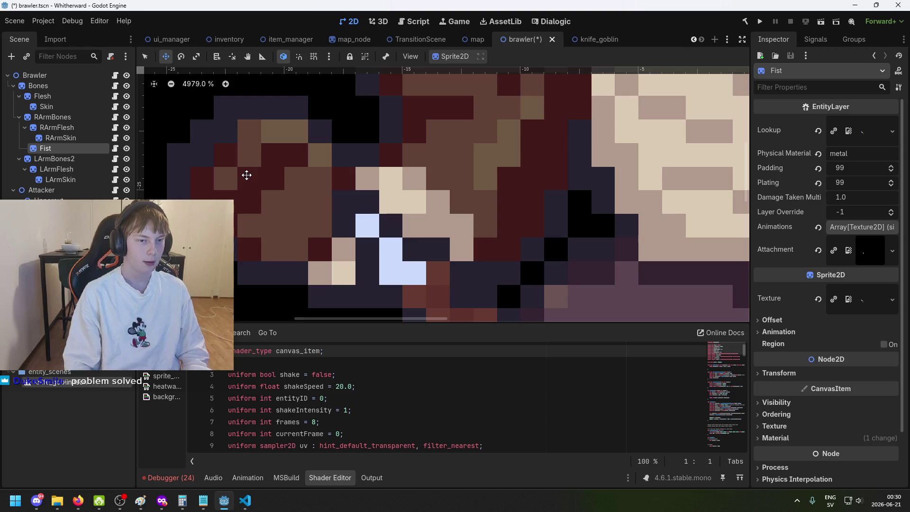
pyautogui.click(126, 128)
pyautogui.click(126, 138)
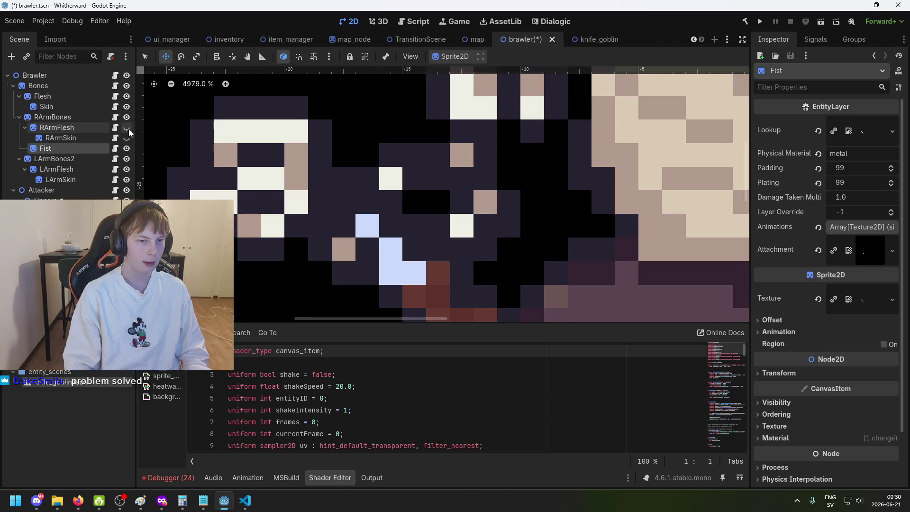
pyautogui.scroll(-7, 265, 178)
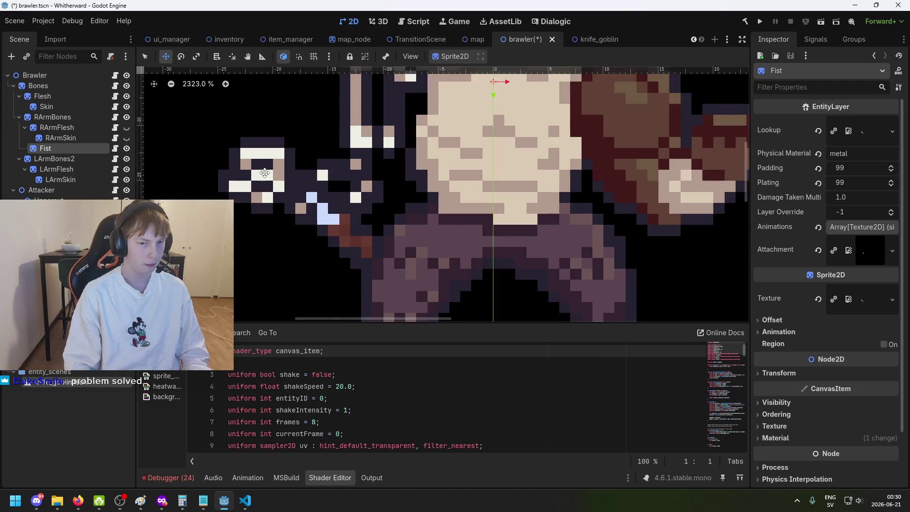
pyautogui.scroll(-2, 265, 170)
pyautogui.scroll(4, 332, 208)
pyautogui.scroll(-1, 332, 207)
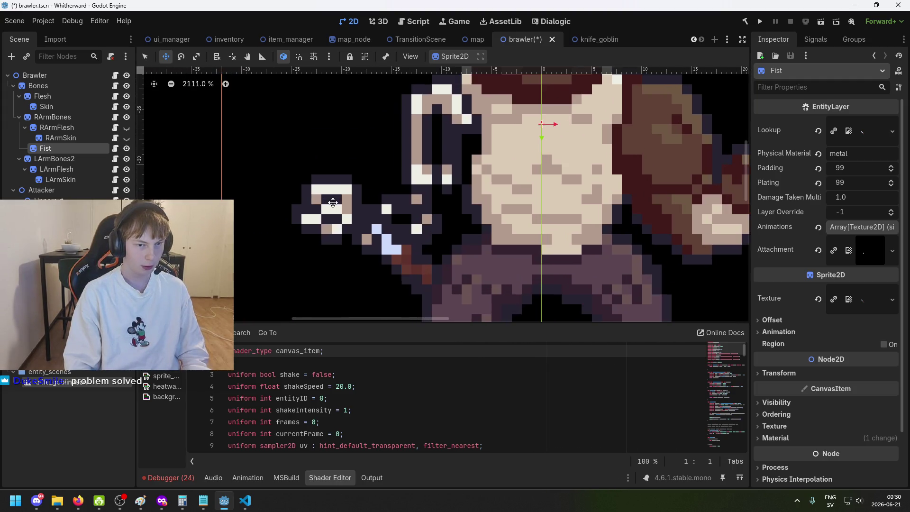
pyautogui.scroll(-1, 333, 208)
pyautogui.scroll(1, 332, 207)
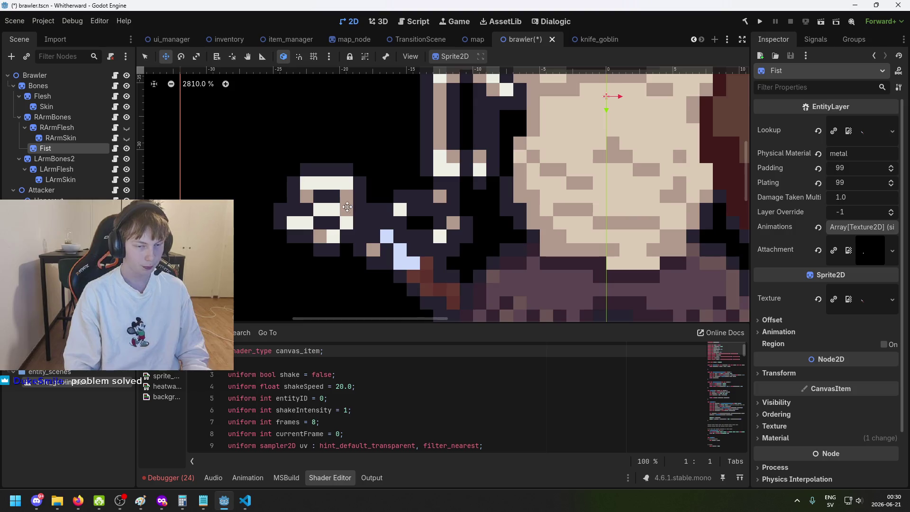
pyautogui.scroll(-1, 366, 217)
pyautogui.scroll(1, 366, 217)
pyautogui.scroll(-1, 260, 203)
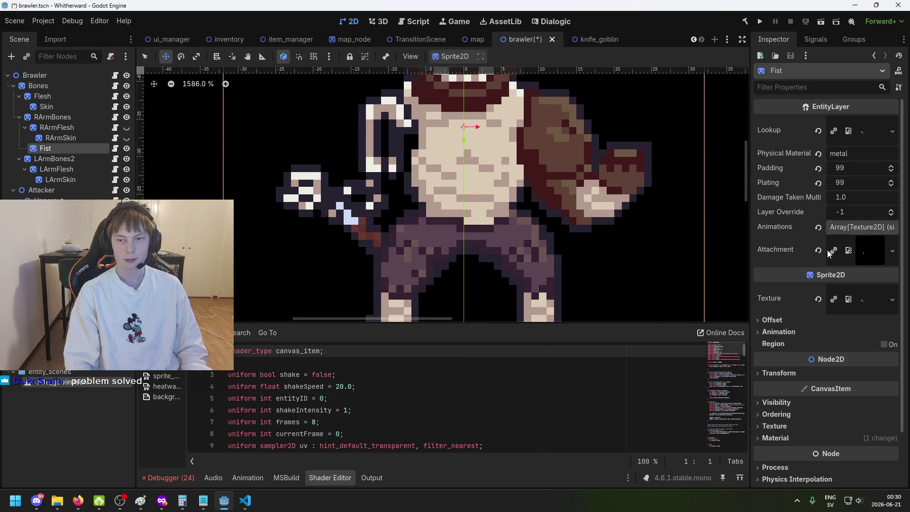
pyautogui.press('super')
# Step: Launch Aseprite from the system search and choose Open File
pyautogui.write('asepr')
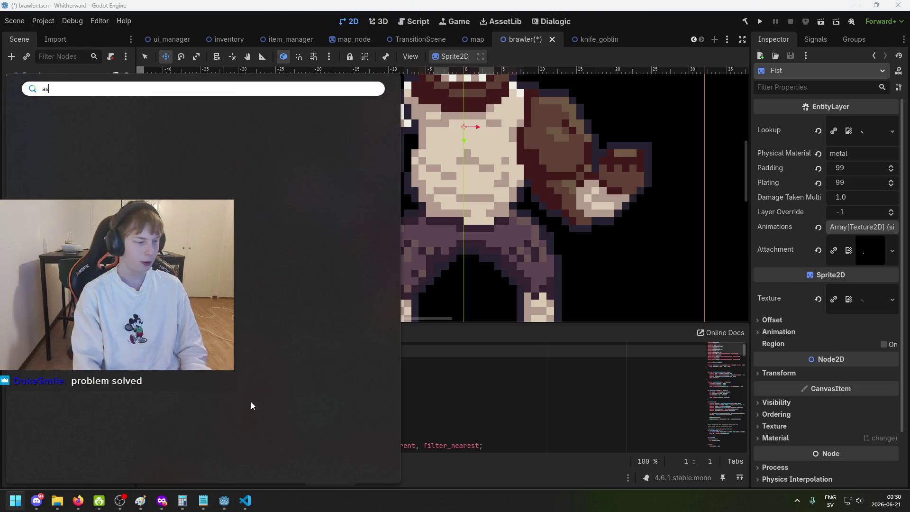
pyautogui.press('Return')
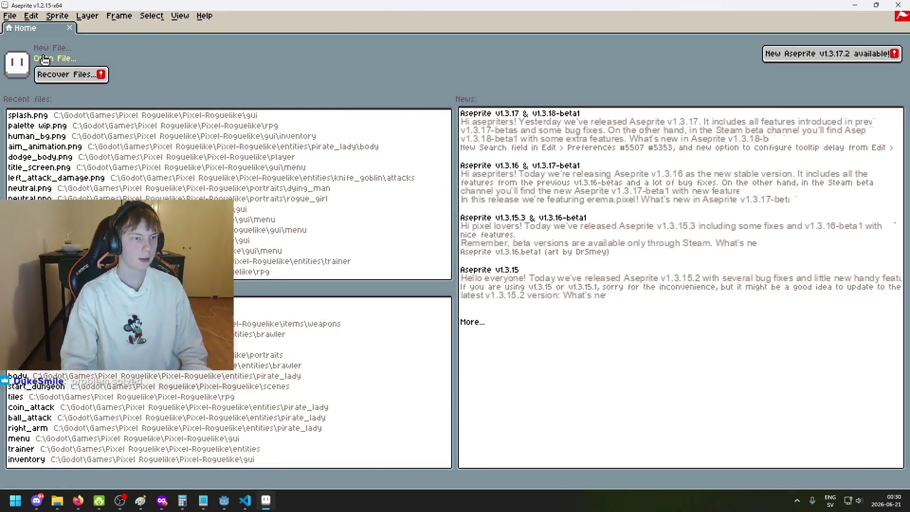
pyautogui.click(45, 58)
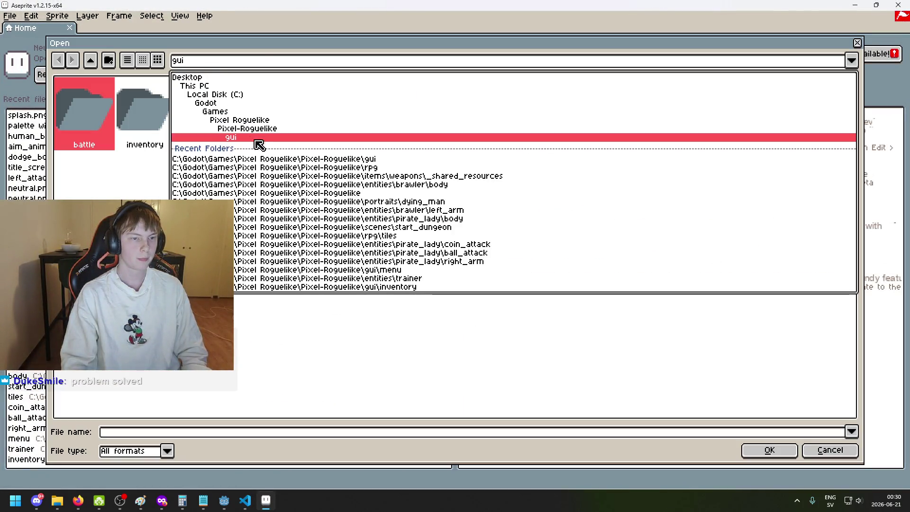
# Step: Open lookup_bones.png from Pixel-Roguelike > entities > brawler > right_arm
pyautogui.click(258, 135)
pyautogui.press('b')
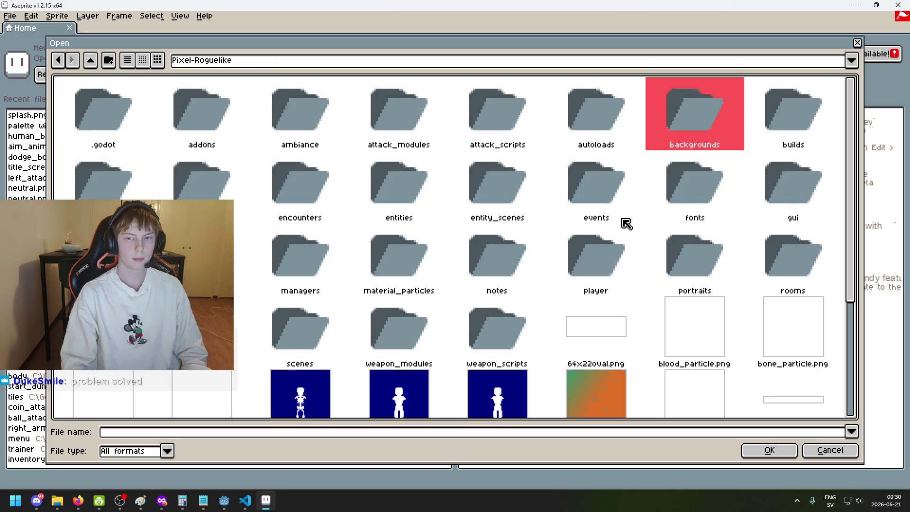
pyautogui.press('e')
pyautogui.doubleClick(381, 198)
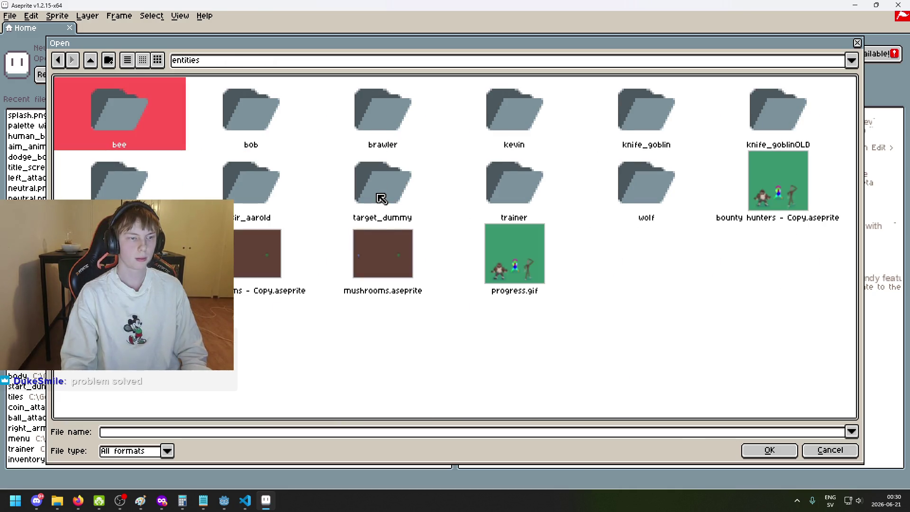
pyautogui.doubleClick(377, 127)
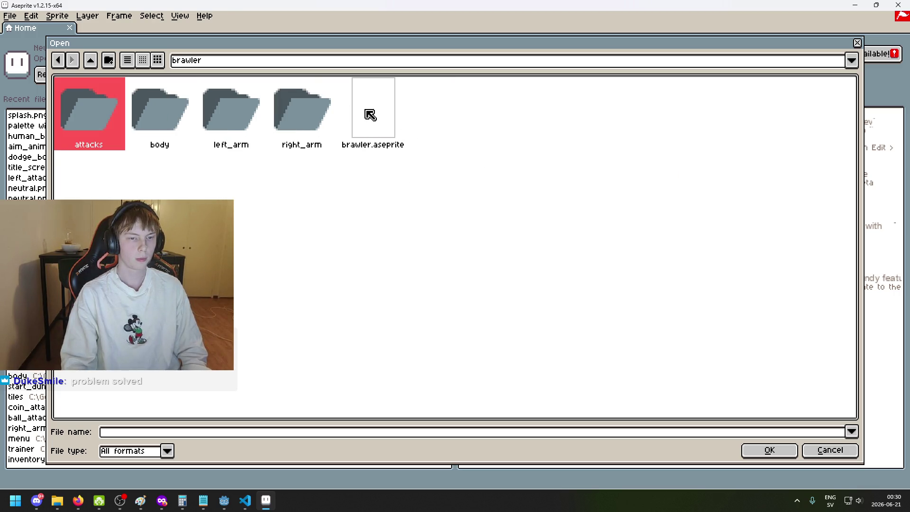
pyautogui.doubleClick(302, 119)
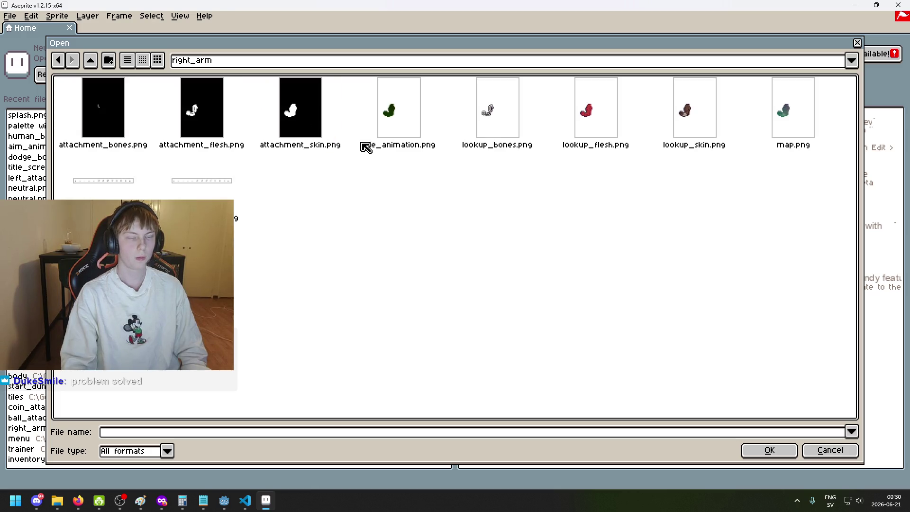
pyautogui.doubleClick(490, 132)
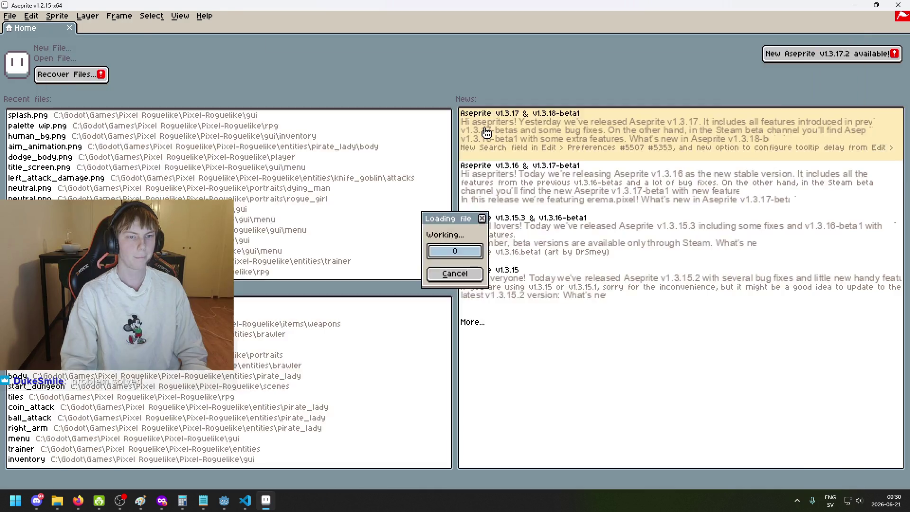
pyautogui.scroll(3, 476, 246)
# Step: Add a new Layer 1 above the original layer
pyautogui.scroll(3, 426, 213)
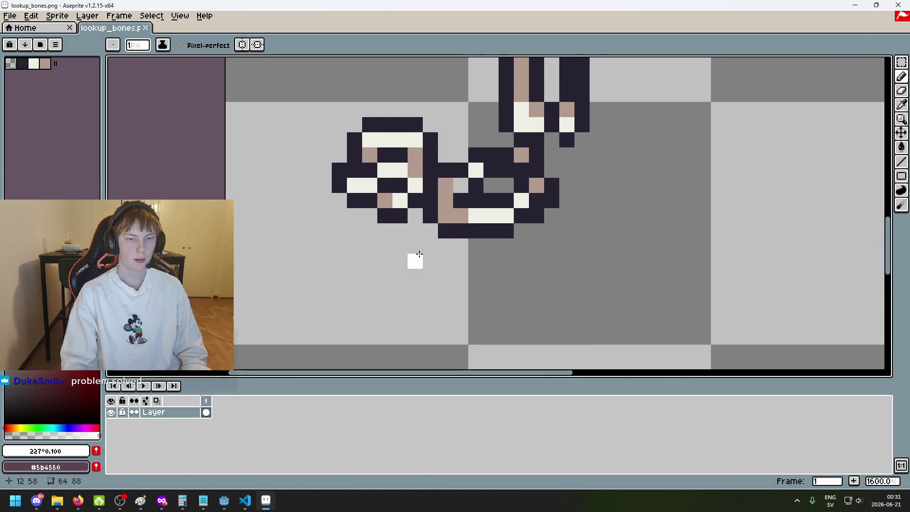
pyautogui.scroll(1, 387, 318)
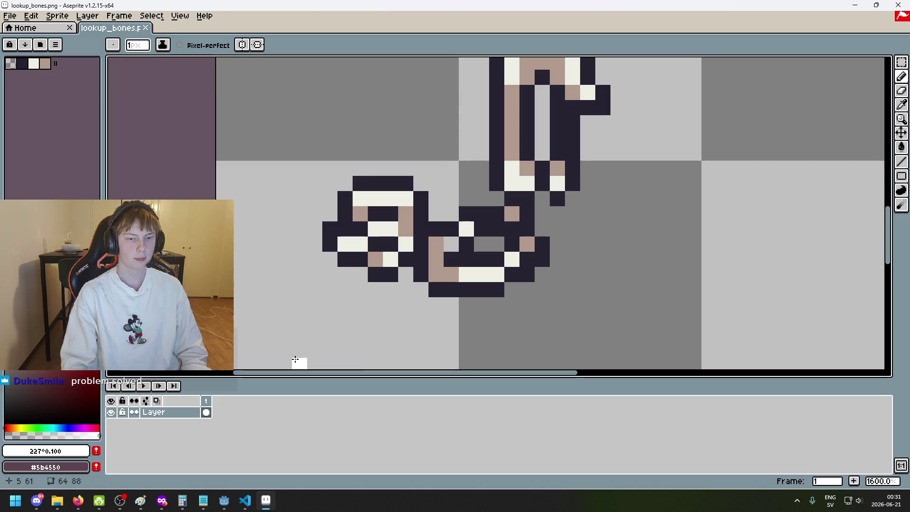
pyautogui.scroll(-4, 294, 360)
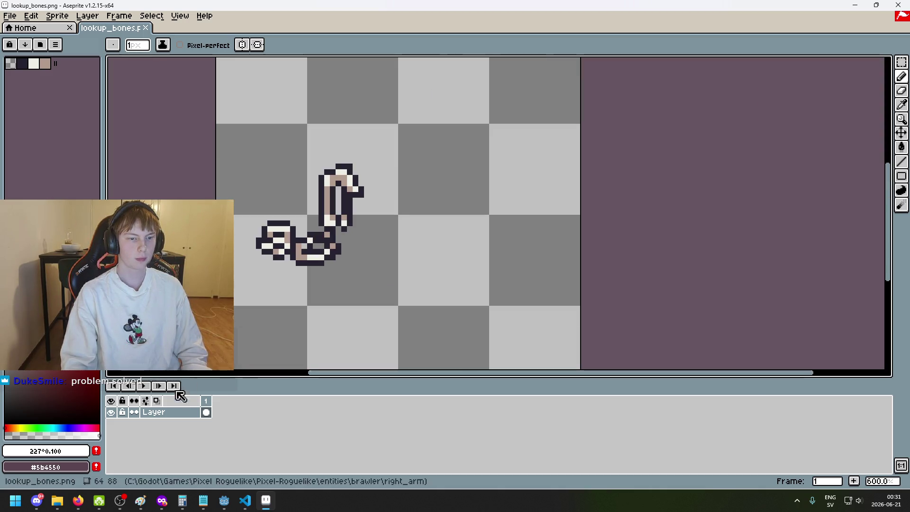
pyautogui.rightClick(173, 412)
pyautogui.click(225, 397)
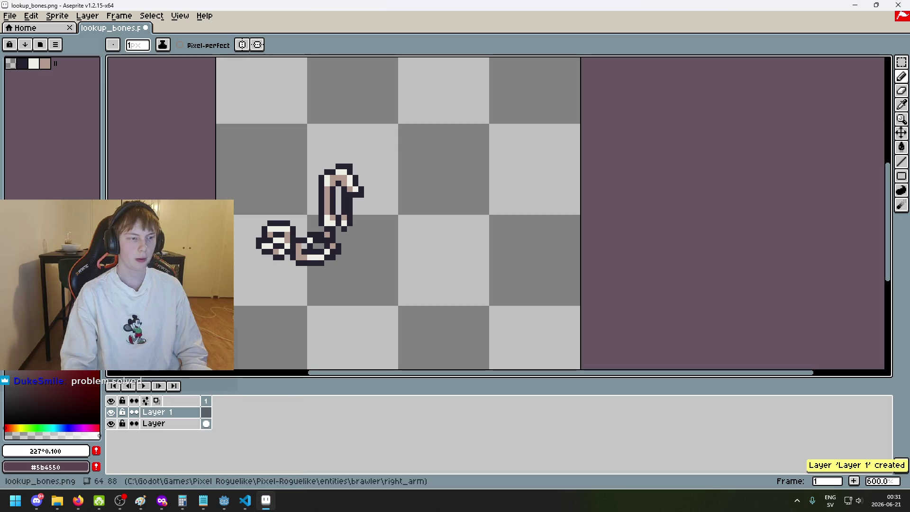
# Step: Paint a red pixel and an L-shaped red stroke on the fist
pyautogui.scroll(6, 270, 250)
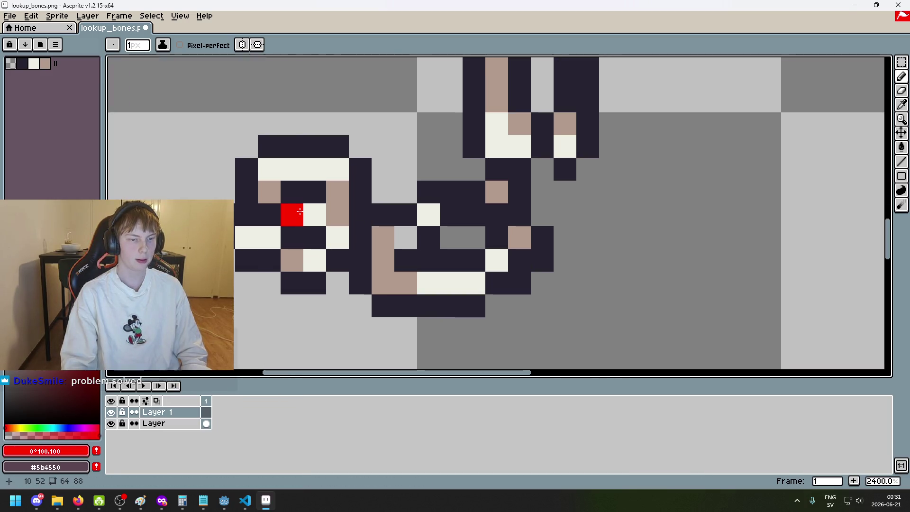
pyautogui.scroll(-4, 299, 211)
pyautogui.scroll(4, 302, 191)
pyautogui.click(302, 191)
pyautogui.scroll(-5, 339, 223)
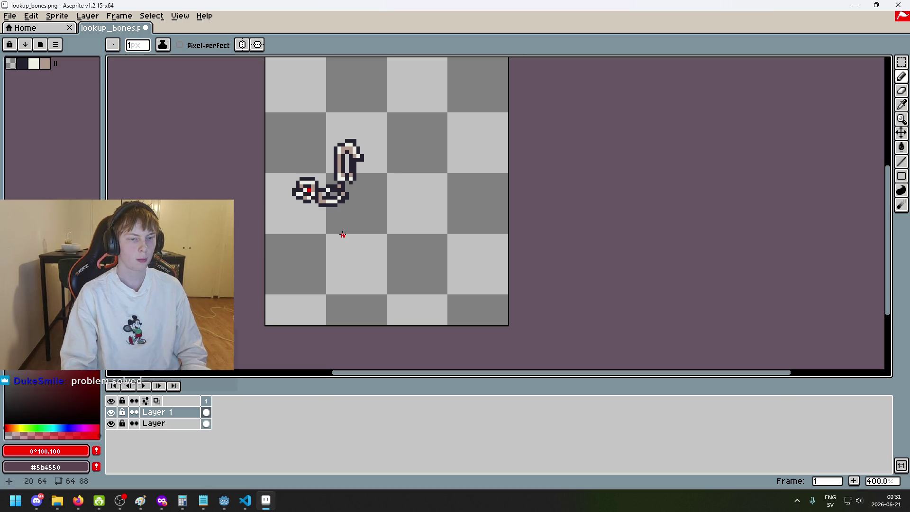
pyautogui.scroll(8, 300, 190)
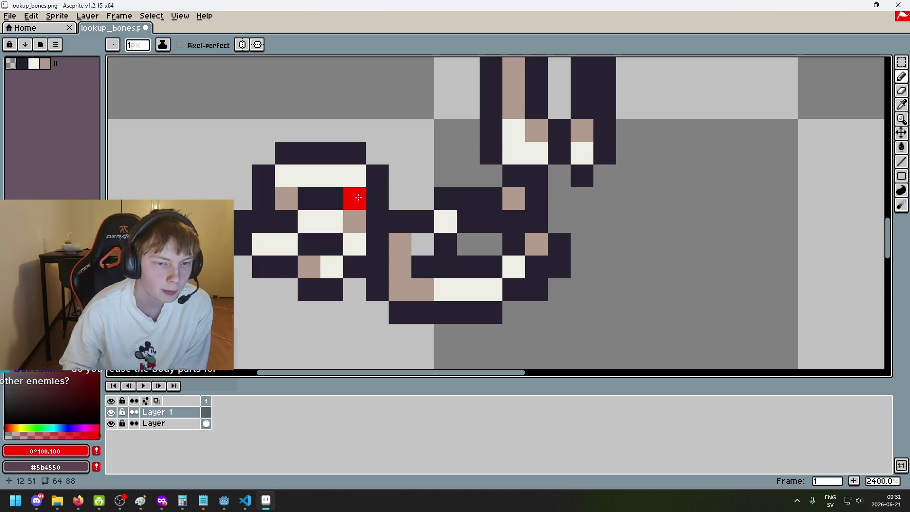
pyautogui.scroll(-6, 357, 202)
pyautogui.scroll(6, 377, 208)
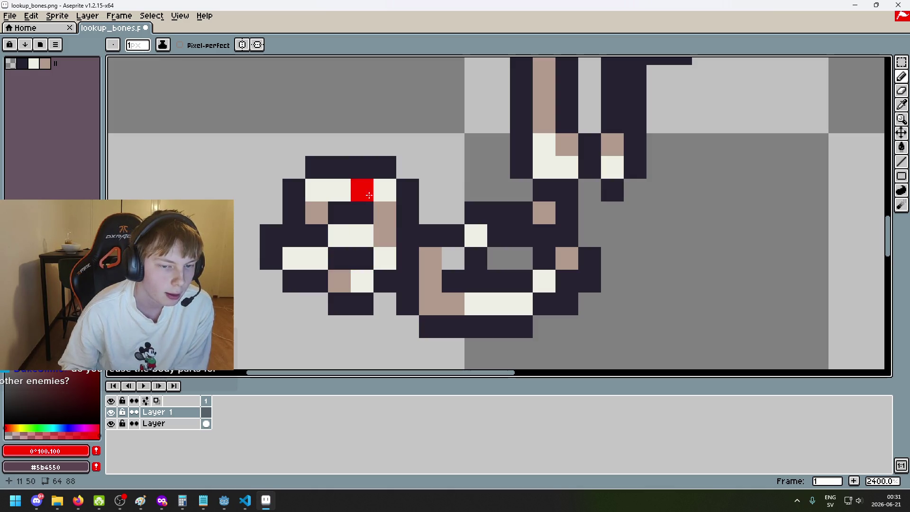
pyautogui.moveTo(340, 236)
pyautogui.mouseDown()
pyautogui.moveTo(362, 235)
pyautogui.moveTo(385, 190)
pyautogui.mouseUp()
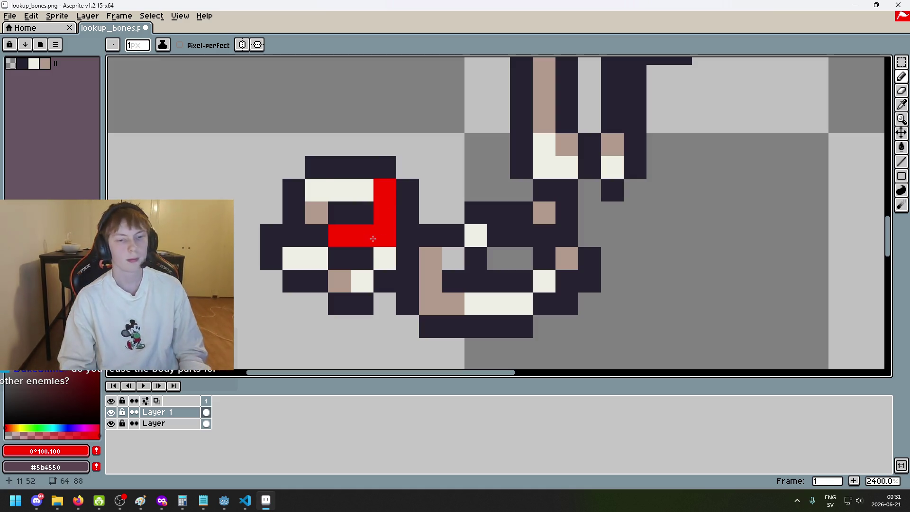
# Step: Undo the L-stroke, set a one-pixel pencil, and paint a thin red stroke across the fist
pyautogui.hotkey('ctrl', 'z')
pyautogui.scroll(-8, 361, 247)
pyautogui.scroll(8, 361, 247)
pyautogui.moveTo(334, 188)
pyautogui.mouseDown()
pyautogui.moveTo(334, 210)
pyautogui.moveTo(288, 210)
pyautogui.mouseUp()
pyautogui.hotkey('ctrl', 'z')
pyautogui.press('v')
pyautogui.press('b')
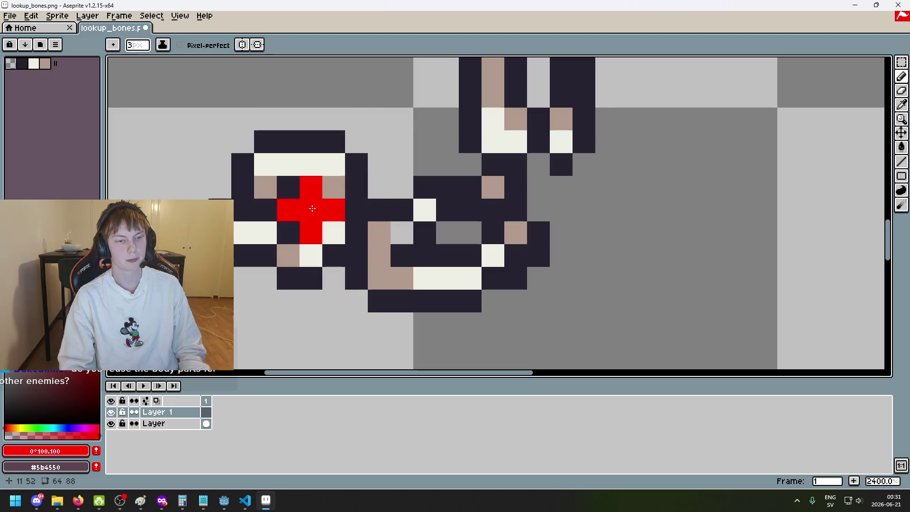
pyautogui.press('-')
pyautogui.press('-')
pyautogui.moveTo(288, 164)
pyautogui.mouseDown()
pyautogui.moveTo(337, 198)
pyautogui.moveTo(288, 210)
pyautogui.moveTo(332, 230)
pyautogui.moveTo(282, 238)
pyautogui.moveTo(287, 255)
pyautogui.mouseUp()
# Step: Paint red pixels lower in the hand and on cells around the red block
pyautogui.scroll(-3, 285, 246)
pyautogui.scroll(3, 284, 237)
pyautogui.scroll(1, 279, 227)
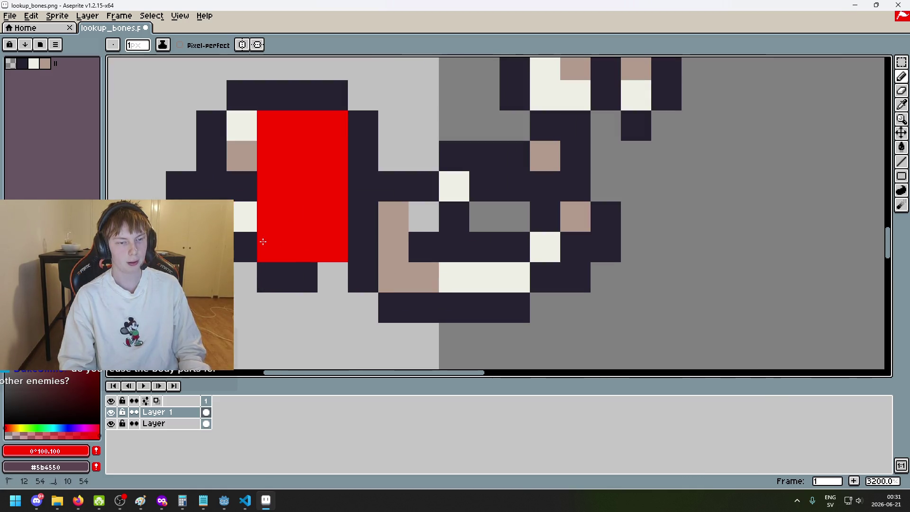
pyautogui.press('v')
pyautogui.hotkey('ctrl', 'z')
pyautogui.hotkey('ctrl', 'z')
pyautogui.hotkey('ctrl', 'z')
pyautogui.press('b')
pyautogui.moveTo(264, 152)
pyautogui.mouseDown()
pyautogui.moveTo(332, 161)
pyautogui.moveTo(275, 180)
pyautogui.mouseUp()
pyautogui.click(323, 210)
pyautogui.click(251, 216)
pyautogui.hotkey('ctrl', 'z')
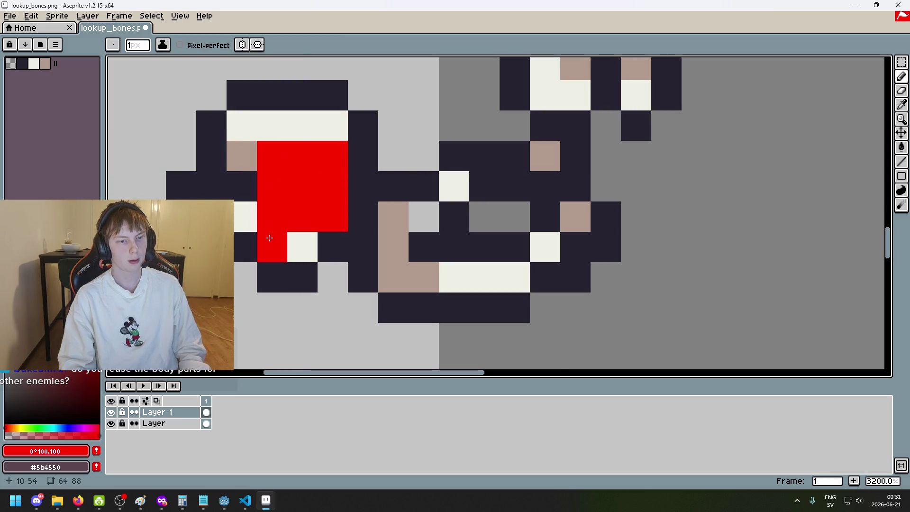
pyautogui.click(288, 239)
# Step: Erase part of the red block with the eraser
pyautogui.scroll(-5, 292, 249)
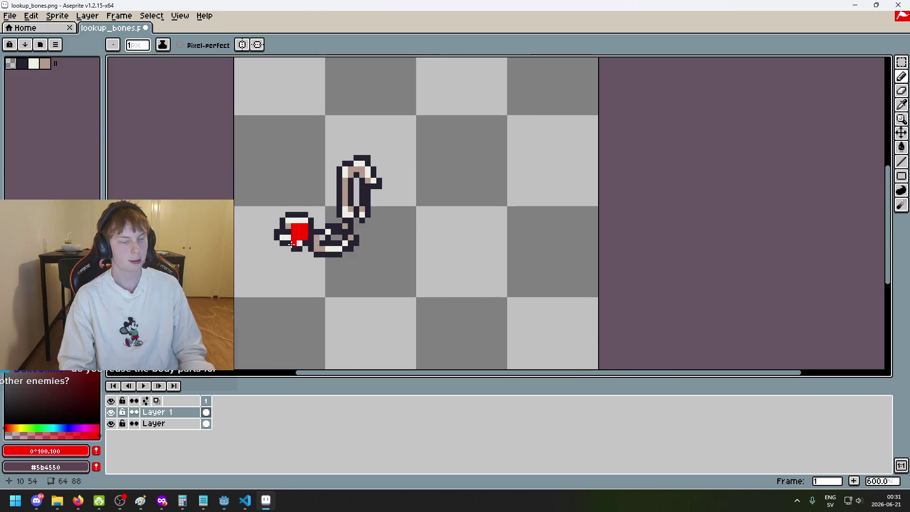
pyautogui.scroll(4, 299, 246)
pyautogui.press('e')
pyautogui.moveTo(295, 197); pyautogui.dragTo(296, 256)
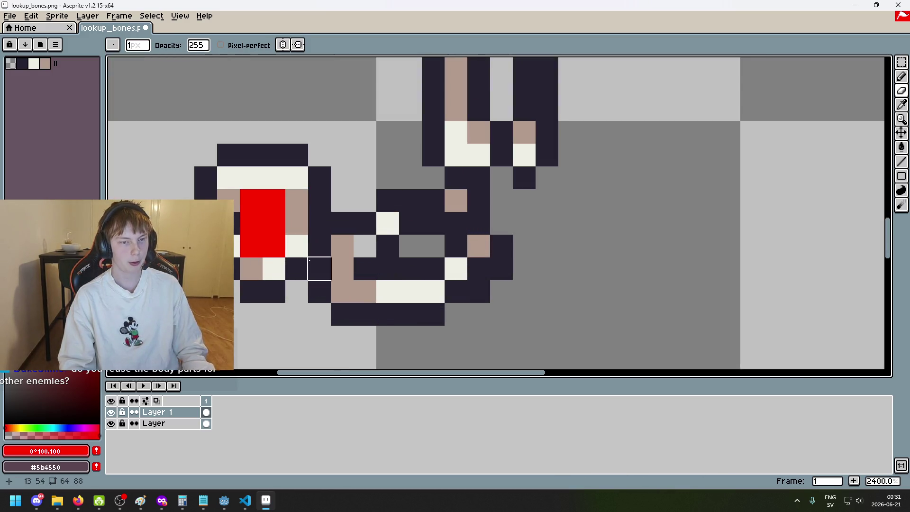
pyautogui.scroll(-5, 313, 277)
pyautogui.scroll(4, 314, 280)
pyautogui.scroll(2, 269, 253)
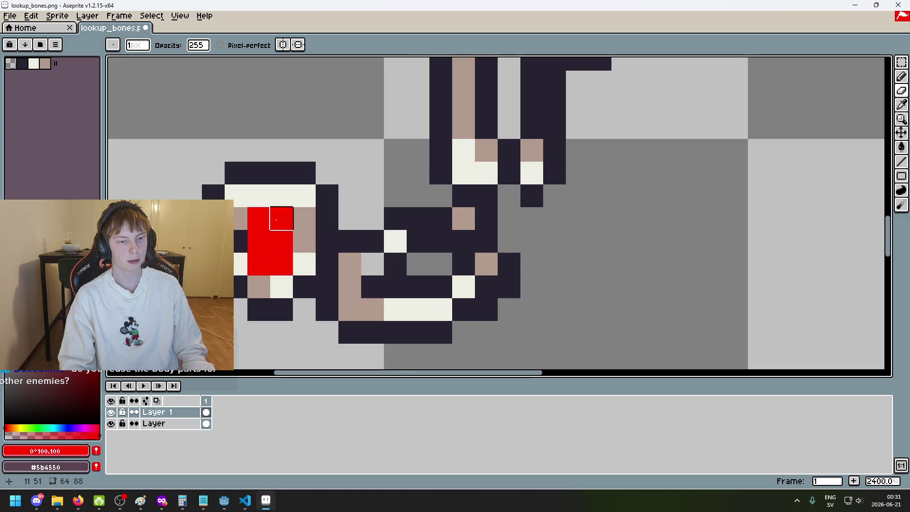
# Step: Fill a red rectangle over the hand and redden three neighbouring pixels
pyautogui.hotkey('shift', 'u')
pyautogui.moveTo(236, 196)
pyautogui.mouseDown()
pyautogui.moveTo(305, 199)
pyautogui.moveTo(308, 257)
pyautogui.mouseUp()
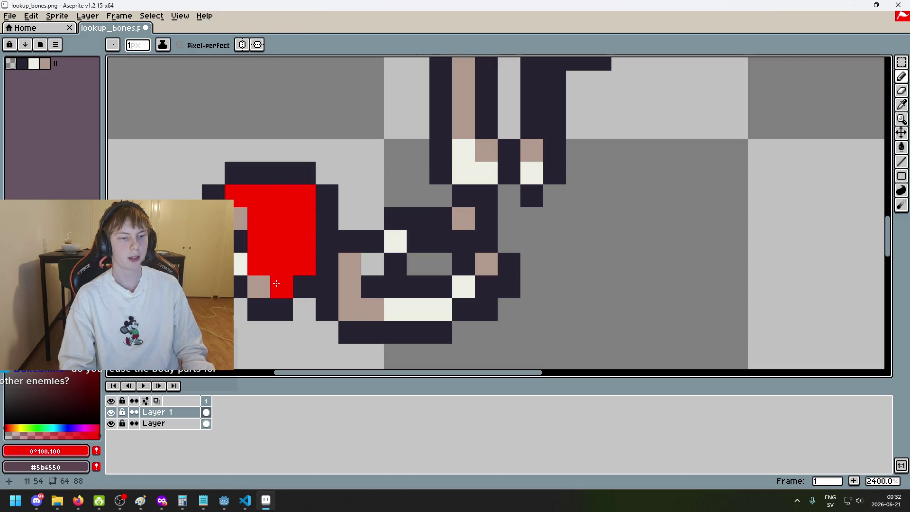
pyautogui.click(259, 287)
pyautogui.click(240, 264)
pyautogui.click(241, 219)
pyautogui.scroll(-5, 317, 264)
pyautogui.scroll(-1, 317, 264)
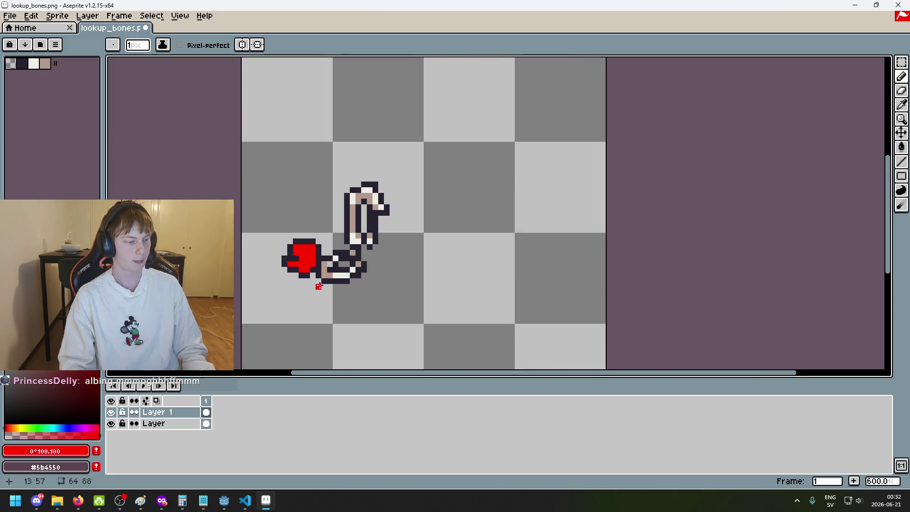
pyautogui.scroll(6, 318, 287)
# Step: Paint the hand's dark top and left outline pixels red
pyautogui.moveTo(317, 176)
pyautogui.mouseDown()
pyautogui.moveTo(322, 244)
pyautogui.moveTo(300, 243)
pyautogui.moveTo(314, 208)
pyautogui.moveTo(314, 168)
pyautogui.moveTo(296, 236)
pyautogui.mouseUp()
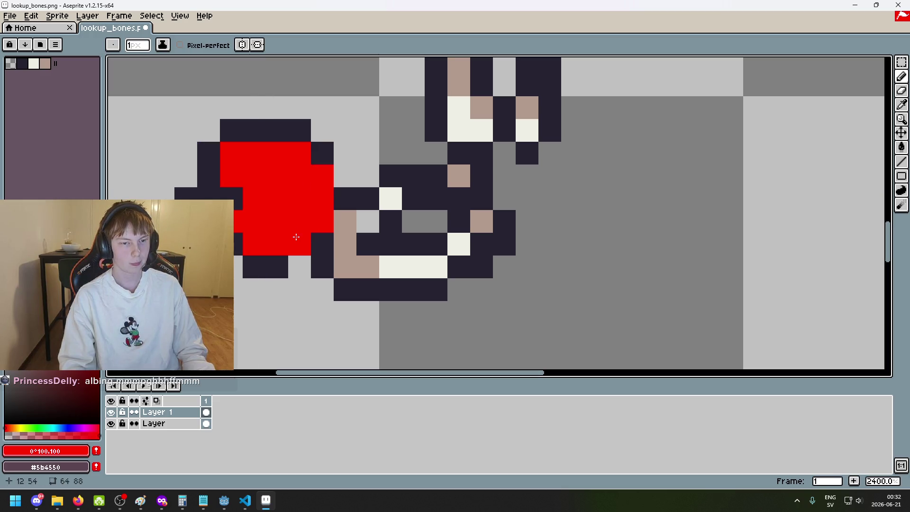
pyautogui.click(232, 199)
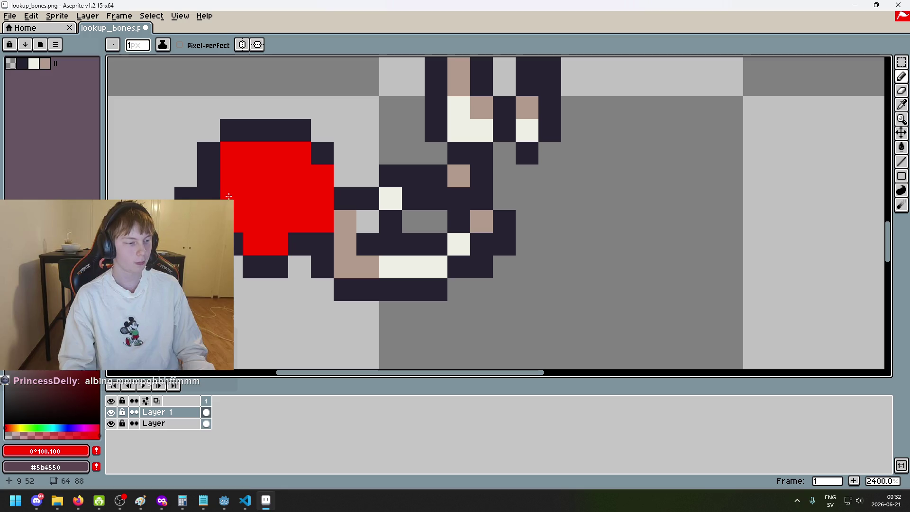
pyautogui.moveTo(313, 152)
pyautogui.mouseDown()
pyautogui.moveTo(301, 126)
pyautogui.moveTo(226, 147)
pyautogui.moveTo(209, 198)
pyautogui.moveTo(238, 244)
pyautogui.moveTo(270, 266)
pyautogui.mouseUp()
pyautogui.click(299, 244)
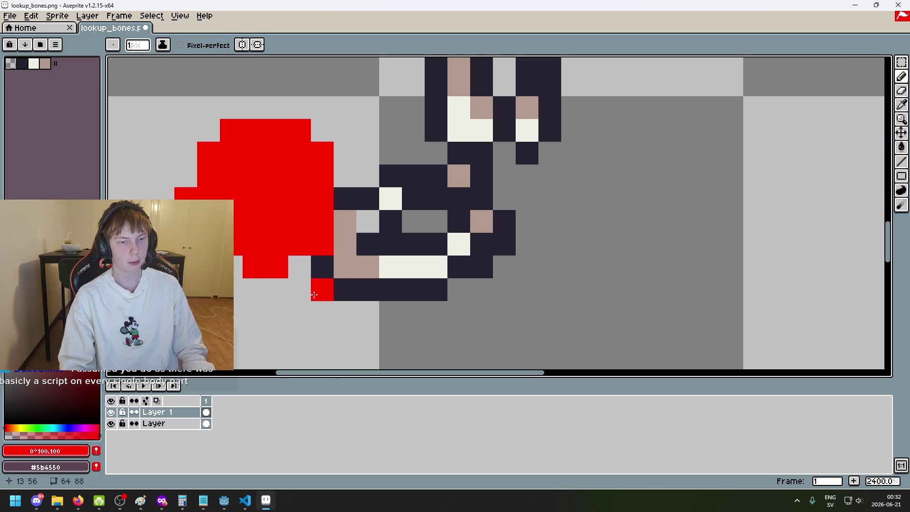
# Step: Undo a stray lower red pixel and center the red shape in view
pyautogui.click(323, 290)
pyautogui.scroll(-3, 323, 284)
pyautogui.scroll(4, 327, 271)
pyautogui.hotkey('ctrl', 'z')
pyautogui.scroll(-1, 396, 235)
pyautogui.scroll(-2, 395, 235)
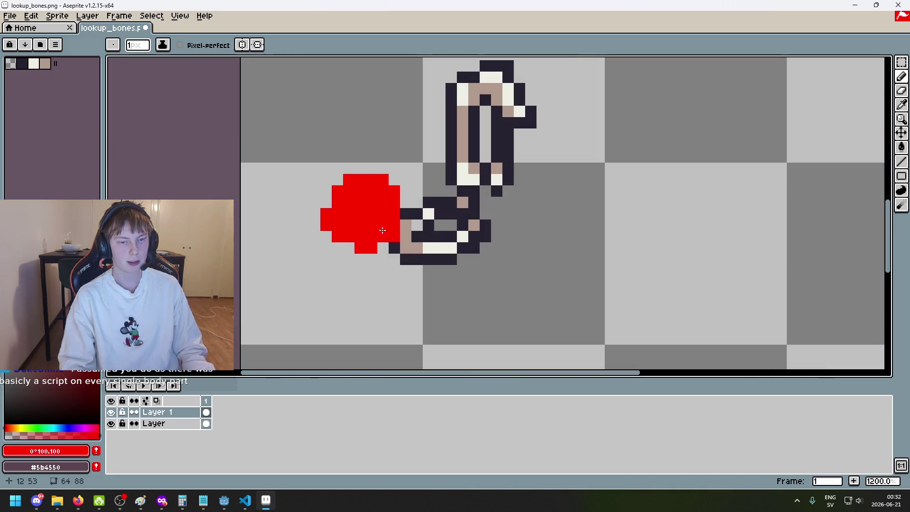
pyautogui.moveTo(364, 226); pyautogui.dragTo(312, 203)
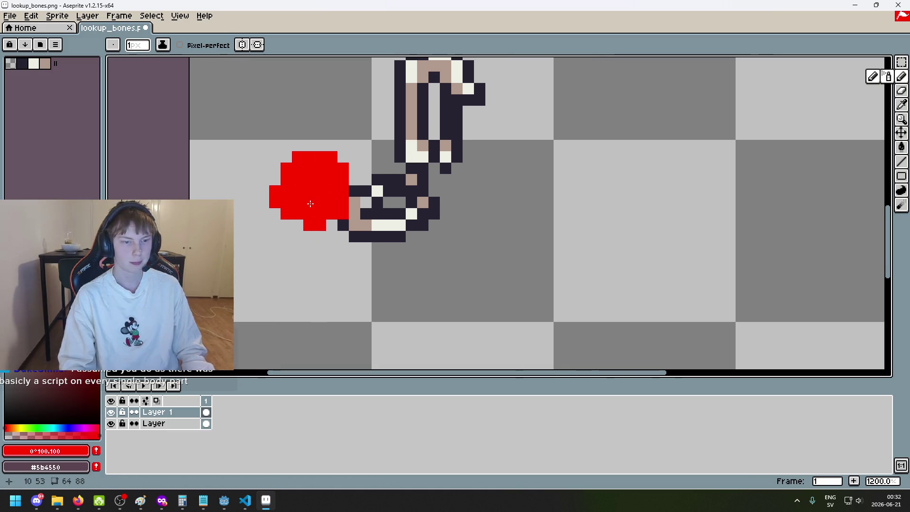
pyautogui.scroll(3, 292, 214)
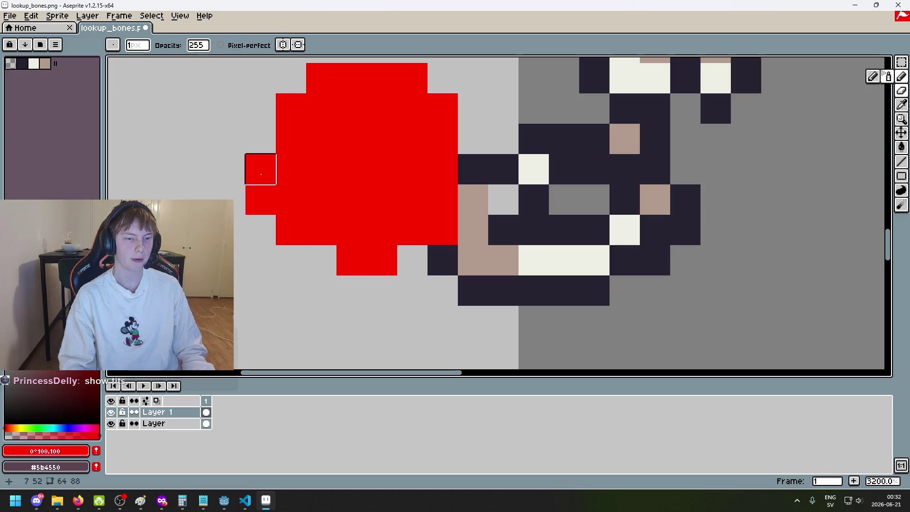
pyautogui.scroll(1, 261, 174)
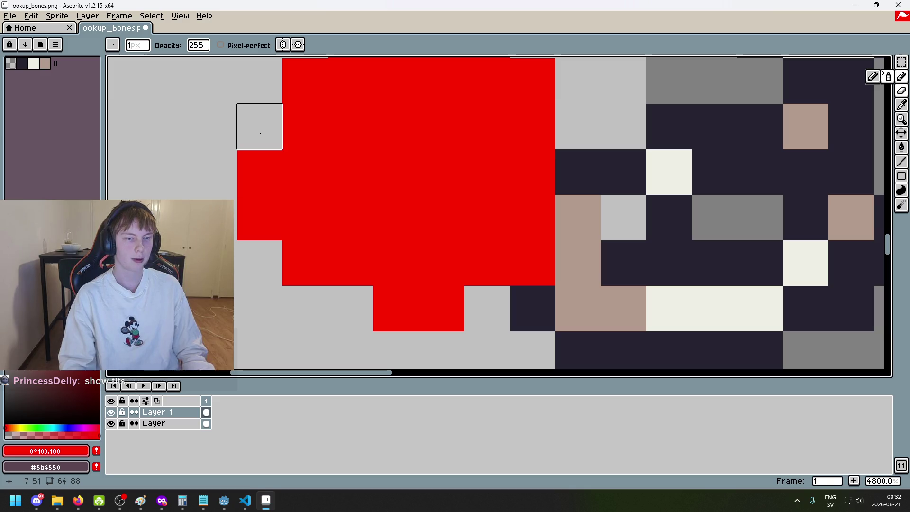
# Step: Repaint the red bottom cells, top row and right column dark navy
pyautogui.moveTo(256, 158); pyautogui.dragTo(258, 218)
pyautogui.moveTo(270, 302); pyautogui.dragTo(487, 308)
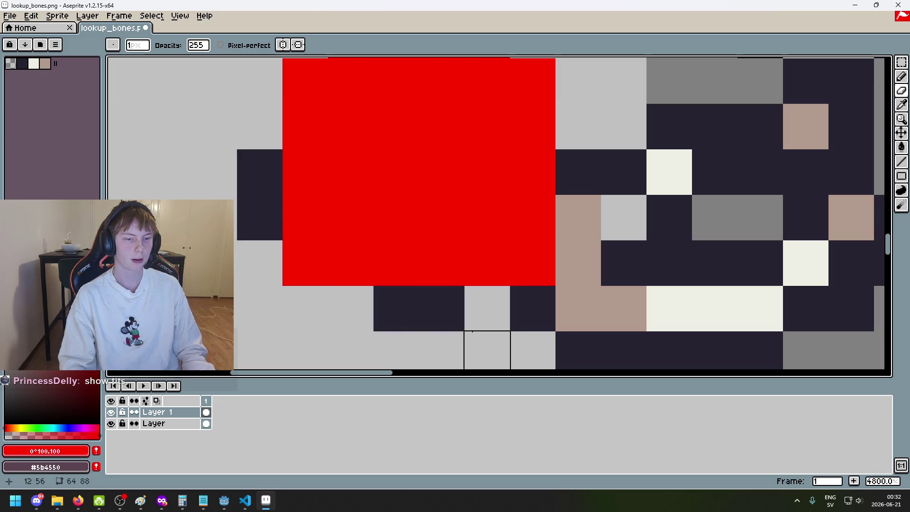
pyautogui.scroll(-1, 319, 300)
pyautogui.click(318, 269)
pyautogui.click(469, 270)
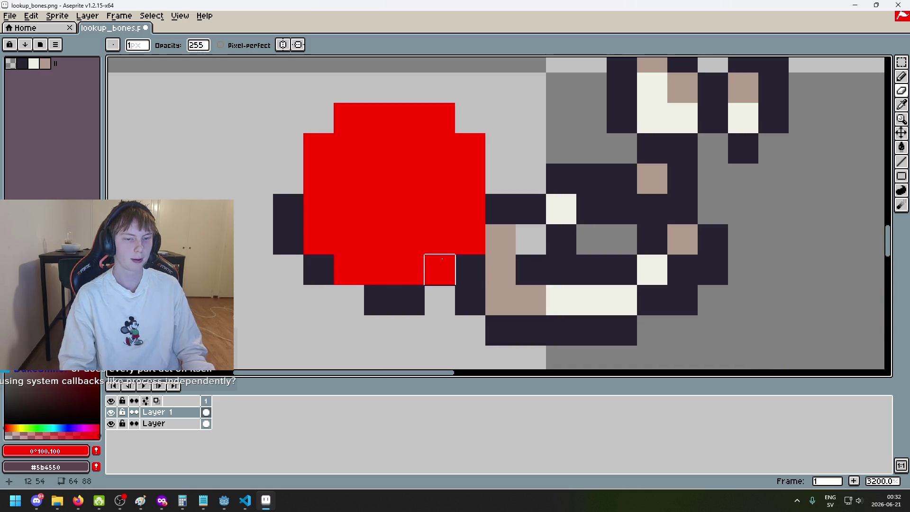
pyautogui.moveTo(324, 156)
pyautogui.mouseDown()
pyautogui.moveTo(409, 118)
pyautogui.moveTo(470, 209)
pyautogui.moveTo(471, 239)
pyautogui.mouseUp()
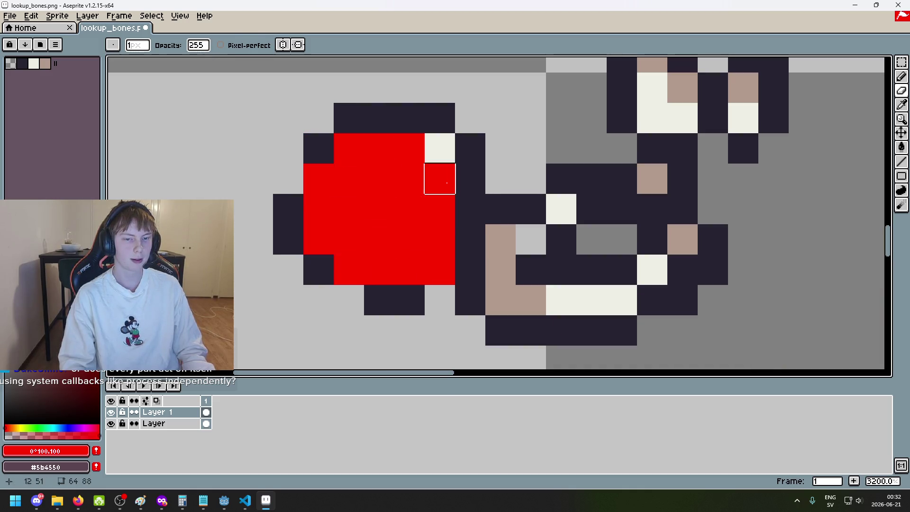
# Step: Erase red cells along the left, bottom and top edges, touching up the bottom row
pyautogui.press('b')
pyautogui.press('e')
pyautogui.moveTo(318, 207); pyautogui.dragTo(318, 239)
pyautogui.hotkey('ctrl', 'z')
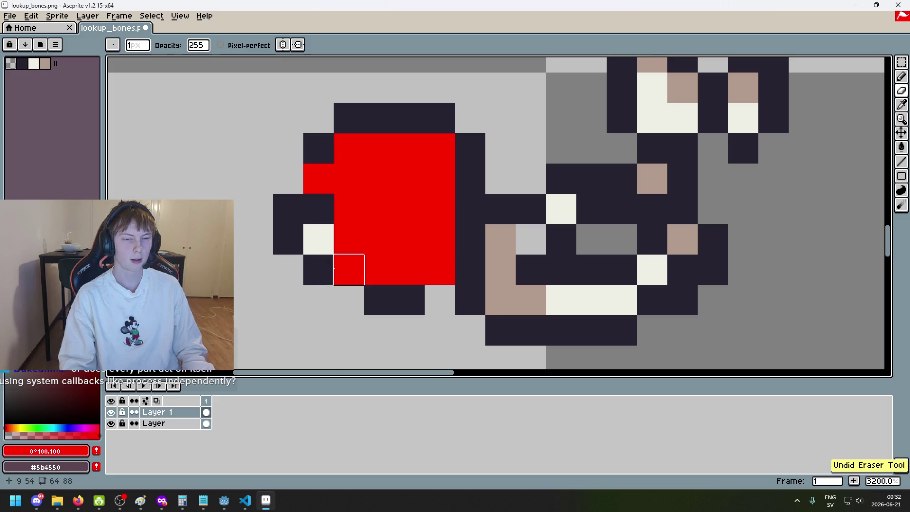
pyautogui.moveTo(315, 186)
pyautogui.mouseDown()
pyautogui.moveTo(349, 269)
pyautogui.moveTo(469, 269)
pyautogui.mouseUp()
pyautogui.moveTo(440, 148); pyautogui.dragTo(349, 148)
pyautogui.hotkey('ctrl', 'z')
pyautogui.press('v')
pyautogui.press('b')
pyautogui.moveTo(409, 270); pyautogui.dragTo(332, 240)
pyautogui.hotkey('ctrl', 'z')
# Step: Undo the red fill back to a small square, restoring the cream and tan pixels
pyautogui.scroll(-4, 332, 241)
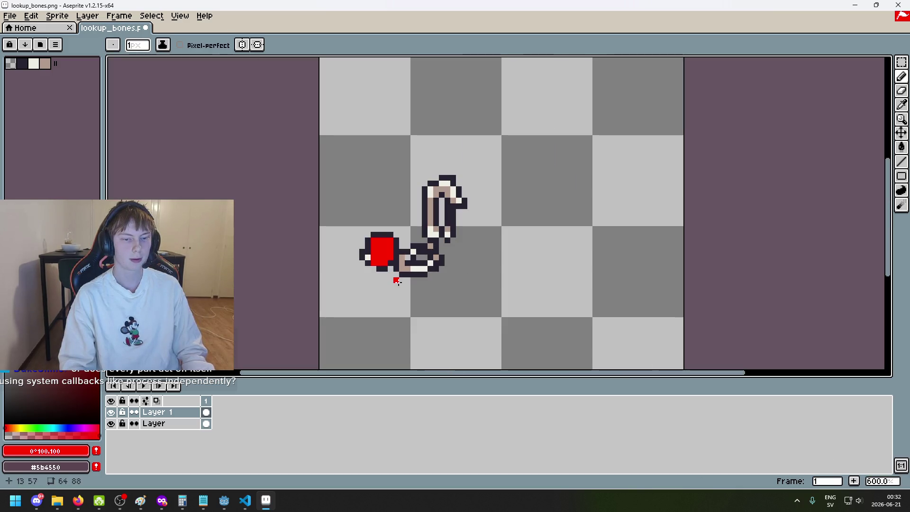
pyautogui.scroll(6, 384, 273)
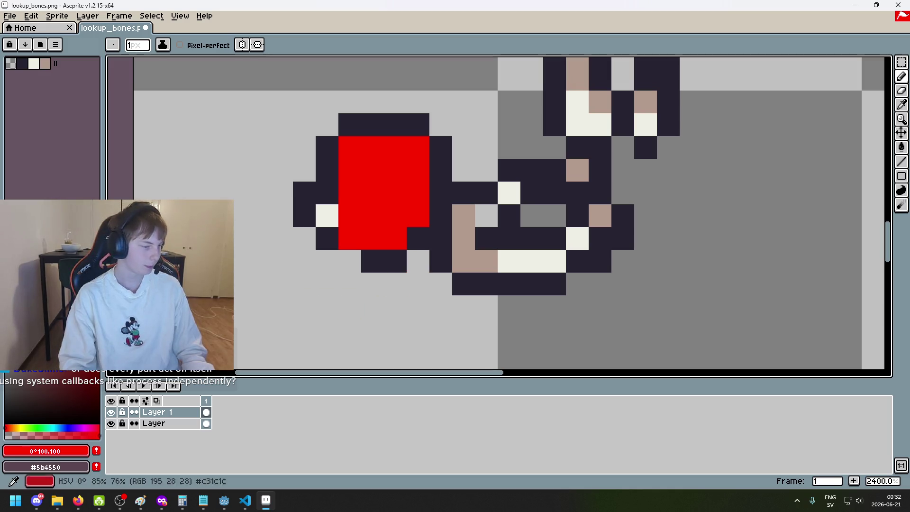
pyautogui.hotkey('ctrl', 'z')
pyautogui.hotkey('ctrl', 'z')
pyautogui.hotkey('ctrl', 'z')
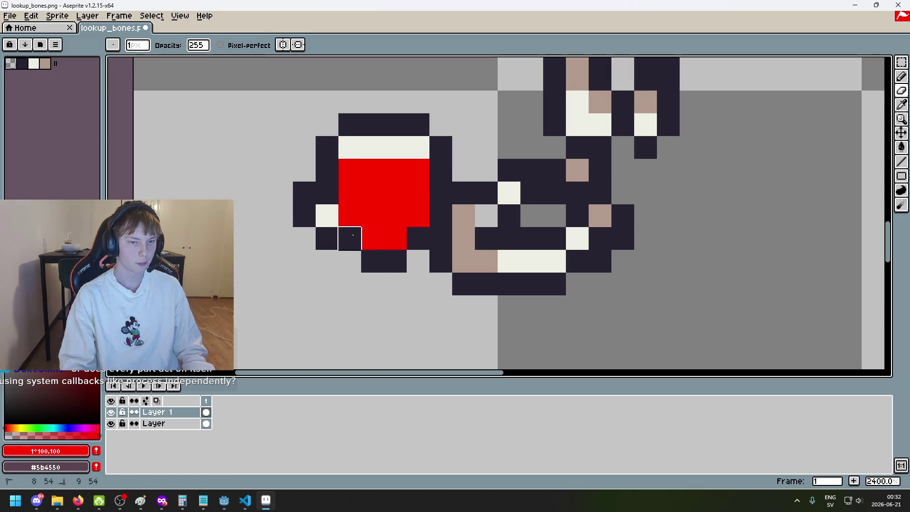
pyautogui.hotkey('ctrl', 'z')
pyautogui.scroll(-6, 379, 293)
pyautogui.scroll(3, 389, 309)
pyautogui.hotkey('ctrl', 'z')
pyautogui.scroll(1, 377, 215)
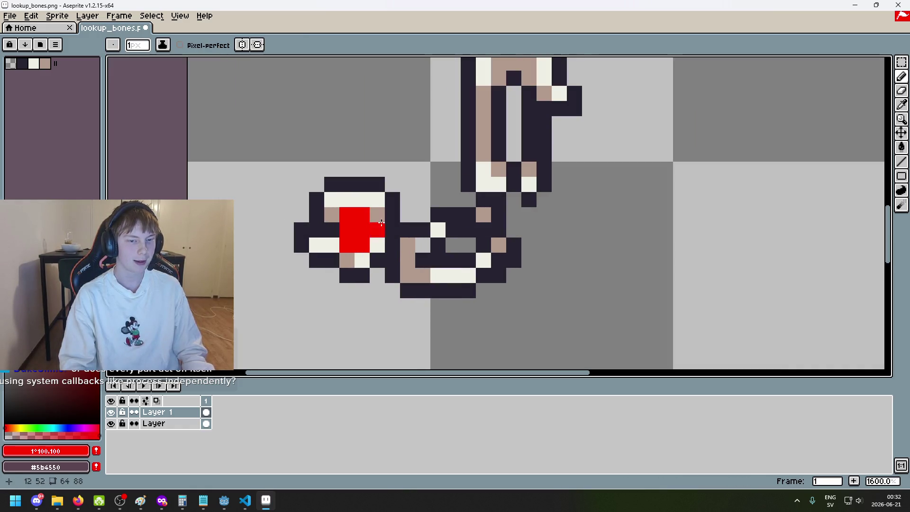
pyautogui.scroll(3, 359, 260)
pyautogui.scroll(-1, 360, 260)
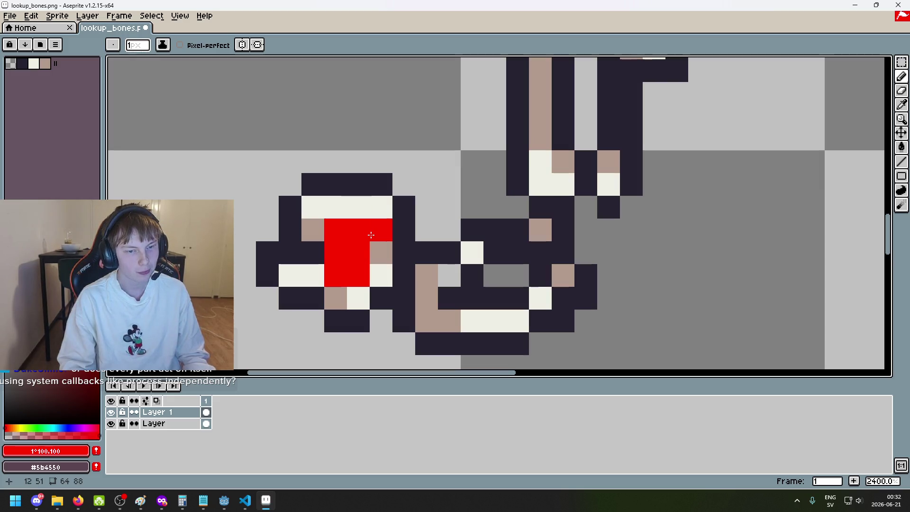
pyautogui.scroll(-3, 402, 298)
pyautogui.moveTo(410, 312); pyautogui.dragTo(322, 243)
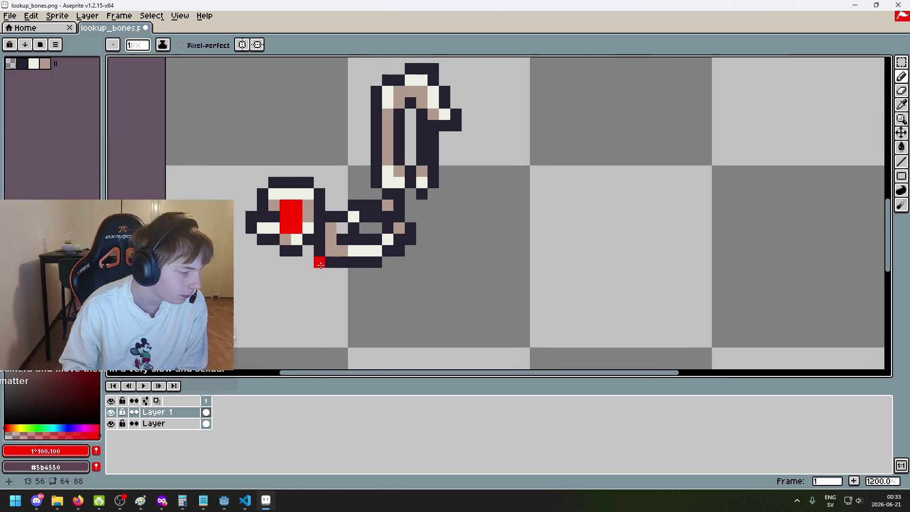
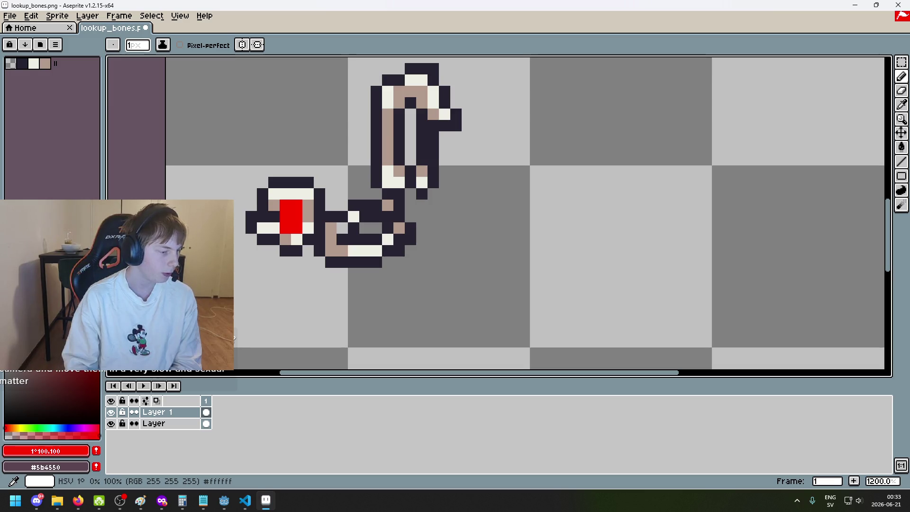
# Step: In Godot, toggle the right arm flesh and Fist sprite visibility to inspect the fist
pyautogui.click(224, 500)
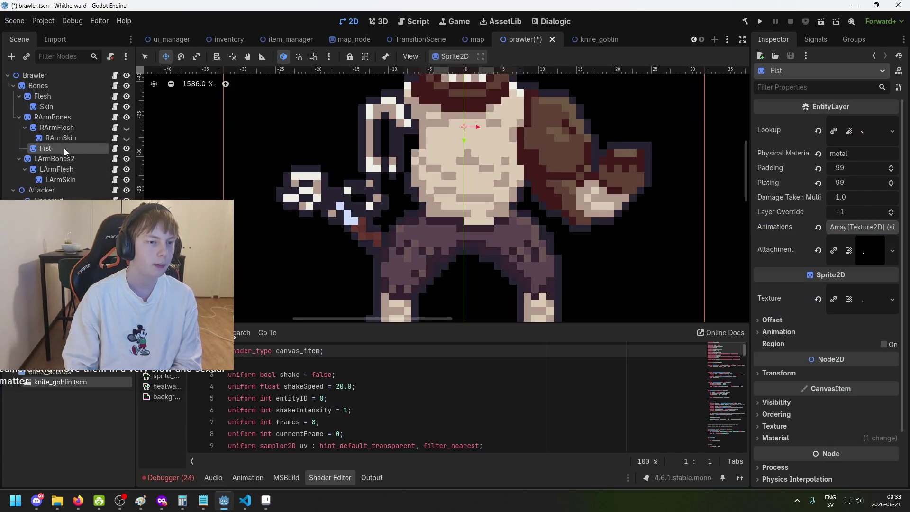
pyautogui.scroll(-5, 563, 198)
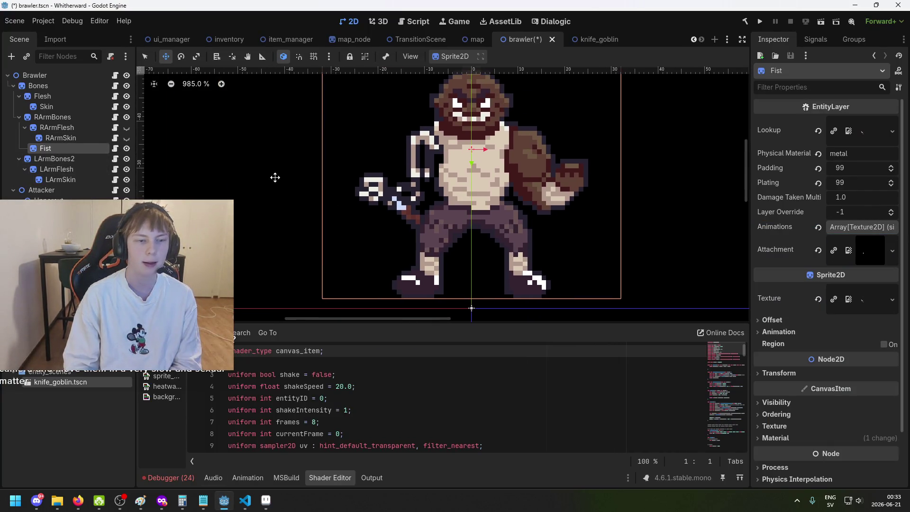
pyautogui.scroll(2, 237, 162)
pyautogui.scroll(1, 140, 148)
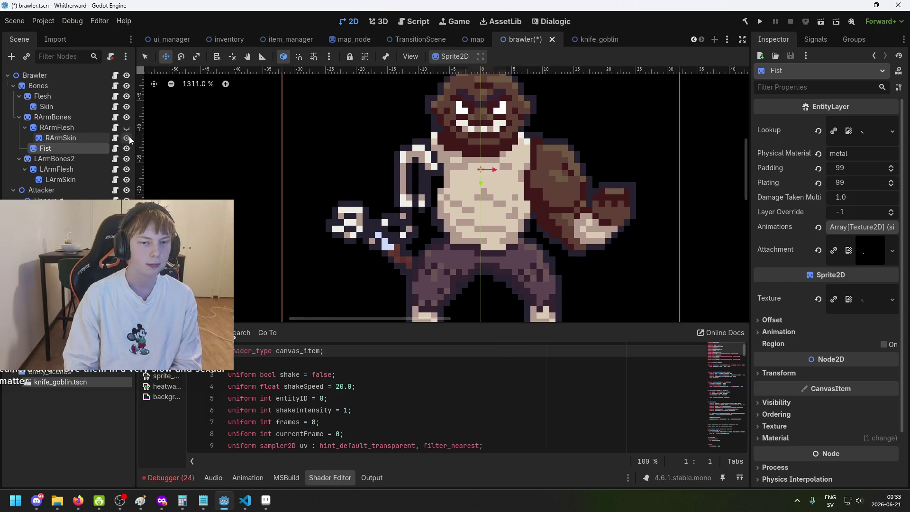
pyautogui.click(128, 127)
pyautogui.click(129, 126)
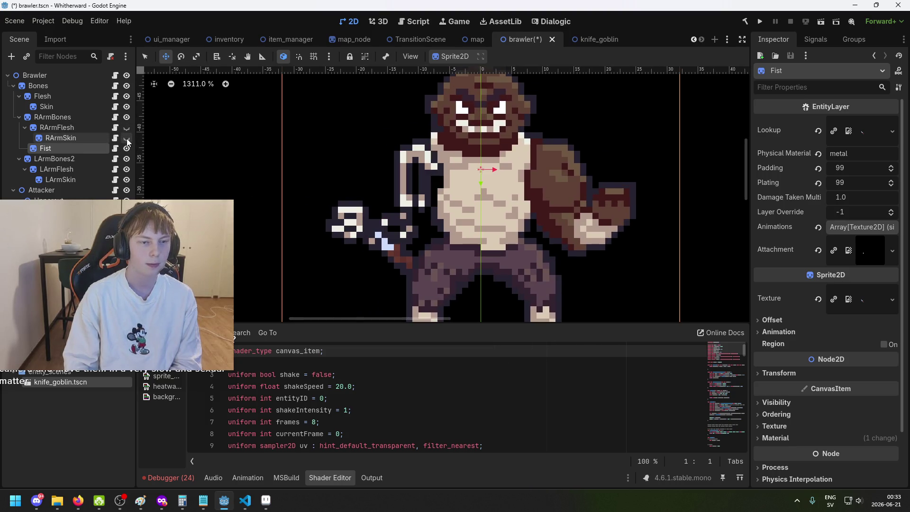
pyautogui.click(127, 143)
pyautogui.click(127, 143)
pyautogui.click(128, 127)
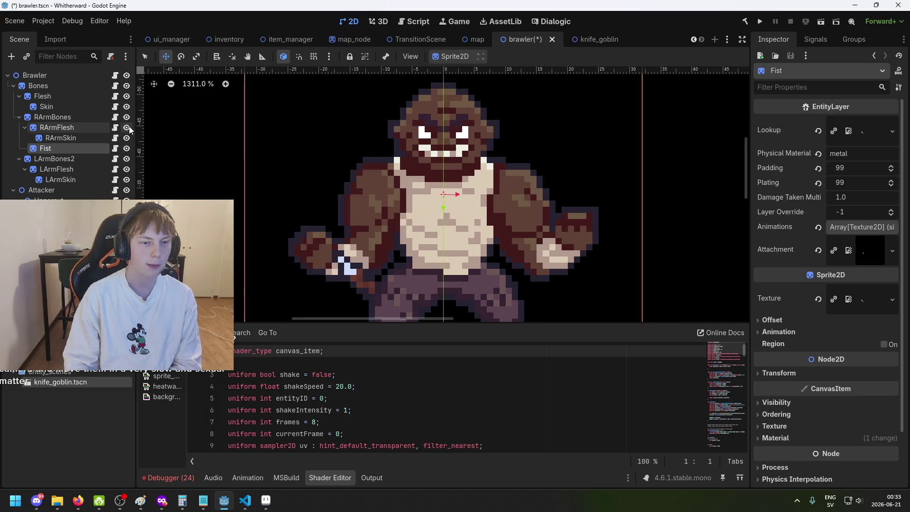
pyautogui.scroll(-3, 348, 254)
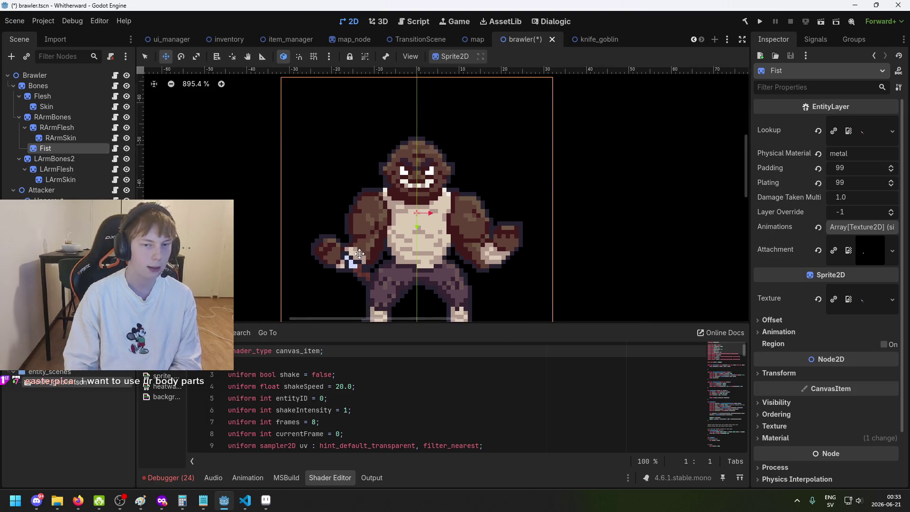
pyautogui.scroll(3, 258, 164)
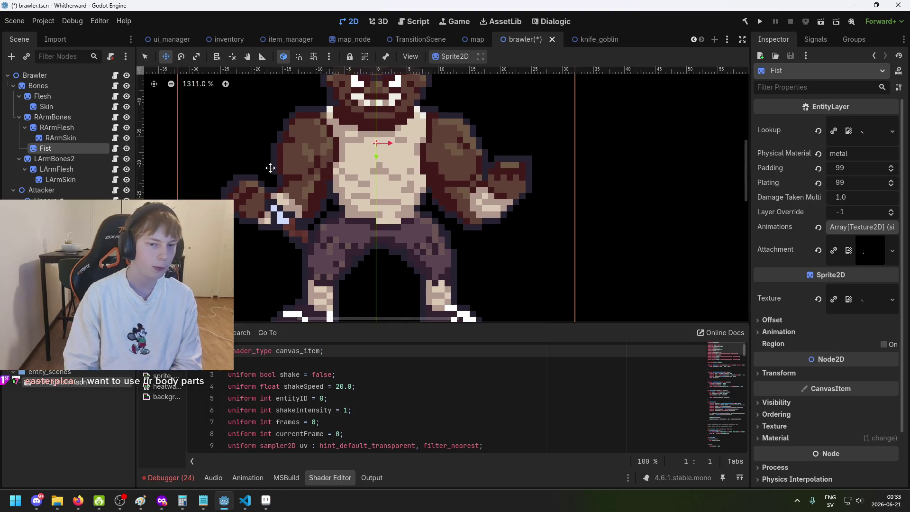
pyautogui.scroll(-2, 258, 239)
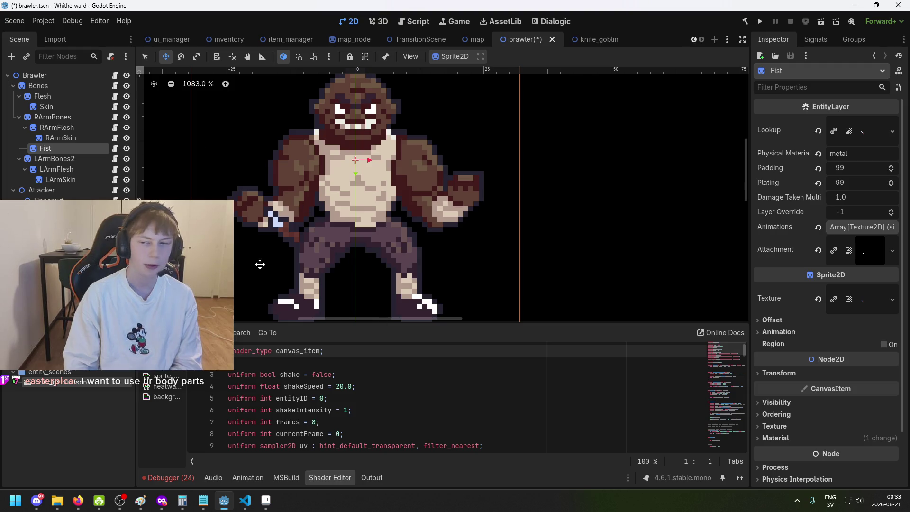
# Step: Back in lookup_bones.png, fill the whole canvas solid black with the Paint Bucket
pyautogui.click(266, 502)
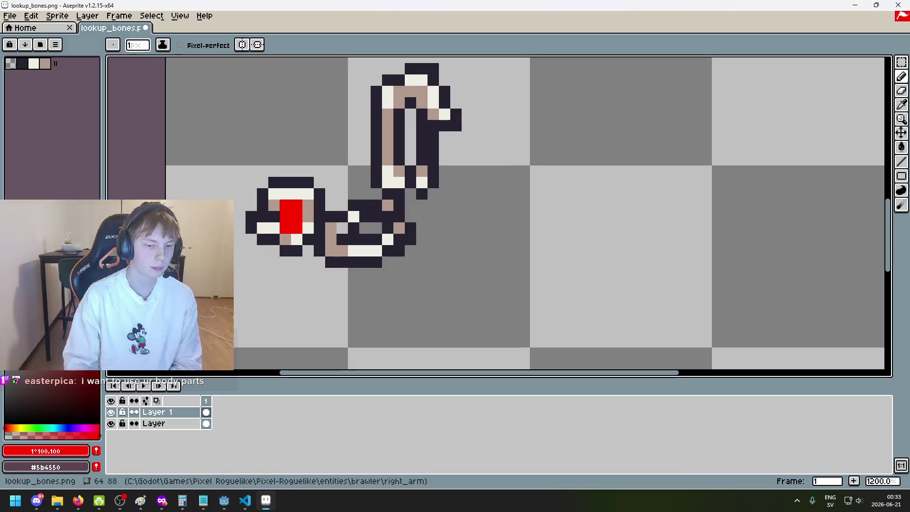
pyautogui.scroll(-2, 235, 239)
pyautogui.scroll(1, 287, 269)
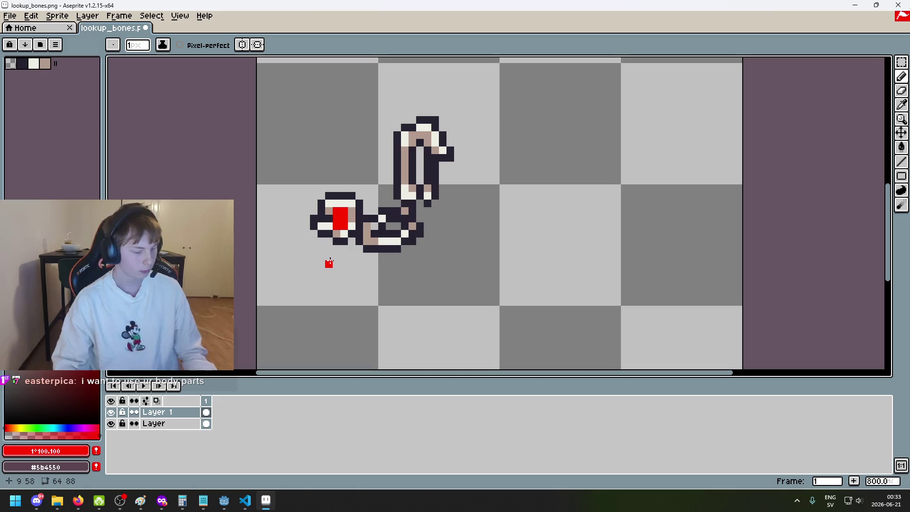
pyautogui.scroll(2, 344, 263)
pyautogui.moveTo(347, 272); pyautogui.dragTo(390, 305)
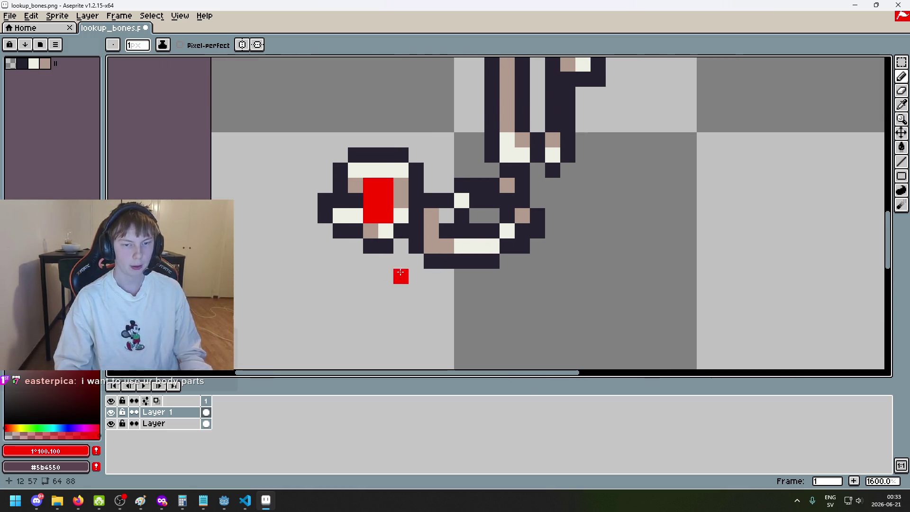
pyautogui.click(5, 204)
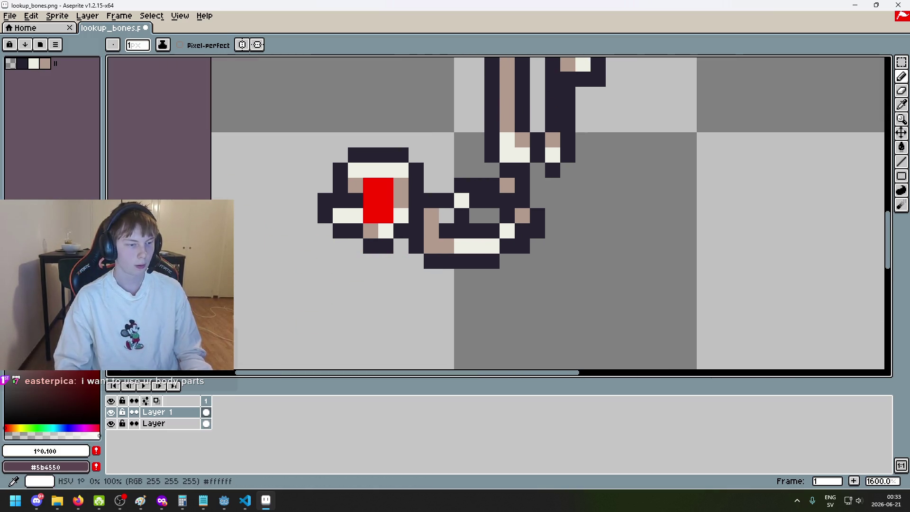
pyautogui.click(5, 423)
pyautogui.press('g')
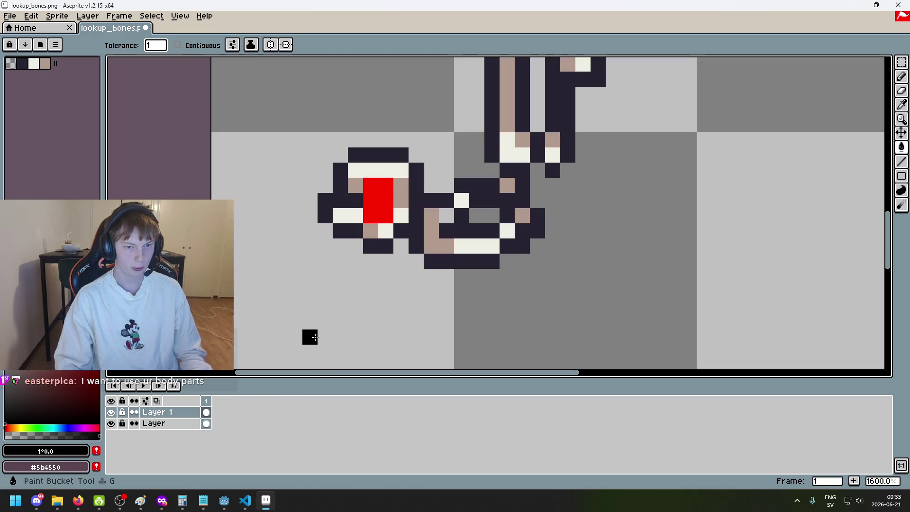
pyautogui.click(308, 331)
# Step: Fill the red fist block white and zoom out to see the whole sprite
pyautogui.click(365, 213)
pyautogui.hotkey('ctrl', 'z')
pyautogui.click(373, 210)
pyautogui.scroll(-5, 379, 242)
pyautogui.scroll(-1, 379, 246)
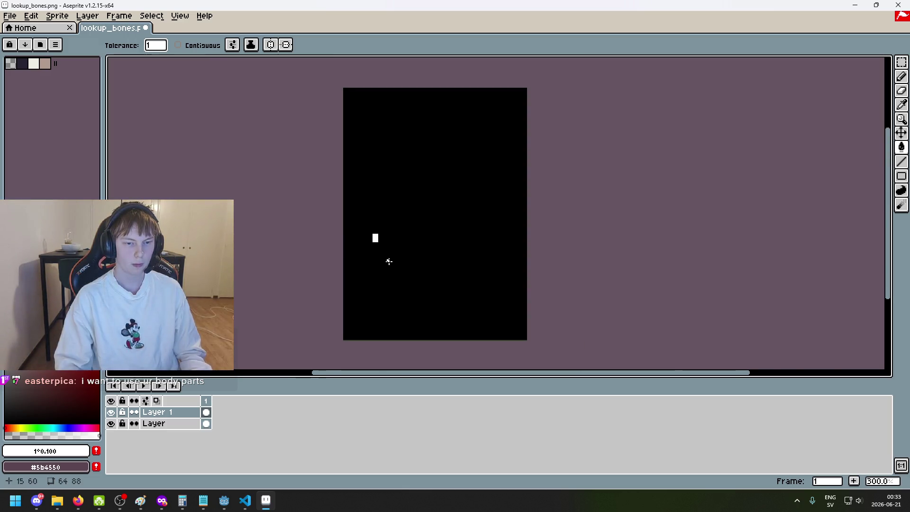
pyautogui.click(10, 17)
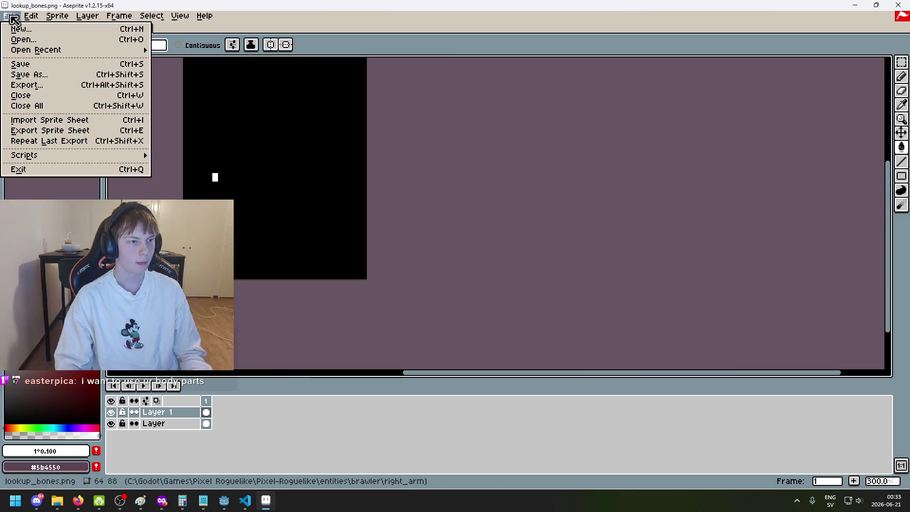
# Step: Start the export, browse up to the brawler folder and create a new 'fist' folder
pyautogui.click(100, 86)
pyautogui.click(537, 193)
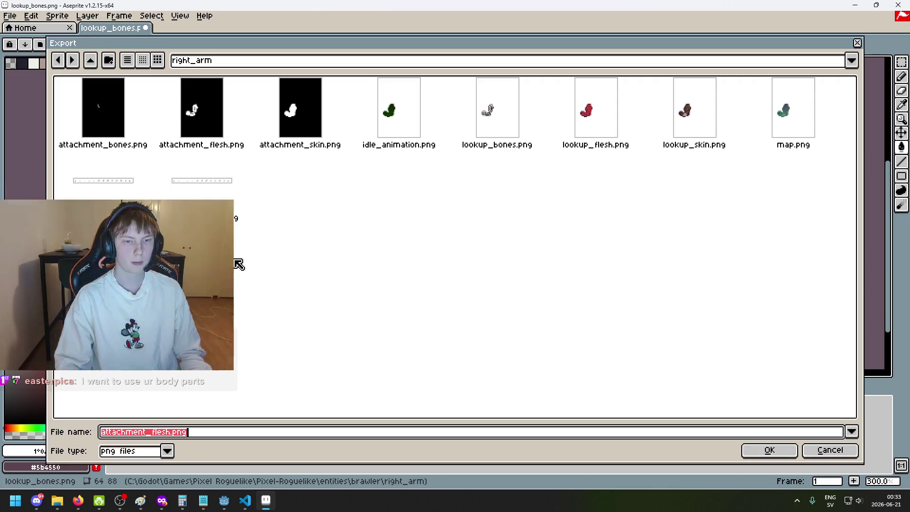
pyautogui.click(165, 432)
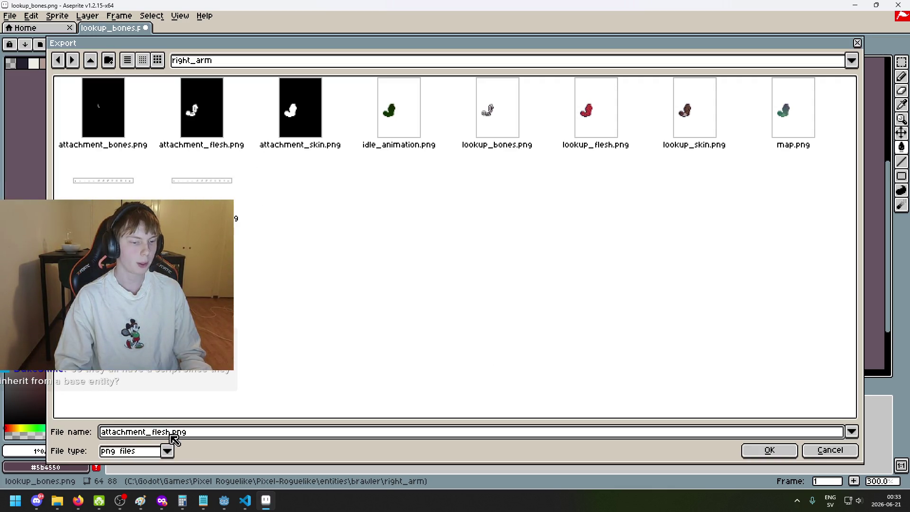
pyautogui.moveTo(172, 434); pyautogui.dragTo(101, 432)
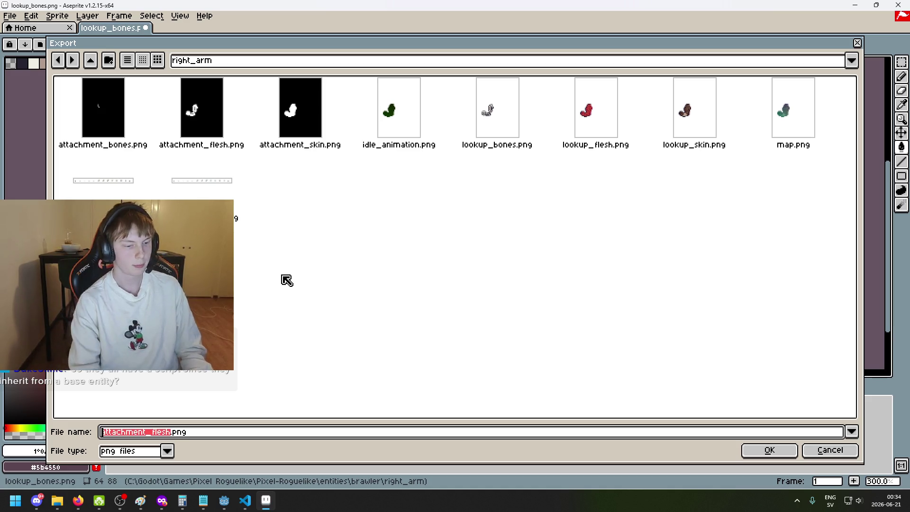
pyautogui.write('fistr')
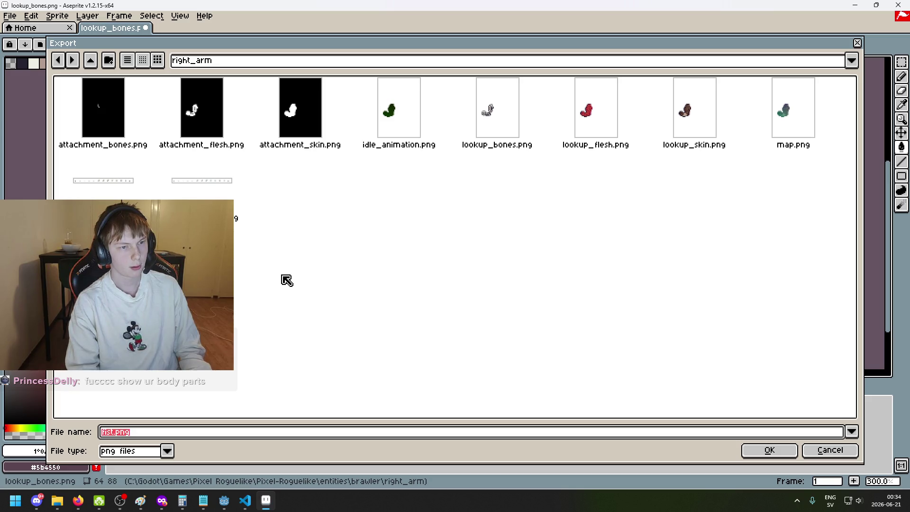
pyautogui.write('attachment_fist')
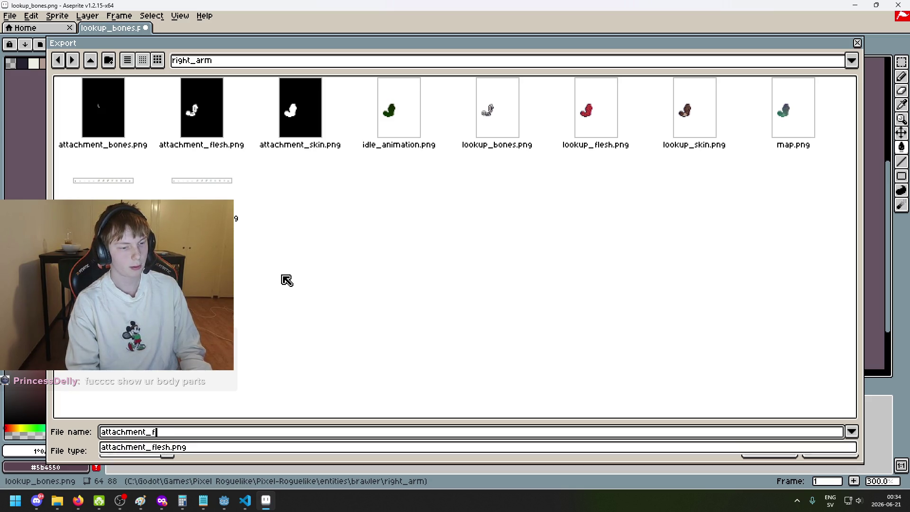
pyautogui.click(263, 145)
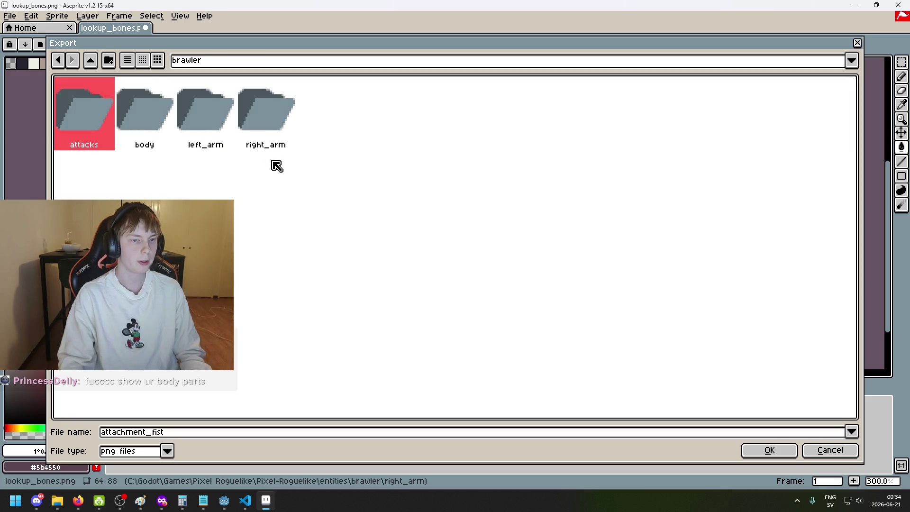
pyautogui.click(108, 61)
pyautogui.write('fist')
pyautogui.click(445, 264)
# Step: Export the image as attachment_fist.png into the fist folder, accepting the format warning
pyautogui.click(205, 436)
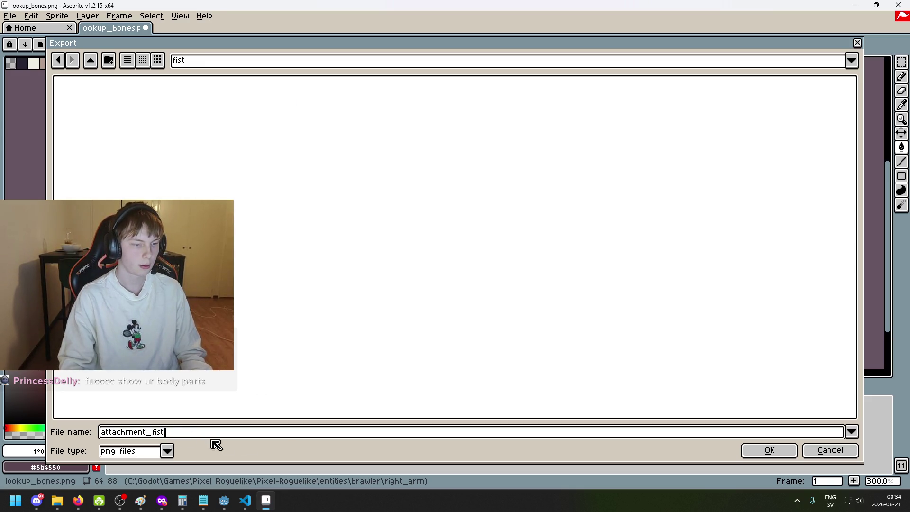
pyautogui.click(760, 456)
pyautogui.click(462, 317)
pyautogui.click(423, 291)
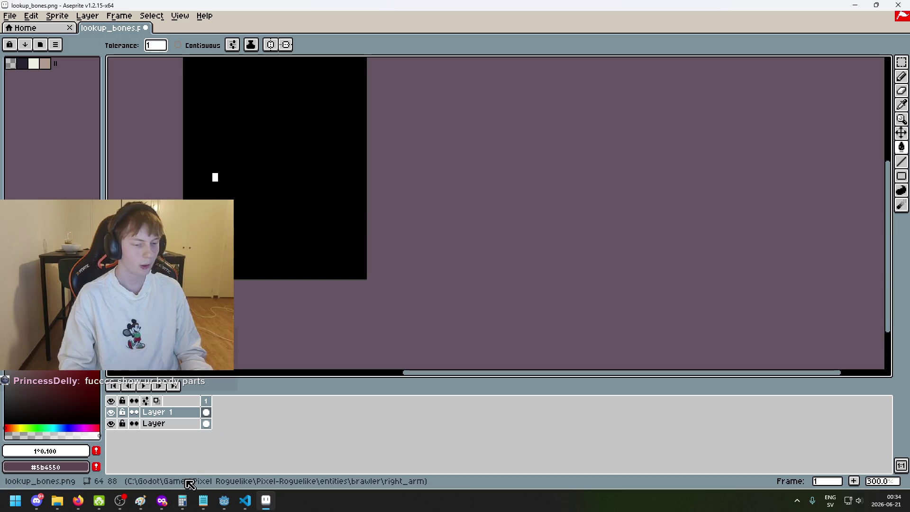
# Step: In Godot, compare the RArmBones node's properties and reselect the Fist node
pyautogui.click(224, 500)
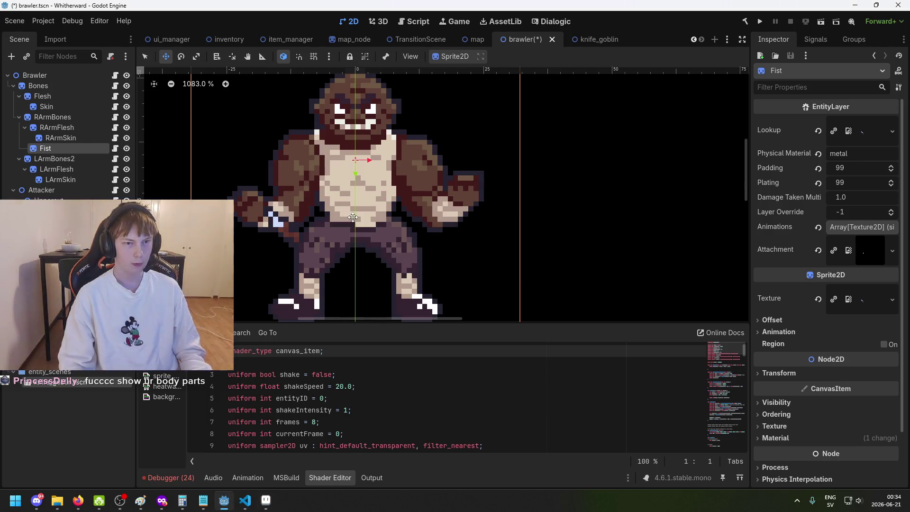
pyautogui.hscroll(3, 305, 192)
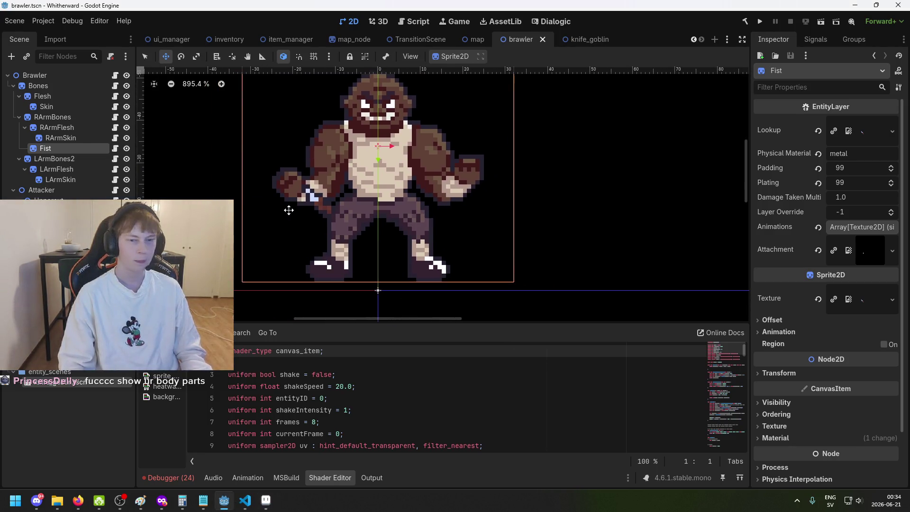
pyautogui.scroll(3, 289, 205)
pyautogui.hscroll(2, 320, 195)
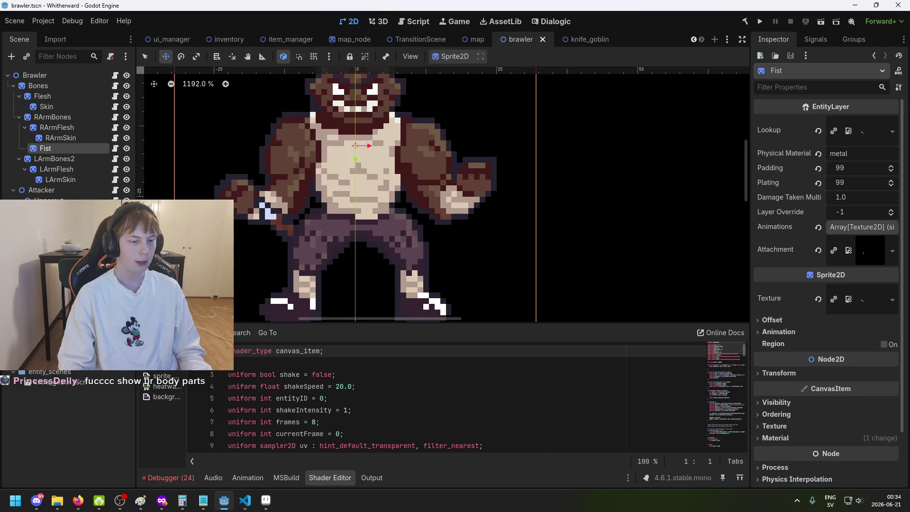
pyautogui.hscroll(-2, 273, 287)
pyautogui.scroll(-1, 374, 287)
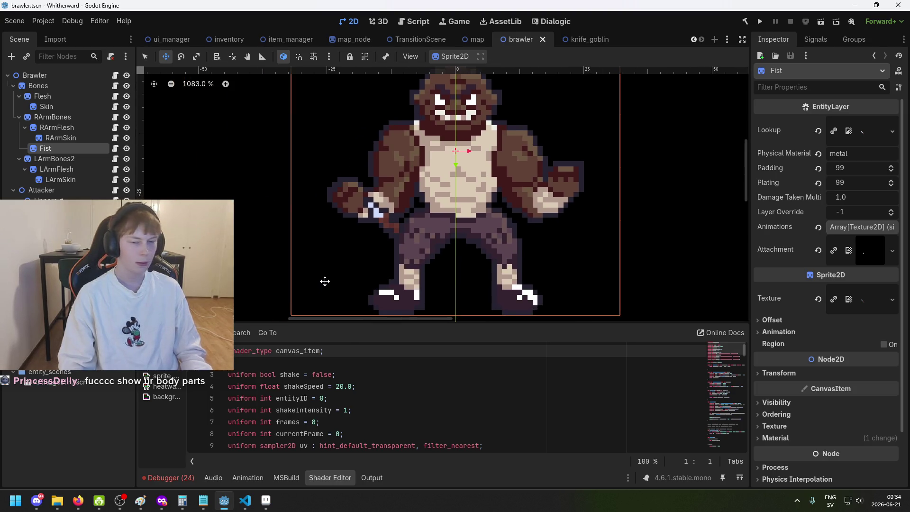
pyautogui.scroll(1, 361, 260)
pyautogui.hscroll(3, 362, 259)
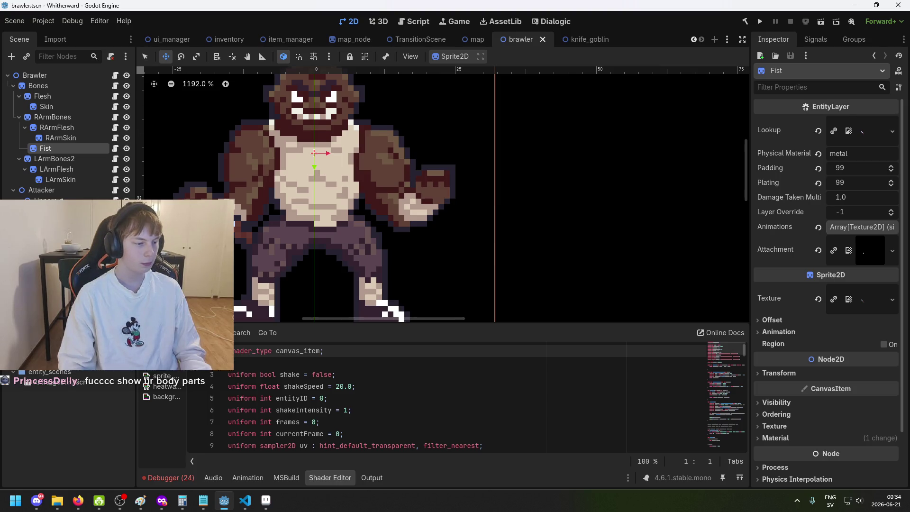
pyautogui.click(52, 117)
pyautogui.click(45, 147)
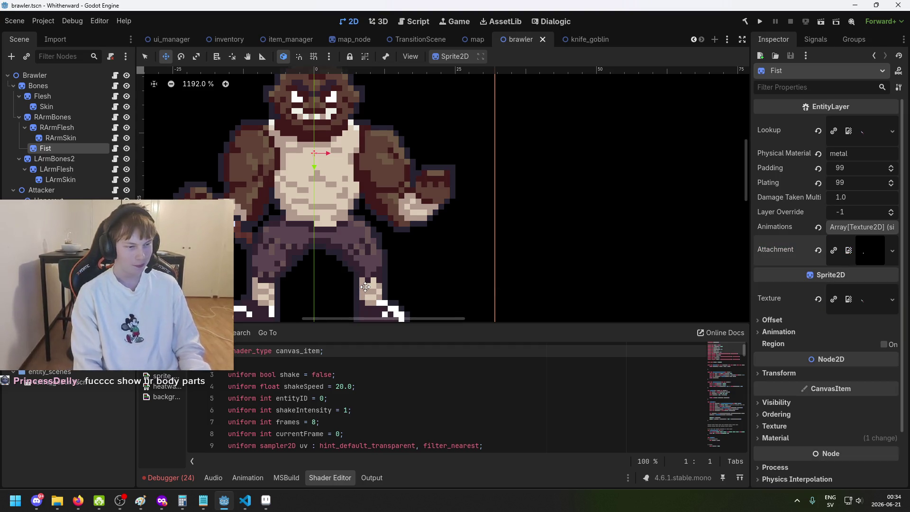
# Step: Drag attachment_fist.png from the FileSystem onto the Fist's Attachment slot
pyautogui.scroll(3, 71, 417)
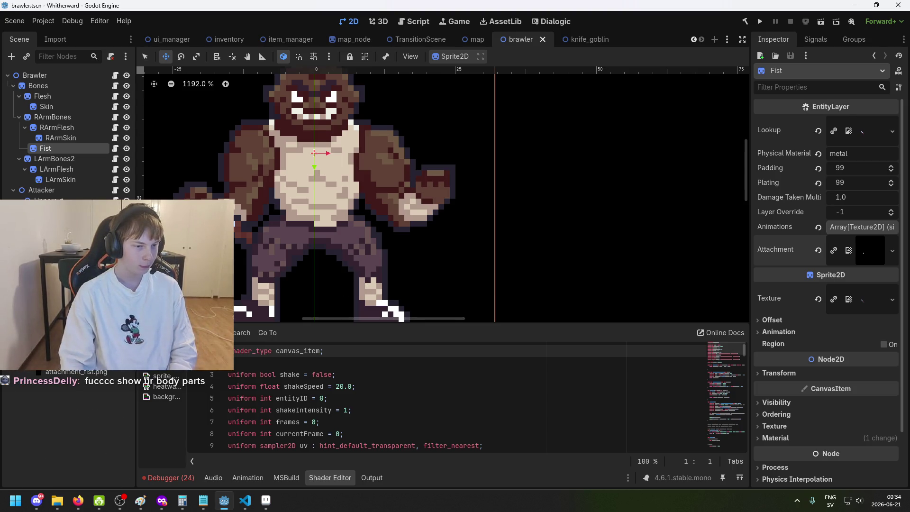
pyautogui.scroll(2, 65, 385)
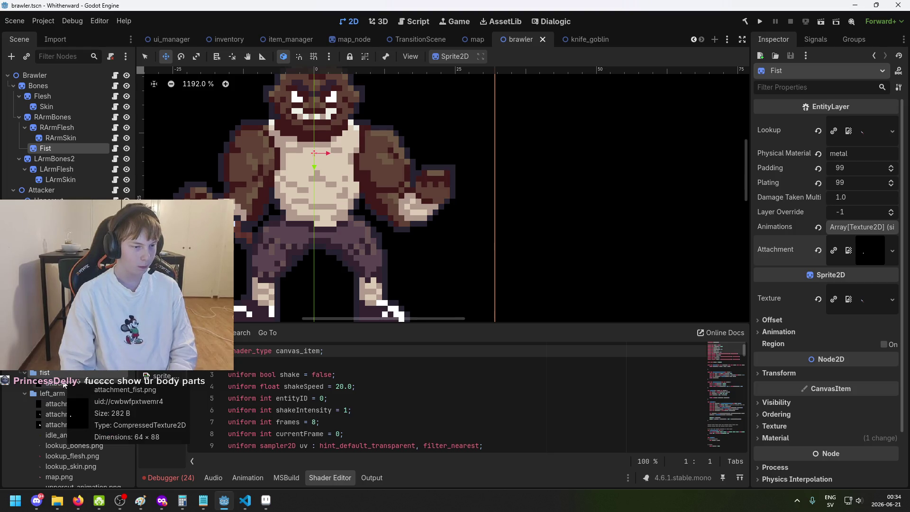
pyautogui.moveTo(64, 385); pyautogui.dragTo(865, 248)
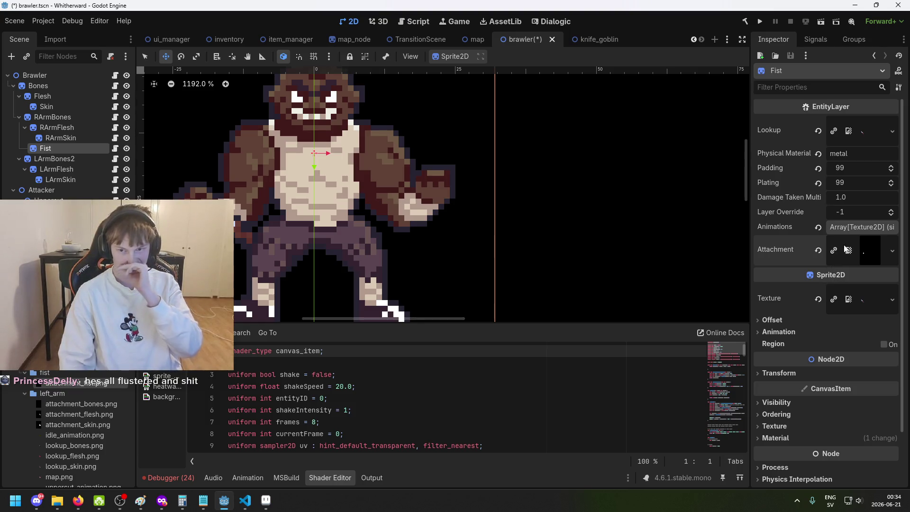
pyautogui.scroll(-1, 452, 257)
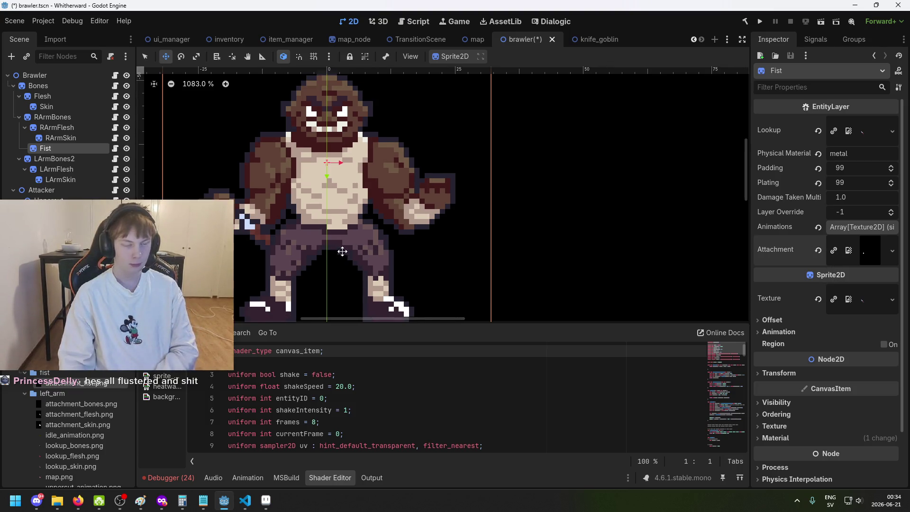
pyautogui.scroll(4, 297, 196)
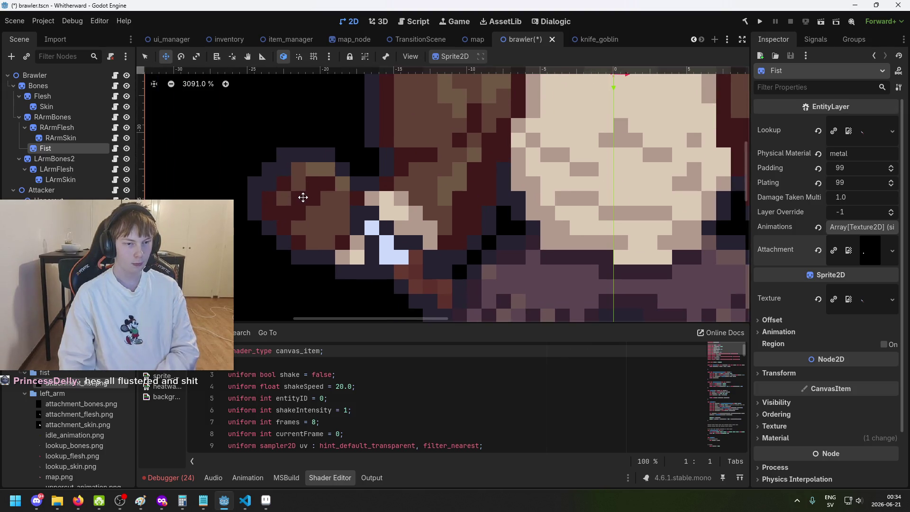
pyautogui.scroll(-5, 303, 197)
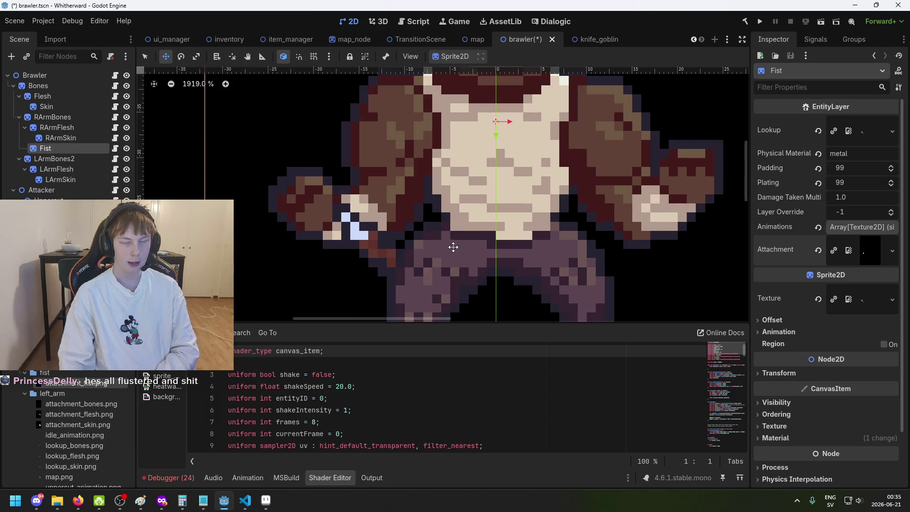
# Step: Preview the Fist's Animations element 0 and its Lookup texture, then return to Aseprite
pyautogui.click(880, 232)
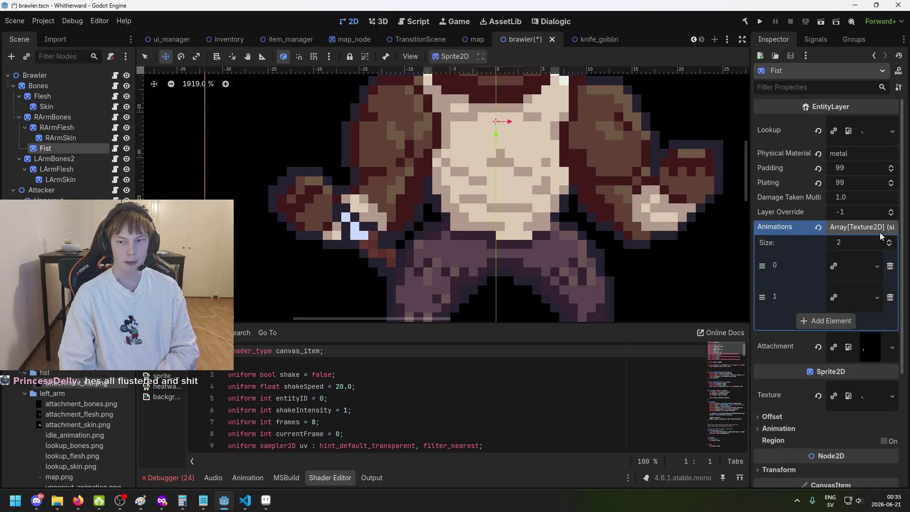
pyautogui.click(863, 279)
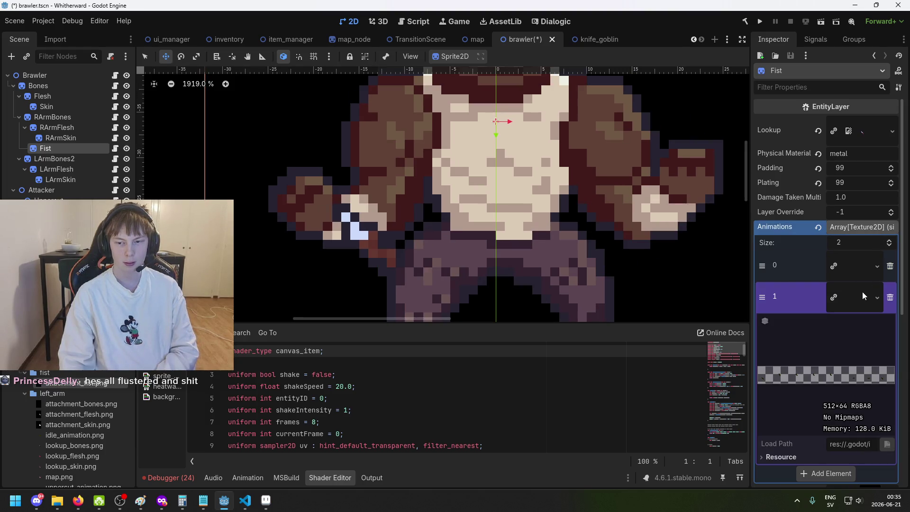
pyautogui.click(855, 268)
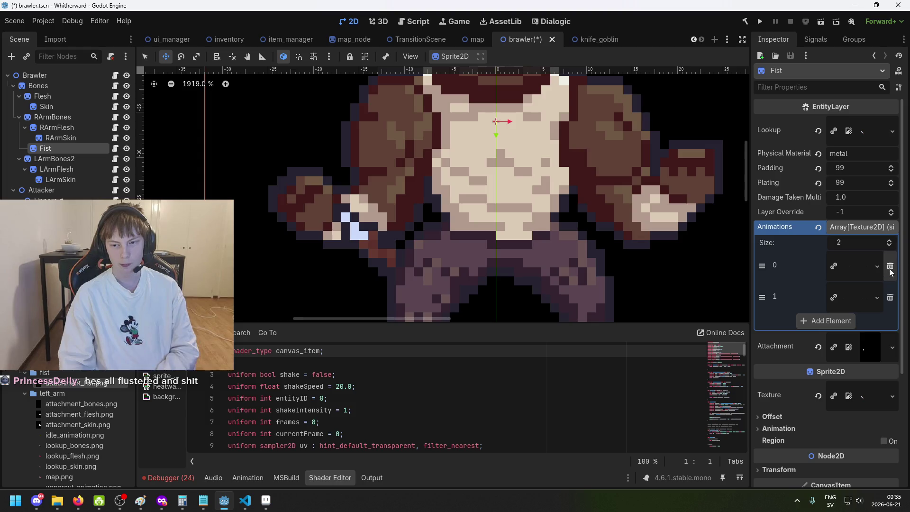
pyautogui.click(871, 135)
pyautogui.click(871, 135)
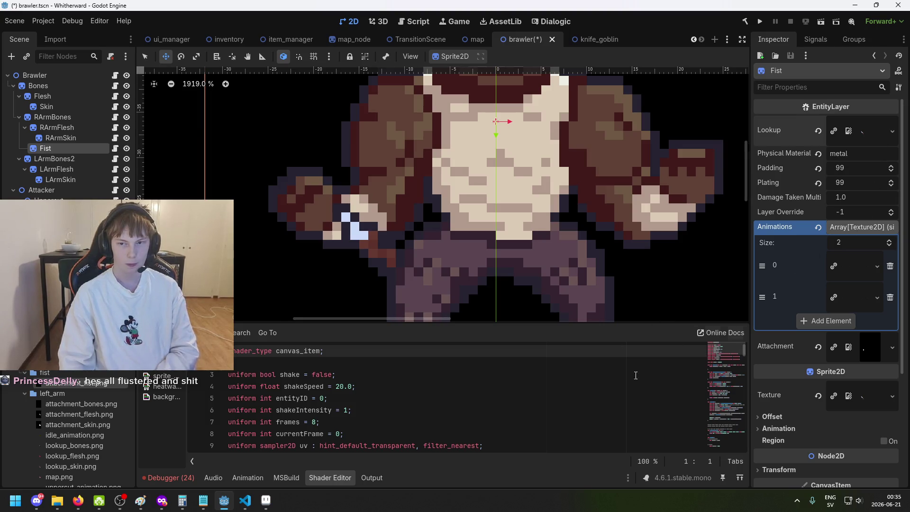
pyautogui.click(266, 500)
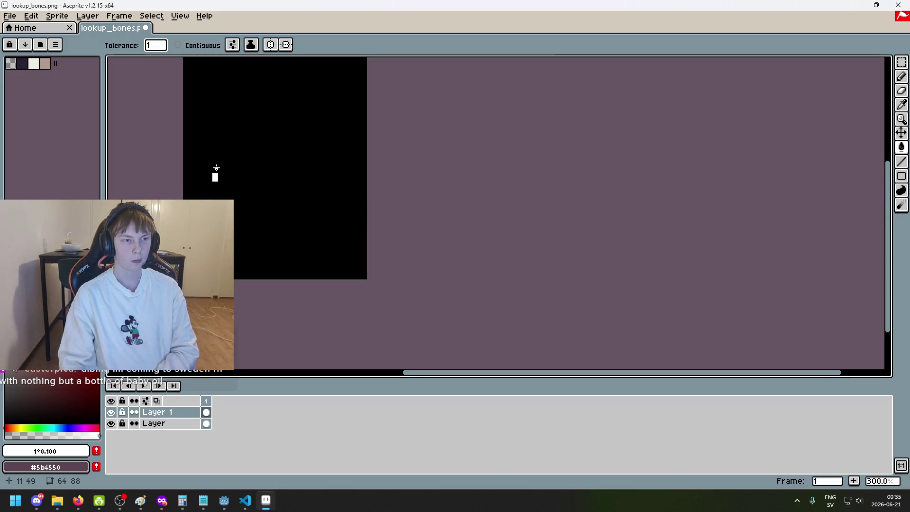
# Step: Create a new 64×88 sprite and paste the copied black image into it
pyautogui.moveTo(216, 168); pyautogui.dragTo(271, 201)
pyautogui.click(10, 16)
pyautogui.click(21, 27)
pyautogui.click(433, 336)
pyautogui.hotkey('ctrl', 'v')
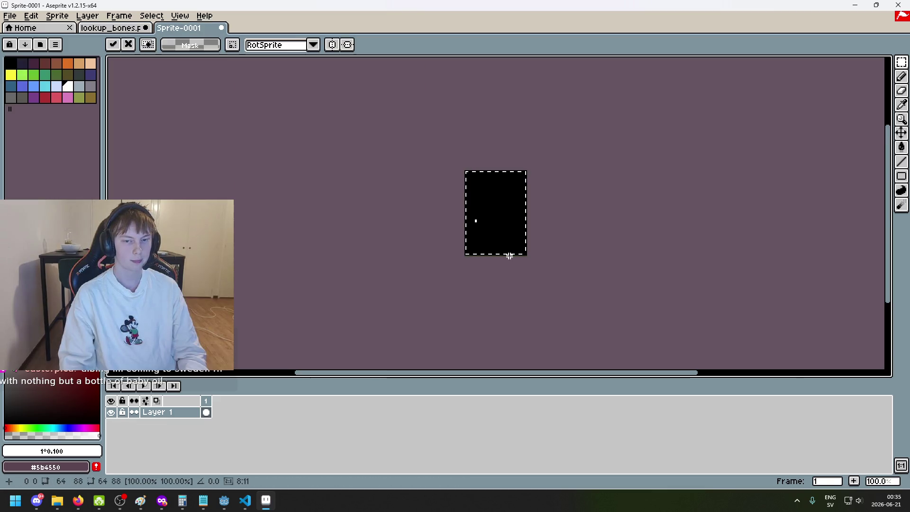
pyautogui.scroll(4, 520, 258)
pyautogui.scroll(-2, 450, 266)
# Step: Export the new sprite as lookup_fist.png into the fist folder
pyautogui.click(11, 15)
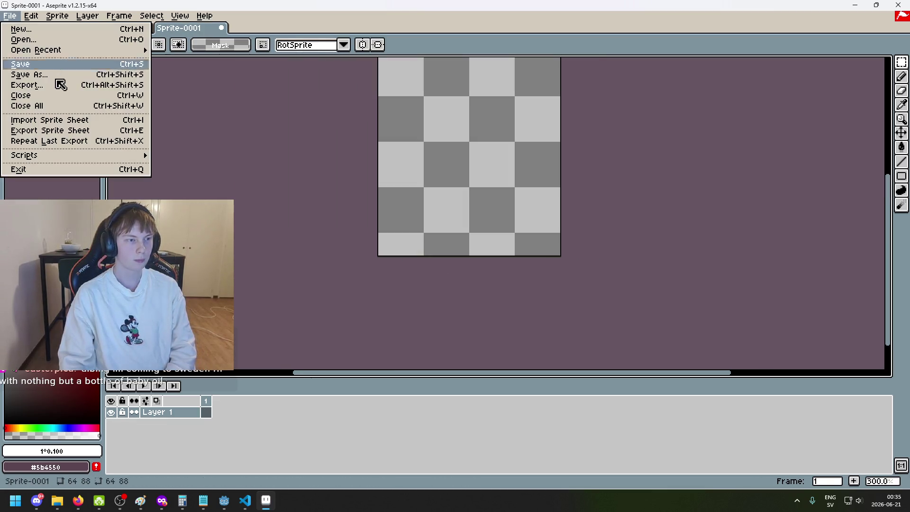
pyautogui.click(55, 82)
pyautogui.click(539, 196)
pyautogui.click(236, 64)
pyautogui.click(159, 414)
pyautogui.moveTo(147, 433); pyautogui.dragTo(40, 416)
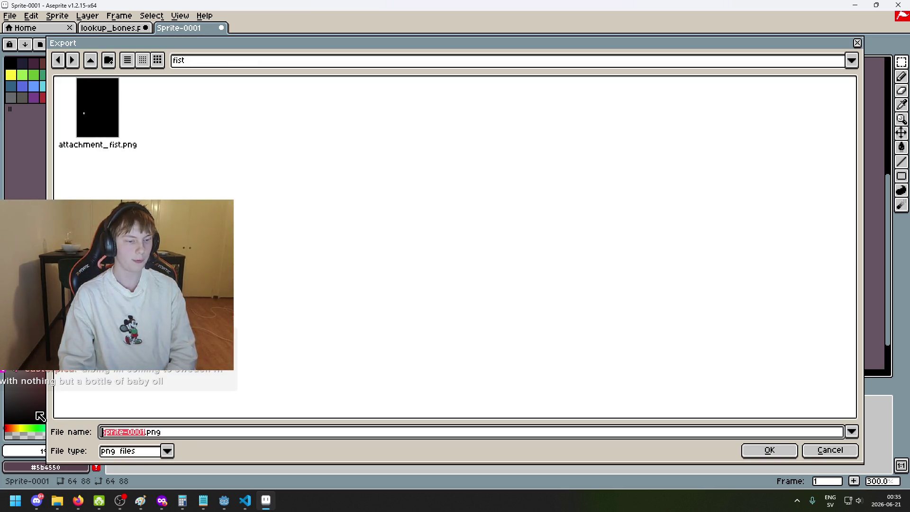
pyautogui.write('looku')
pyautogui.write('p_fist.')
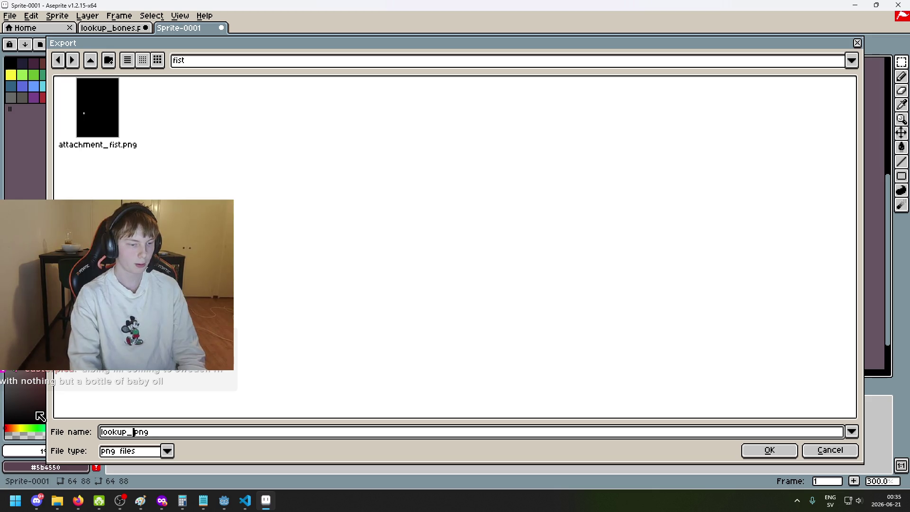
pyautogui.press('Return')
pyautogui.click(446, 316)
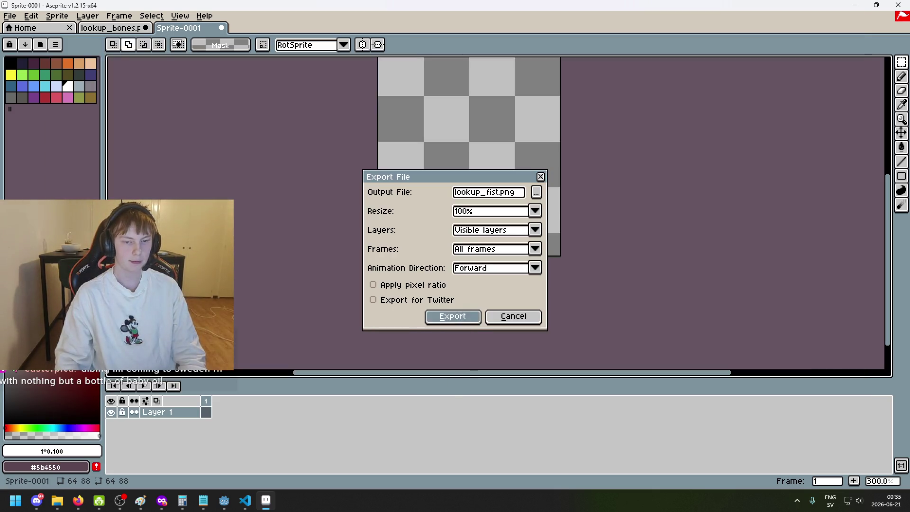
pyautogui.click(224, 500)
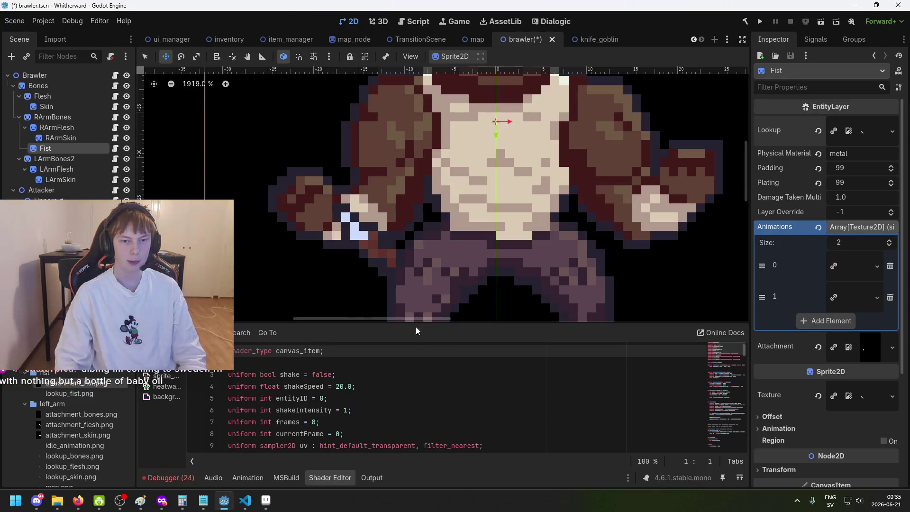
# Step: Assign lookup_fist.png to the Fist's Lookup slot, also trying it in the texture slot
pyautogui.moveTo(86, 399)
pyautogui.mouseDown()
pyautogui.moveTo(834, 266)
pyautogui.moveTo(862, 131)
pyautogui.mouseUp()
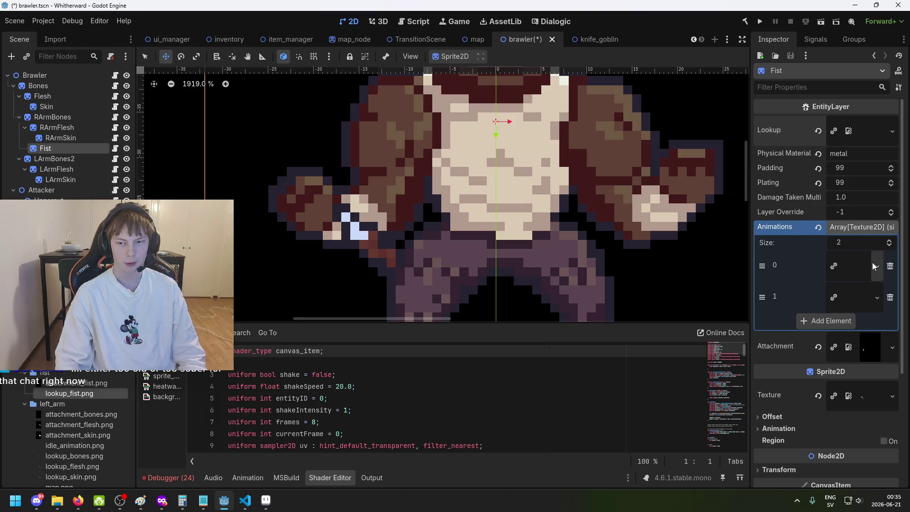
pyautogui.moveTo(69, 393)
pyautogui.mouseDown()
pyautogui.moveTo(719, 423)
pyautogui.moveTo(865, 402)
pyautogui.mouseUp()
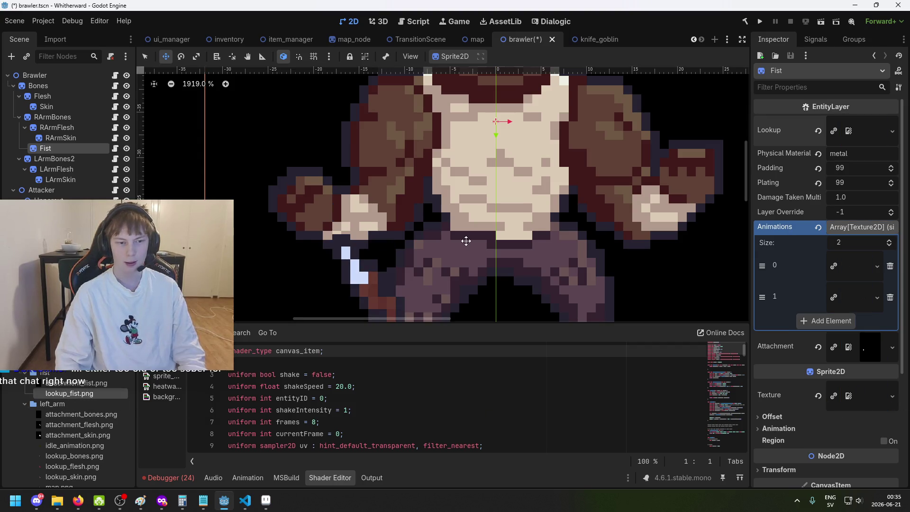
pyautogui.scroll(-5, 473, 242)
pyautogui.scroll(-3, 806, 370)
pyautogui.click(802, 353)
pyautogui.click(802, 354)
# Step: Expand the Fist's Material settings down to its Shader Parameters
pyautogui.click(801, 377)
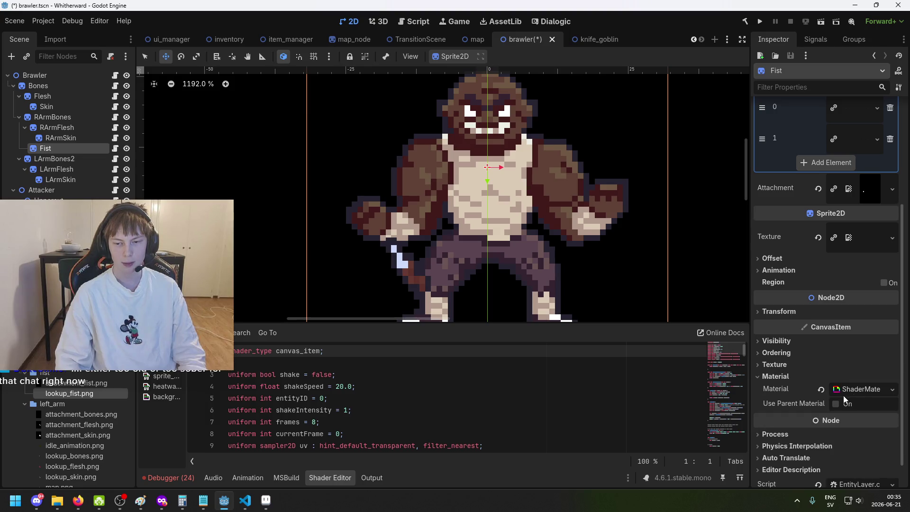
pyautogui.click(848, 392)
pyautogui.click(862, 388)
pyautogui.click(863, 389)
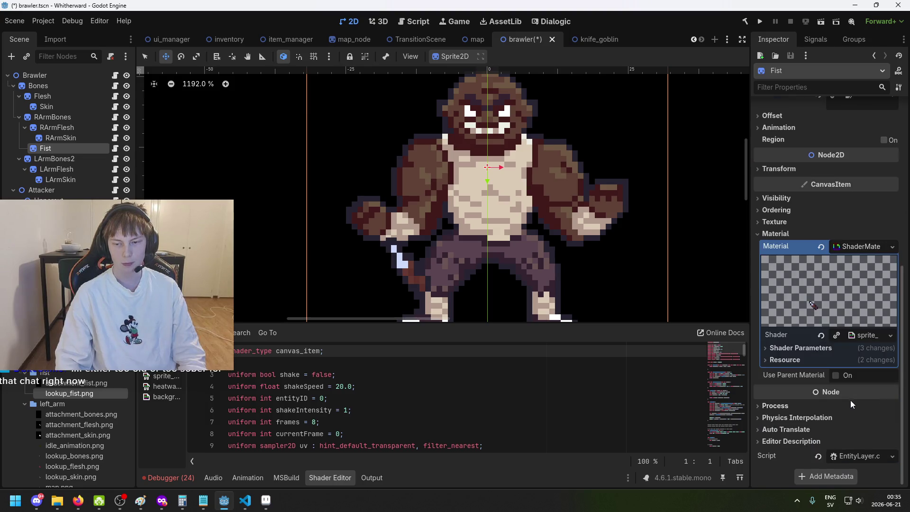
pyautogui.click(859, 337)
pyautogui.click(860, 337)
pyautogui.click(839, 350)
pyautogui.scroll(-4, 834, 360)
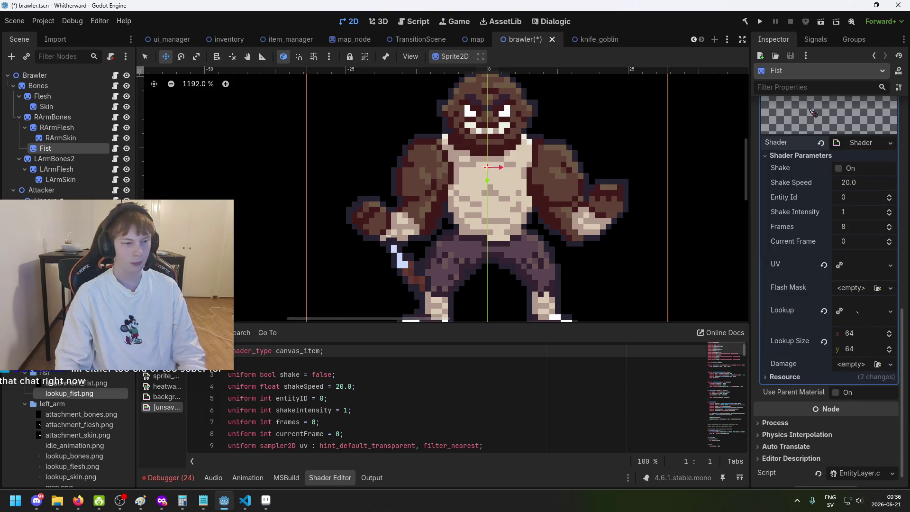
# Step: Set lookup_fist.png as both the shader's Lookup and UV texture parameters
pyautogui.moveTo(72, 394)
pyautogui.mouseDown()
pyautogui.moveTo(839, 326)
pyautogui.moveTo(865, 316)
pyautogui.mouseUp()
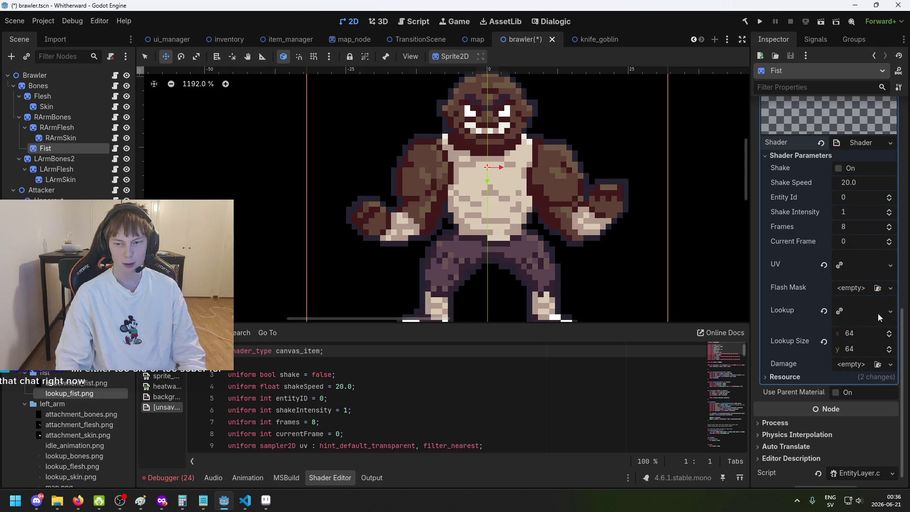
pyautogui.click(874, 266)
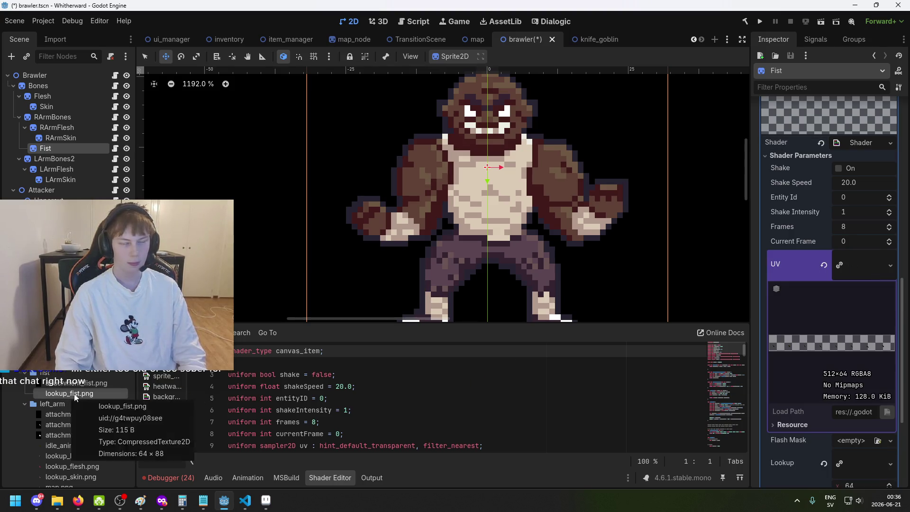
pyautogui.moveTo(68, 393)
pyautogui.mouseDown()
pyautogui.moveTo(427, 332)
pyautogui.moveTo(863, 287)
pyautogui.moveTo(854, 298)
pyautogui.mouseUp()
pyautogui.scroll(10, 850, 339)
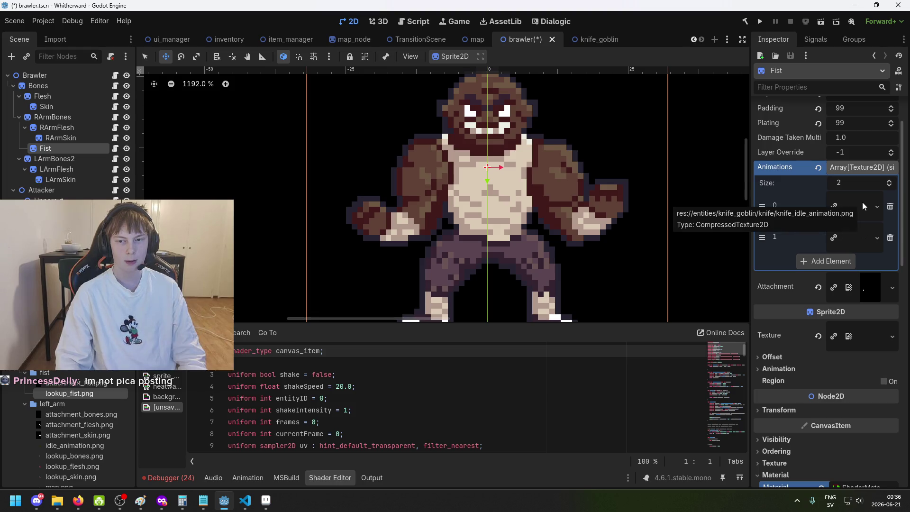
pyautogui.click(52, 117)
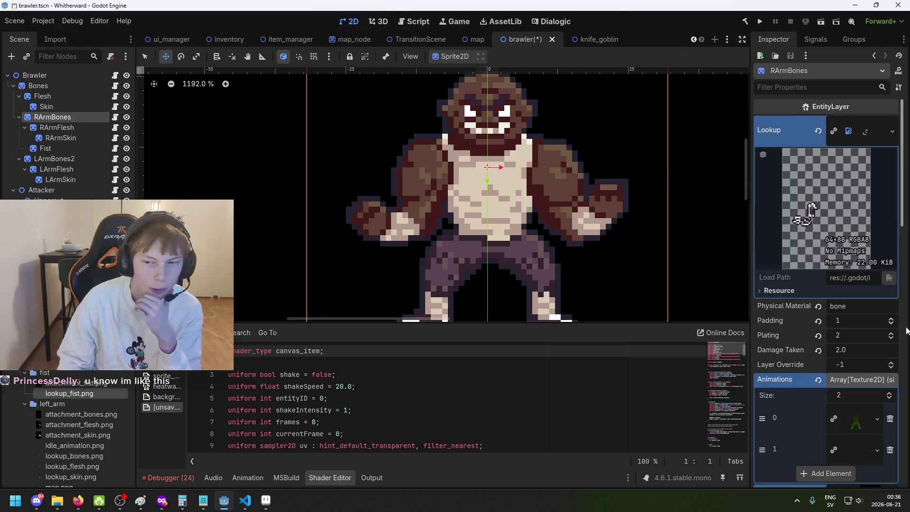
# Step: Compare RArmBones' second animation texture, then reselect Fist and go back to Aseprite
pyautogui.scroll(-3, 866, 251)
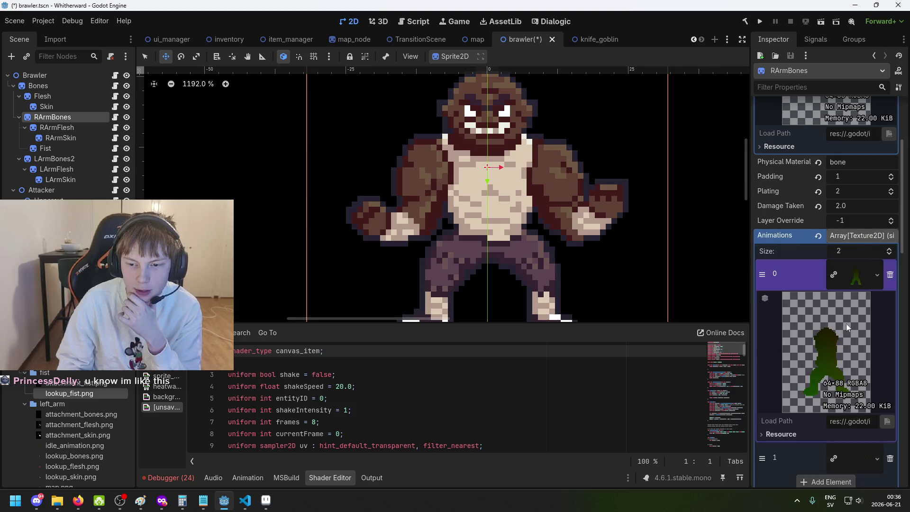
pyautogui.click(866, 316)
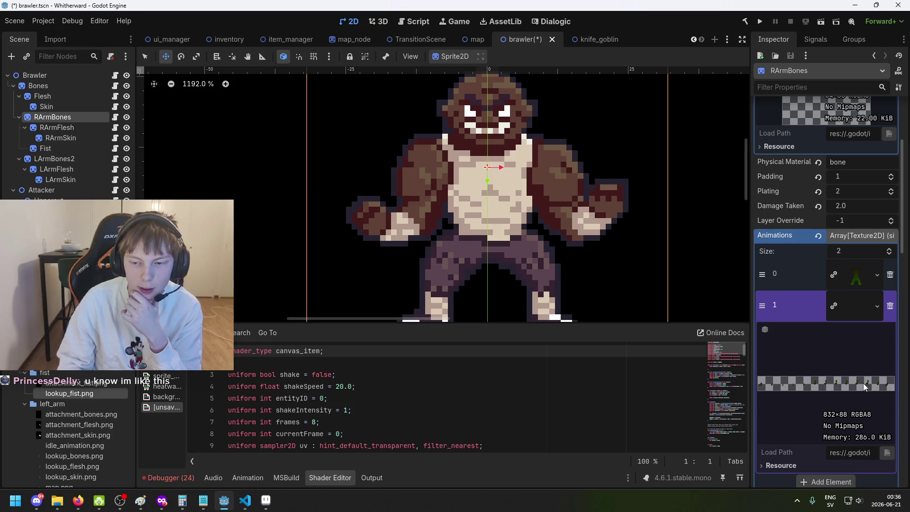
pyautogui.click(866, 308)
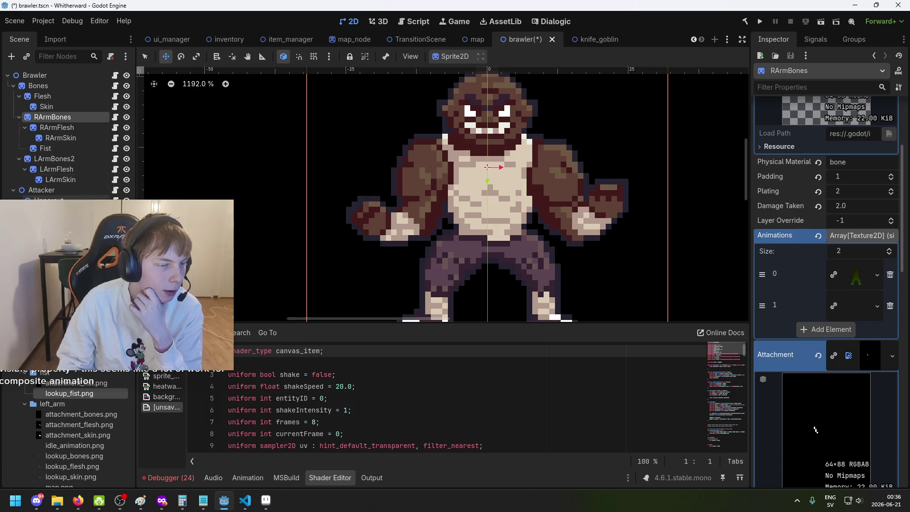
pyautogui.click(47, 148)
pyautogui.click(265, 500)
pyautogui.scroll(-4, 368, 341)
pyautogui.click(55, 18)
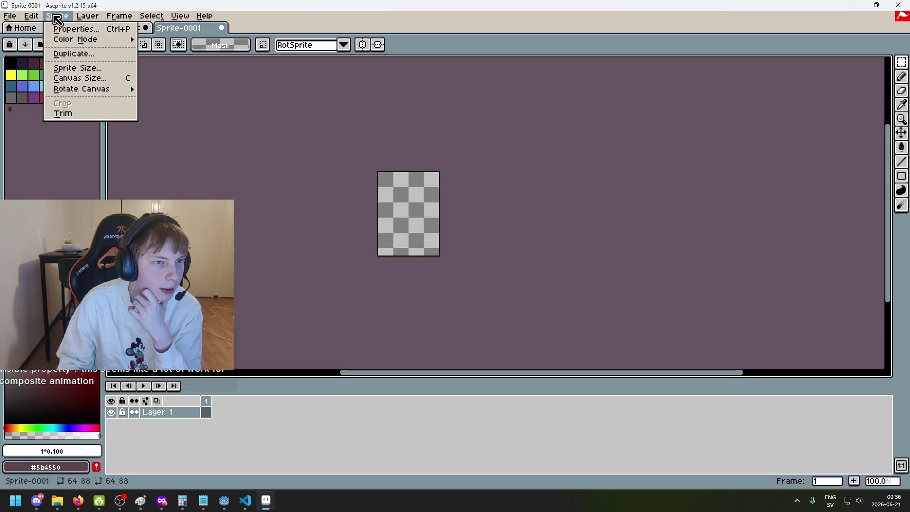
# Step: Widen the canvas to 64*13 = 832 pixels via Canvas Size
pyautogui.click(95, 77)
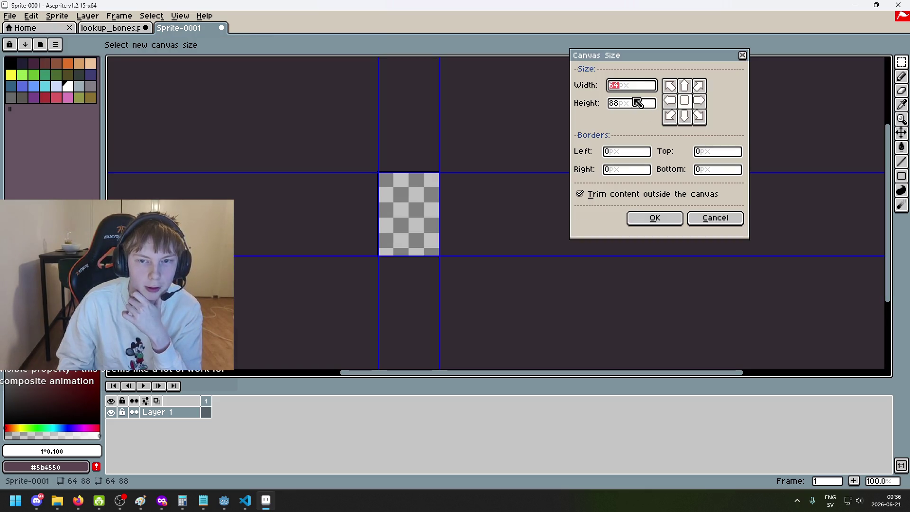
pyautogui.click(645, 88)
pyautogui.write('*13')
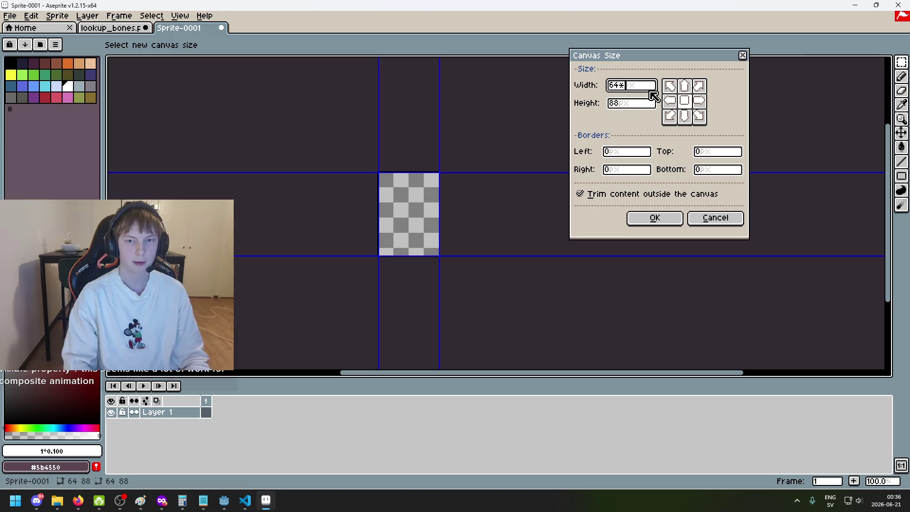
pyautogui.press('Return')
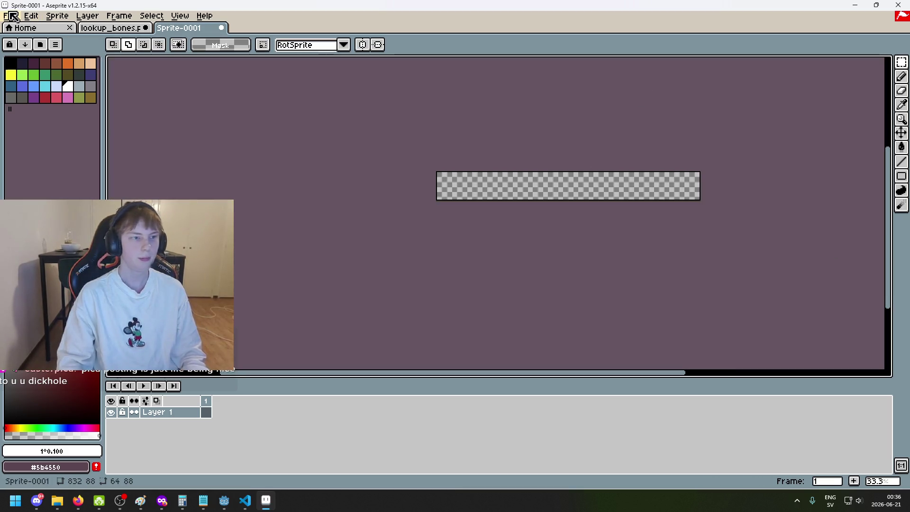
# Step: Export the widened sprite as fist_uppercut_animation.png into the fist folder
pyautogui.click(19, 16)
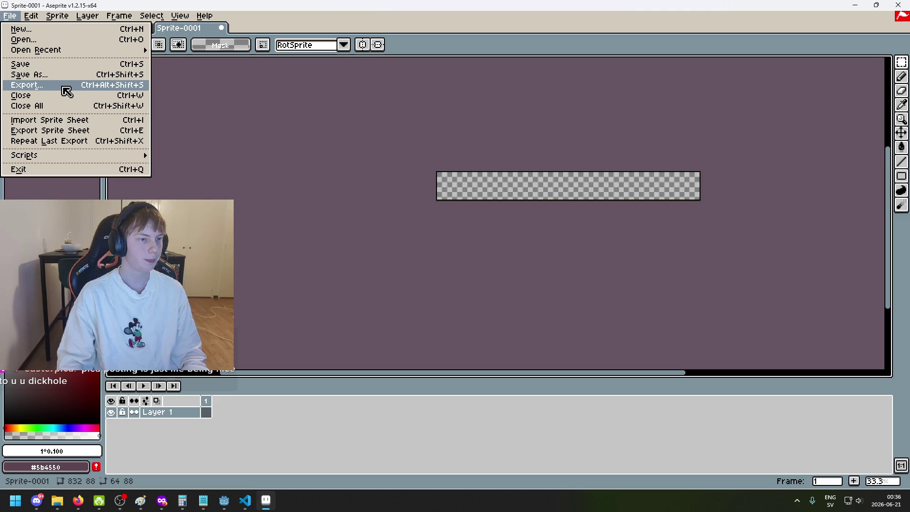
pyautogui.click(64, 85)
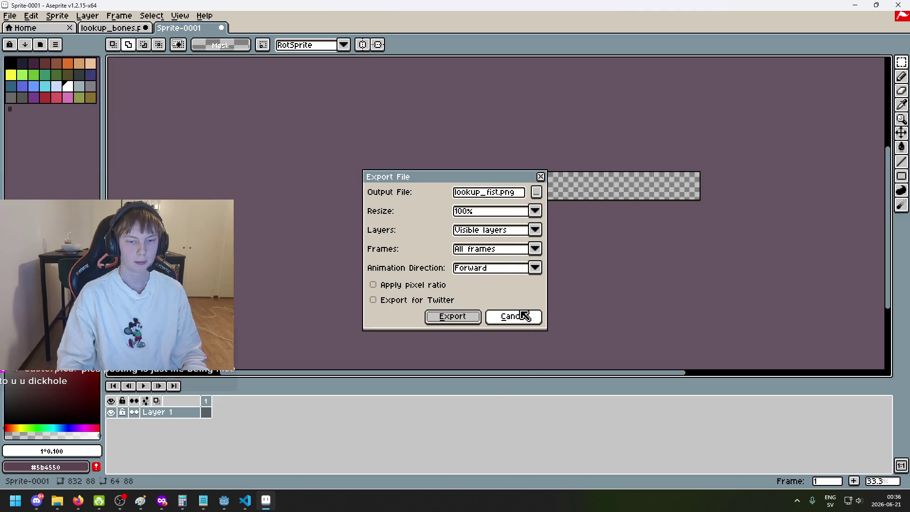
pyautogui.click(536, 192)
pyautogui.click(154, 432)
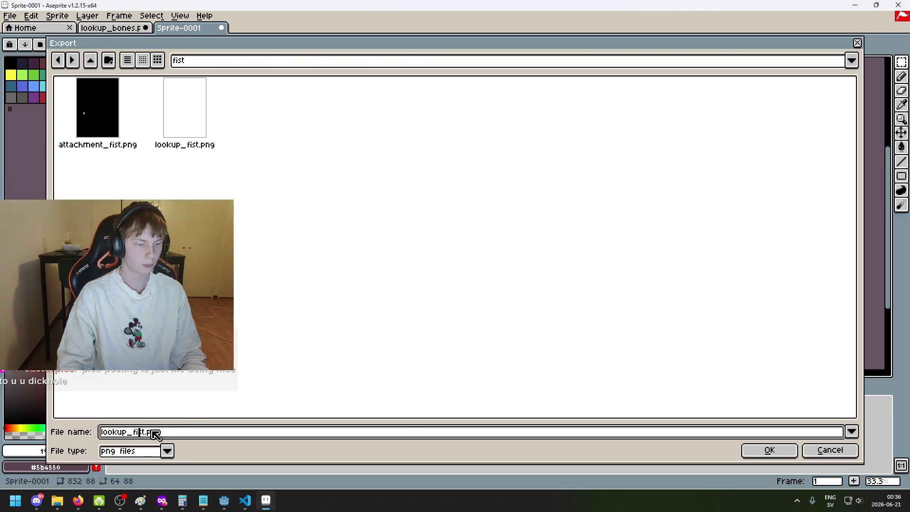
pyautogui.moveTo(146, 433); pyautogui.dragTo(129, 432)
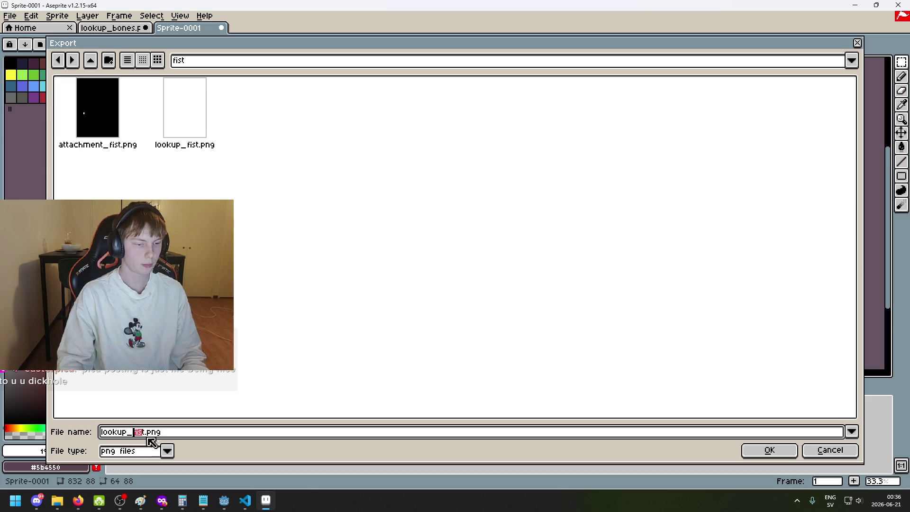
pyautogui.press('BackSpace')
pyautogui.write('fist_uppercut_animation')
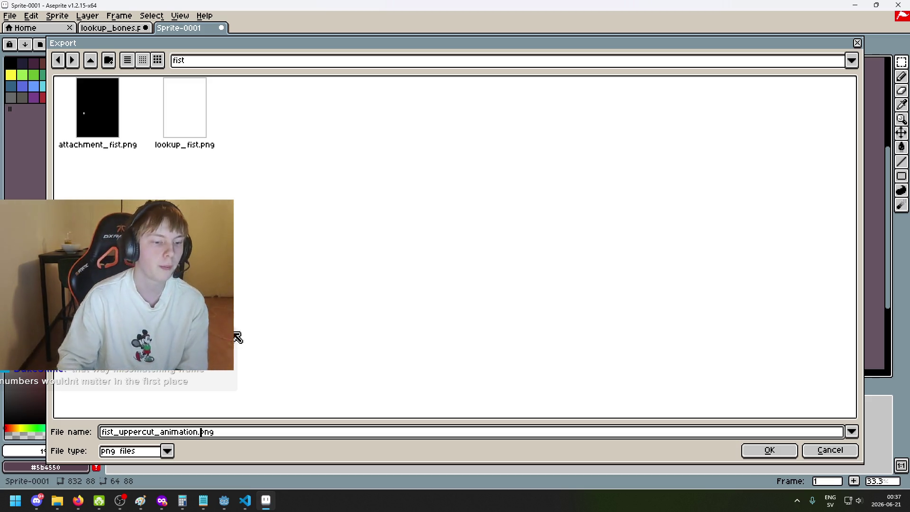
pyautogui.click(761, 456)
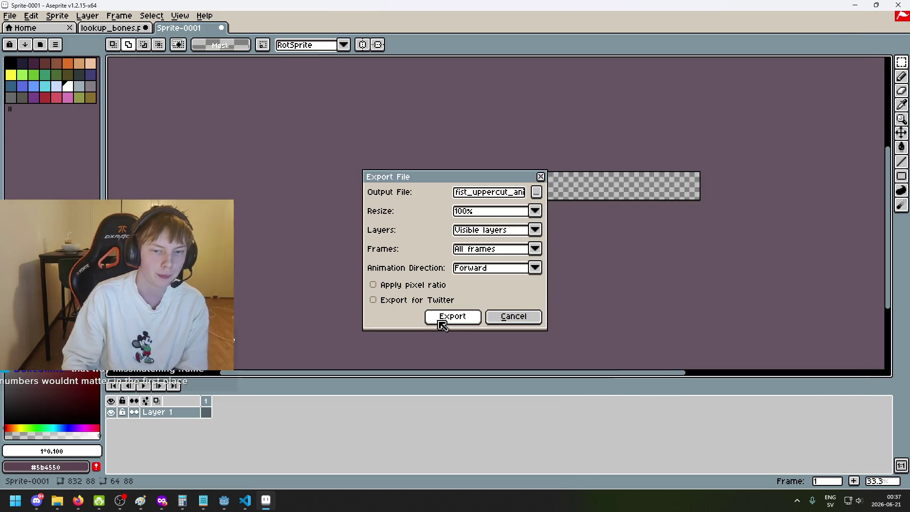
pyautogui.click(441, 322)
pyautogui.click(224, 500)
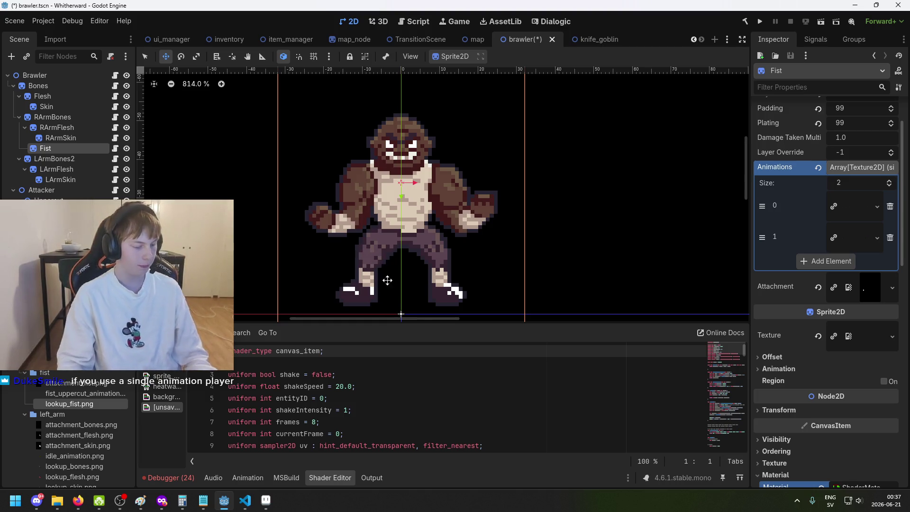
# Step: Back in Aseprite, open the brawler's body/idle_animation.png and centre its silhouette in view
pyautogui.click(266, 500)
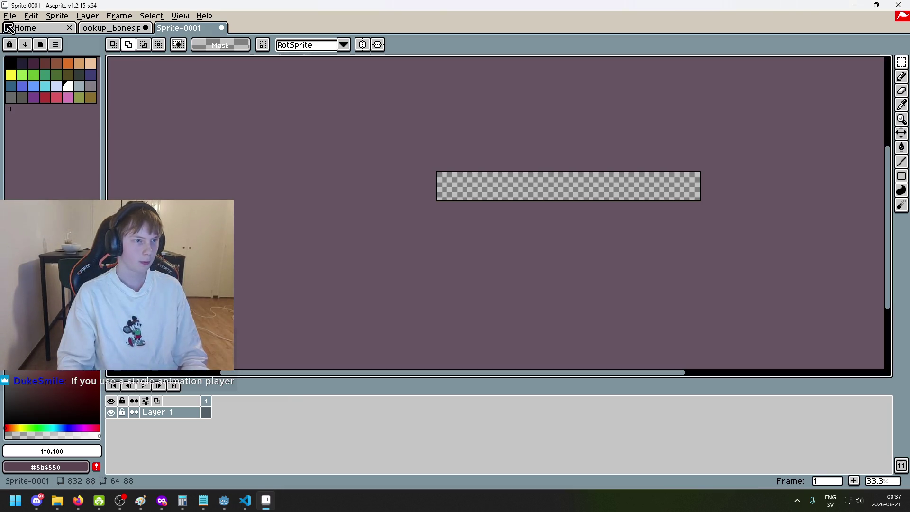
pyautogui.click(10, 15)
pyautogui.click(39, 43)
pyautogui.click(237, 60)
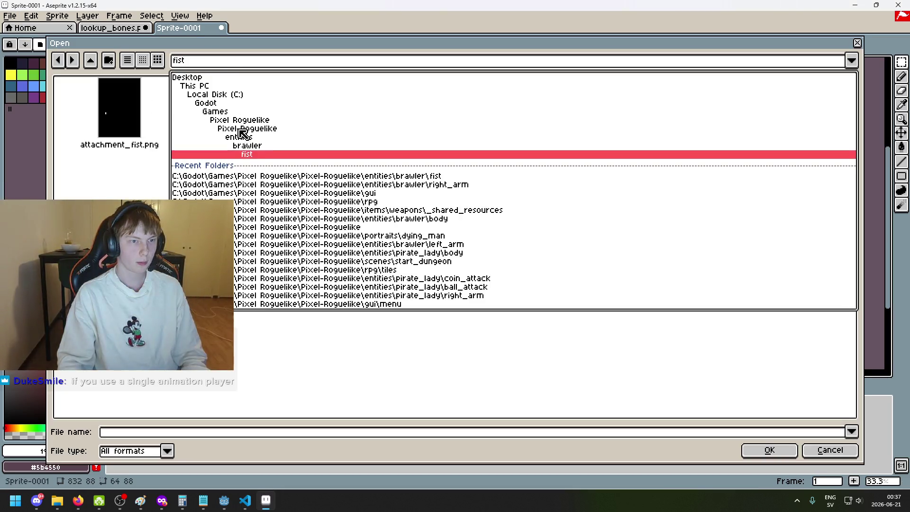
pyautogui.click(258, 144)
pyautogui.doubleClick(176, 115)
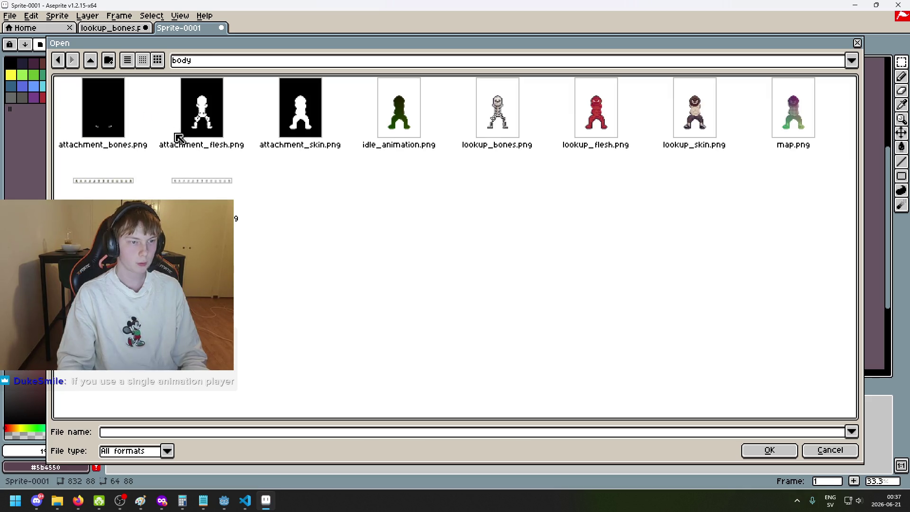
pyautogui.click(390, 113)
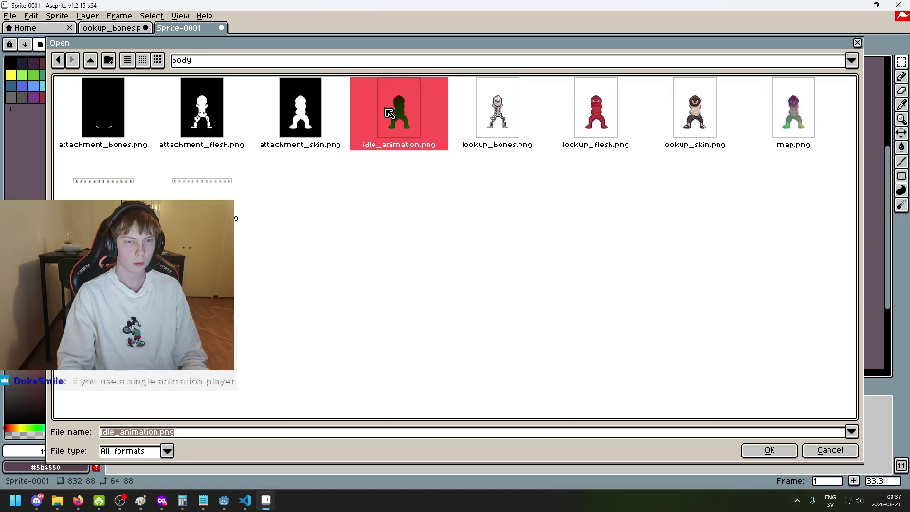
pyautogui.doubleClick(410, 107)
pyautogui.scroll(3, 436, 197)
pyautogui.scroll(-2, 494, 266)
pyautogui.scroll(2, 517, 263)
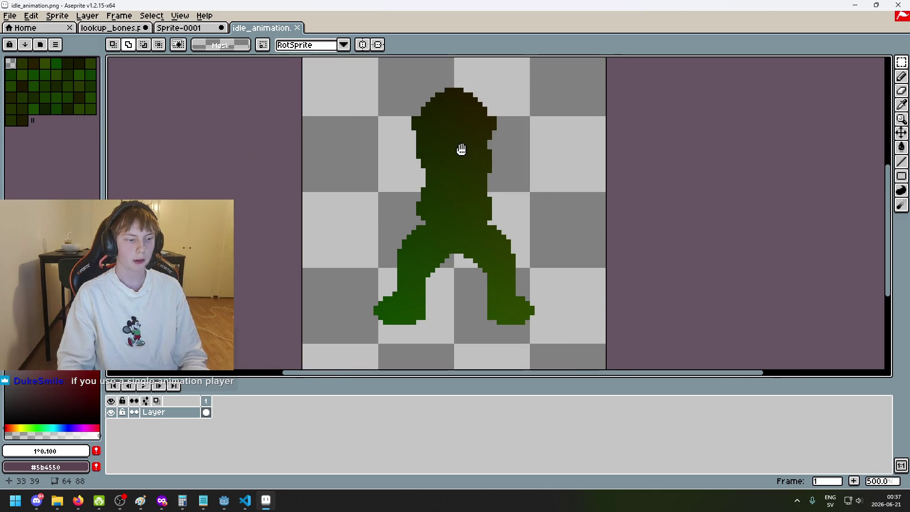
pyautogui.moveTo(461, 149); pyautogui.dragTo(436, 162)
pyautogui.scroll(-1, 364, 212)
pyautogui.scroll(1, 414, 205)
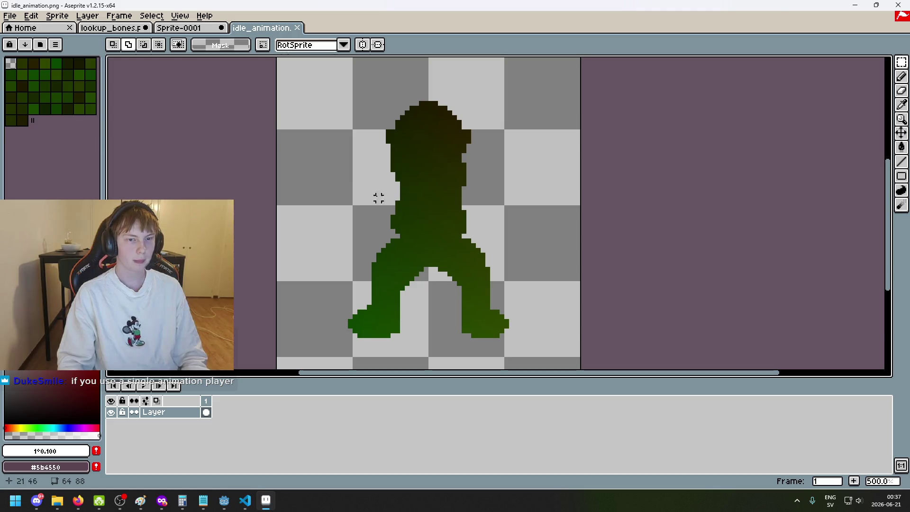
# Step: Open the brawler's body/lookup_skin.png as another tab
pyautogui.click(10, 16)
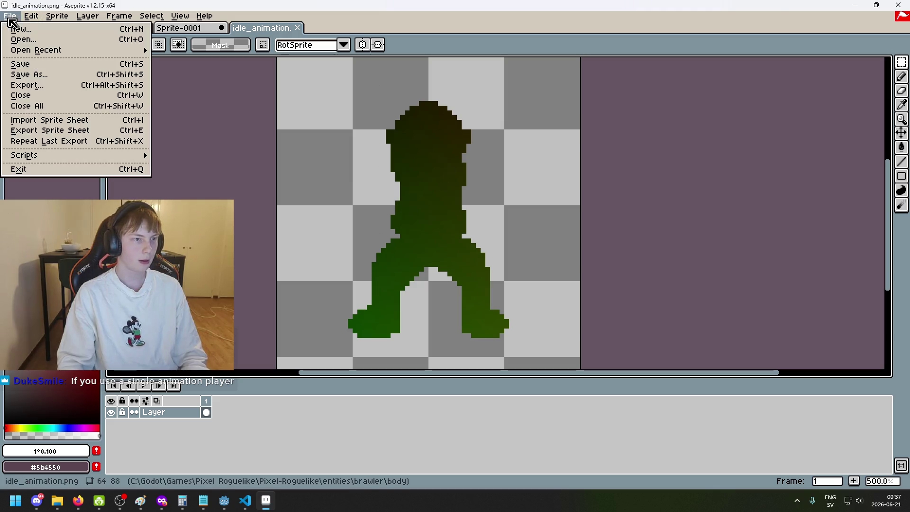
pyautogui.click(45, 41)
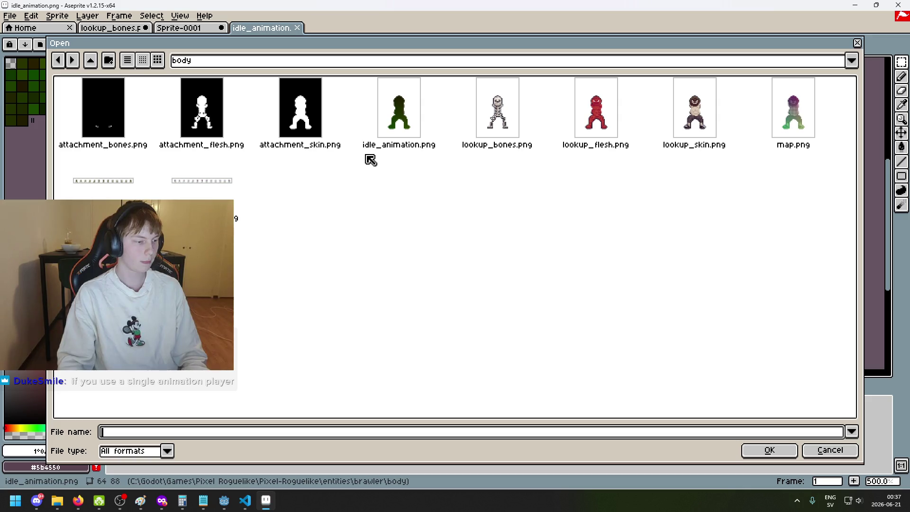
pyautogui.click(233, 64)
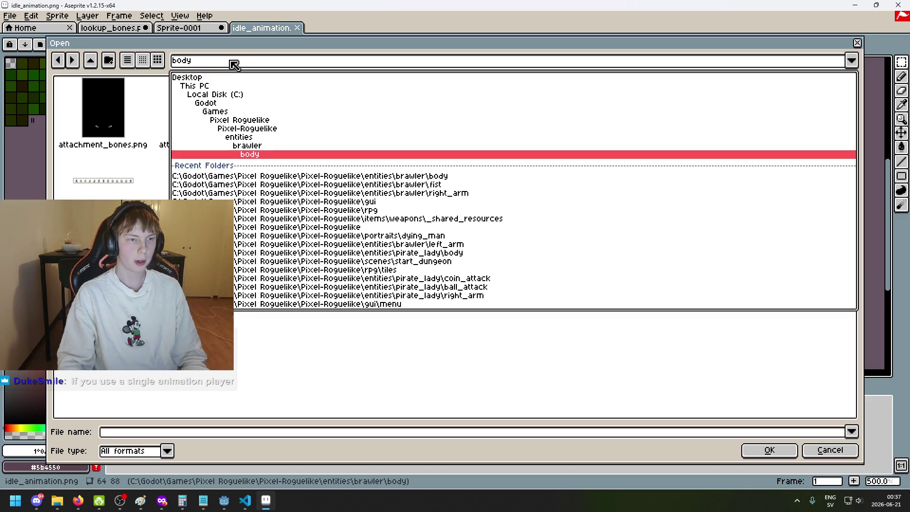
pyautogui.click(278, 146)
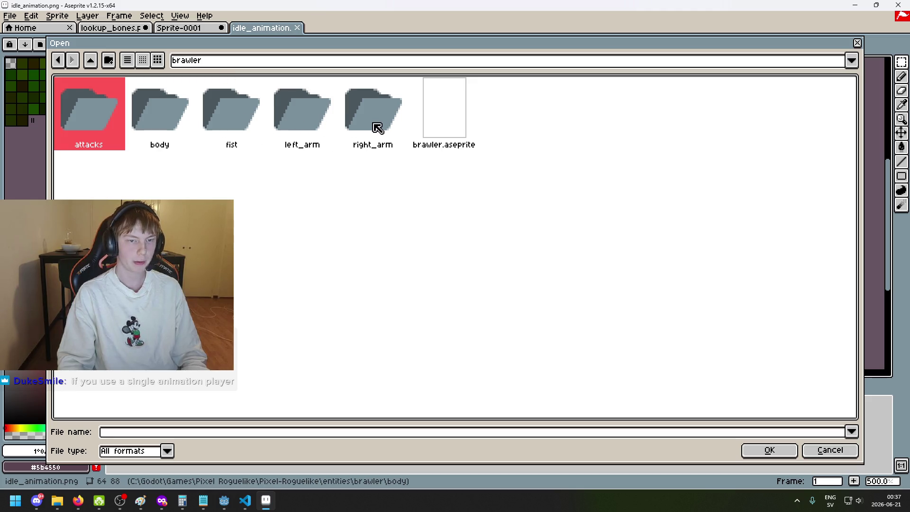
pyautogui.doubleClick(179, 118)
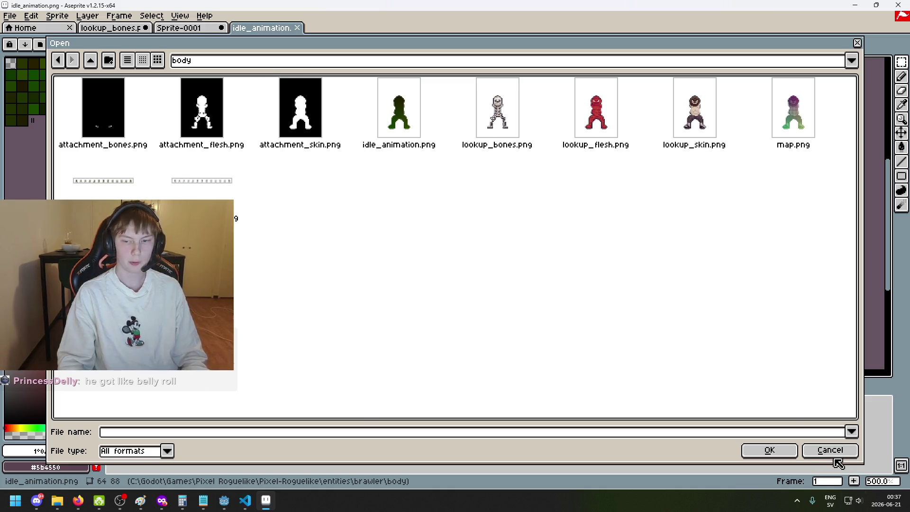
pyautogui.doubleClick(688, 129)
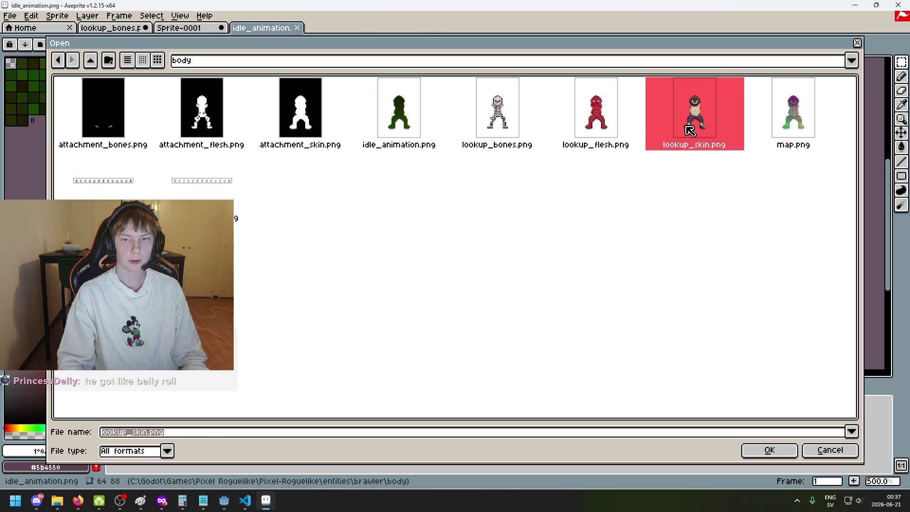
pyautogui.scroll(4, 467, 253)
pyautogui.scroll(1, 479, 165)
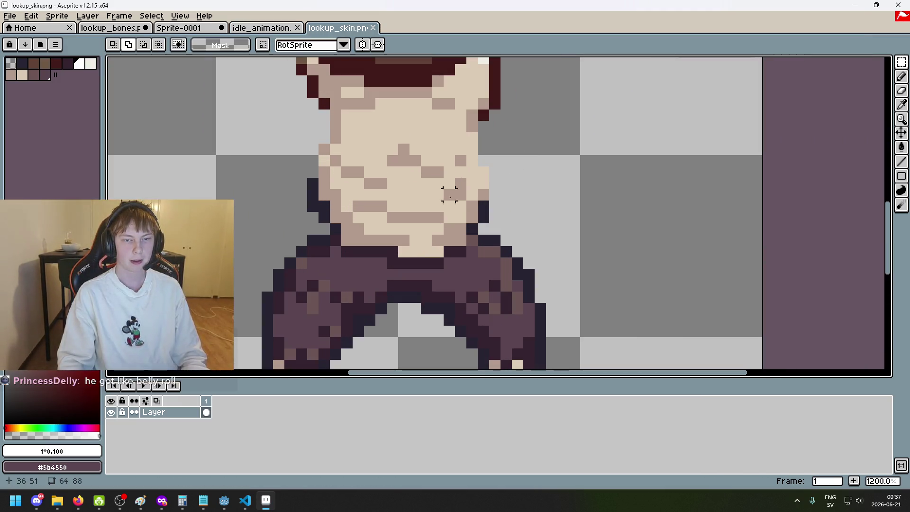
pyautogui.scroll(-2, 450, 203)
# Step: Open lookup_skin.png and idle_animation.png together from entities/knife_goblin/body
pyautogui.click(257, 28)
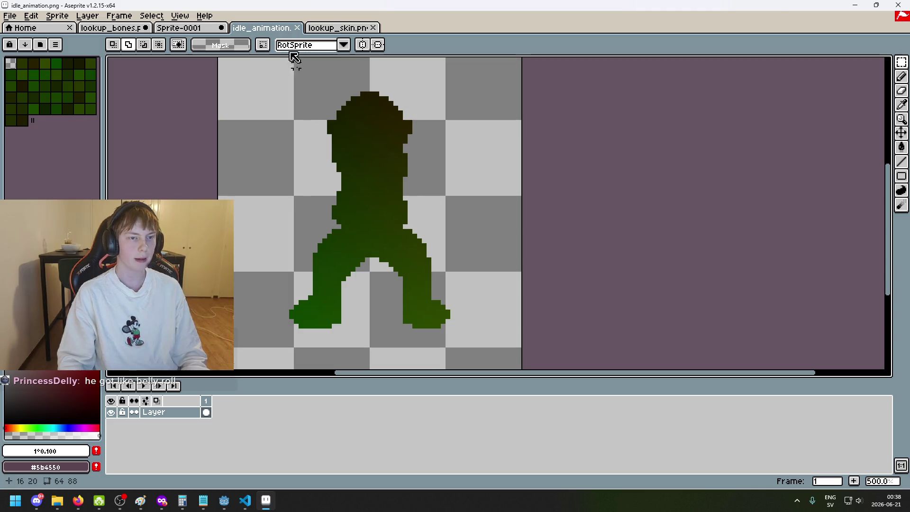
pyautogui.scroll(-1, 367, 164)
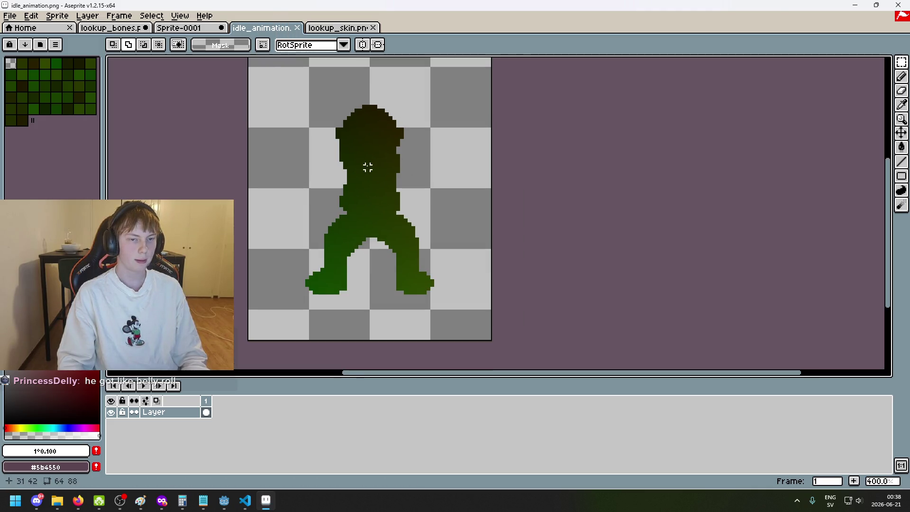
pyautogui.scroll(1, 349, 173)
pyautogui.scroll(-1, 356, 170)
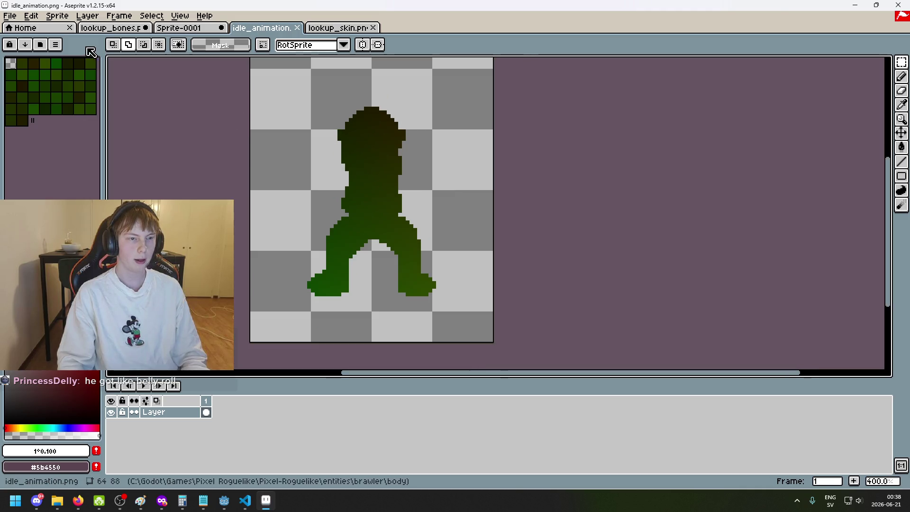
pyautogui.click(10, 16)
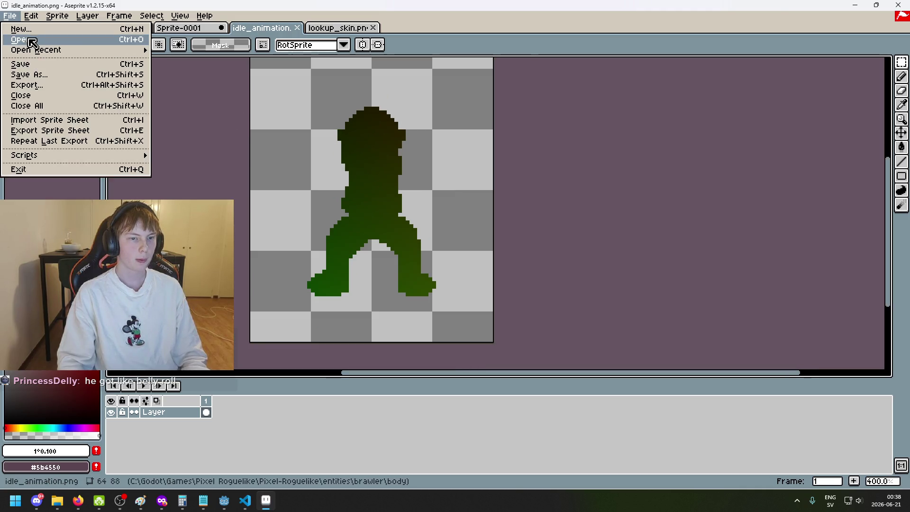
pyautogui.click(32, 40)
pyautogui.click(209, 61)
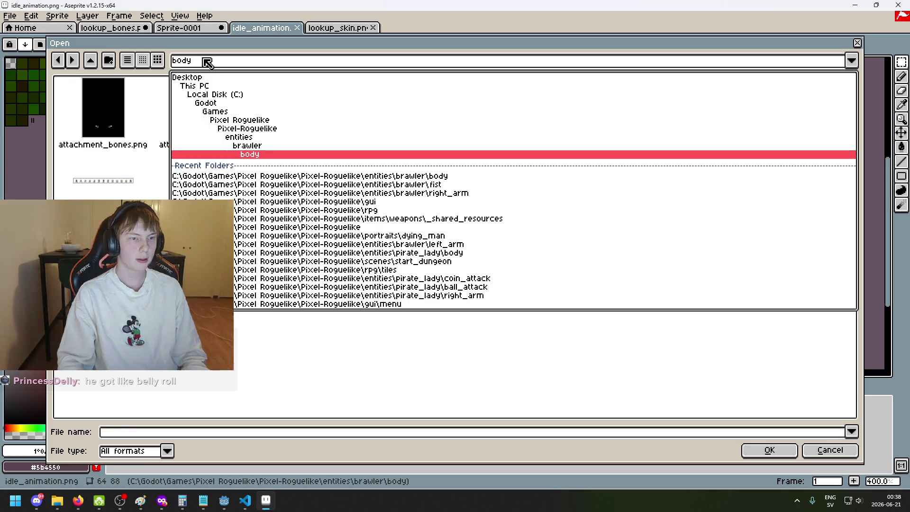
pyautogui.click(274, 138)
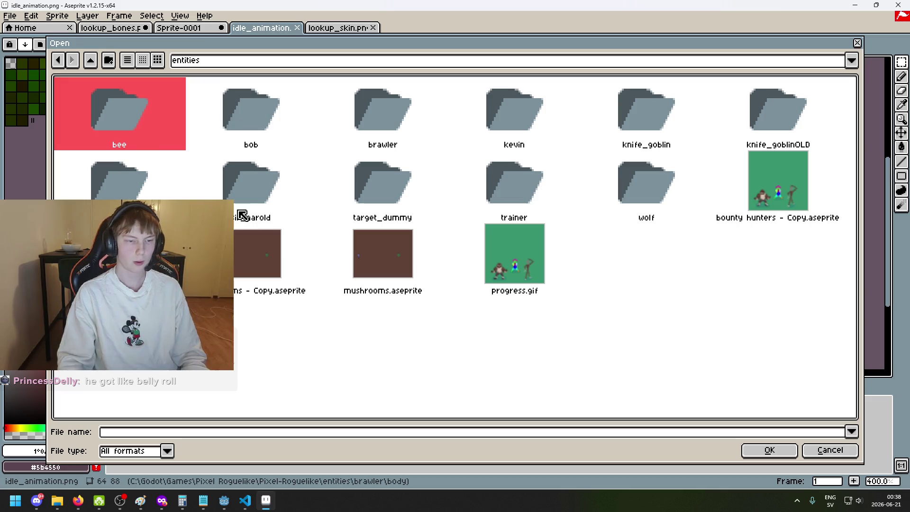
pyautogui.doubleClick(632, 149)
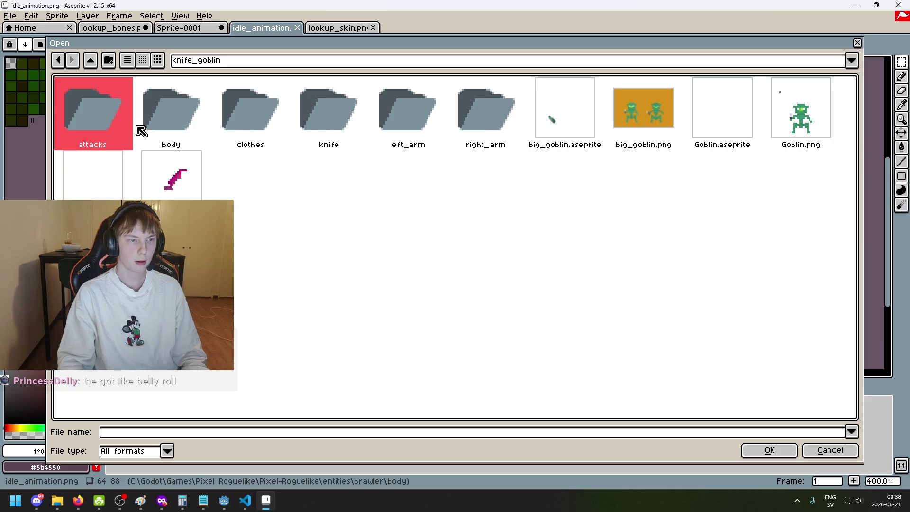
pyautogui.doubleClick(170, 124)
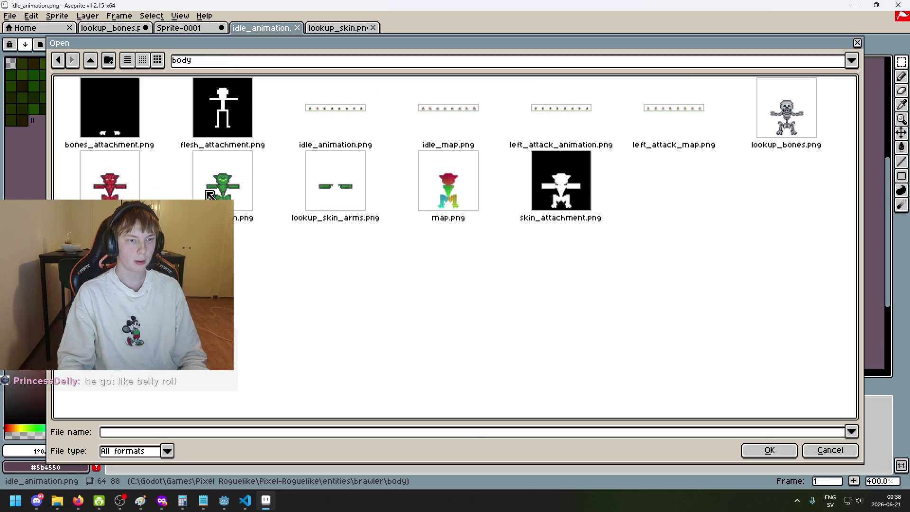
pyautogui.click(211, 195)
pyautogui.keyDown('ctrl'); pyautogui.click(355, 118); pyautogui.keyUp('ctrl')
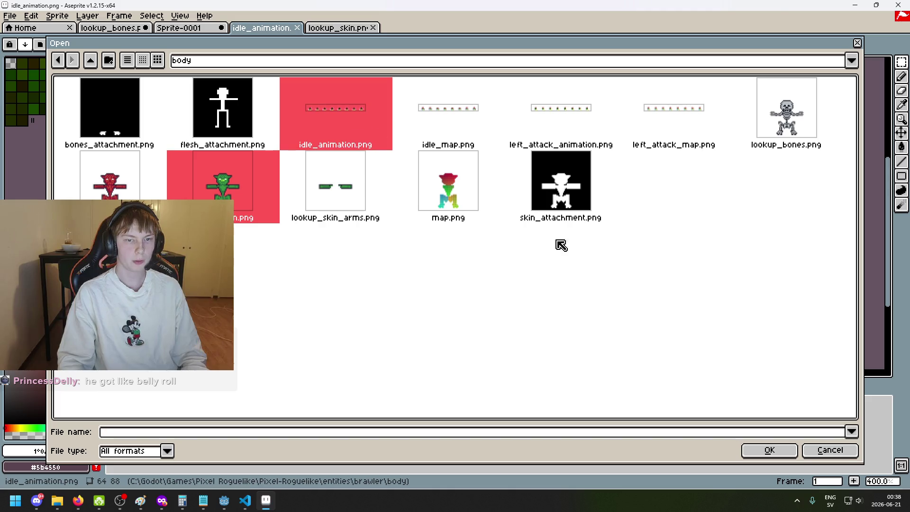
pyautogui.click(762, 450)
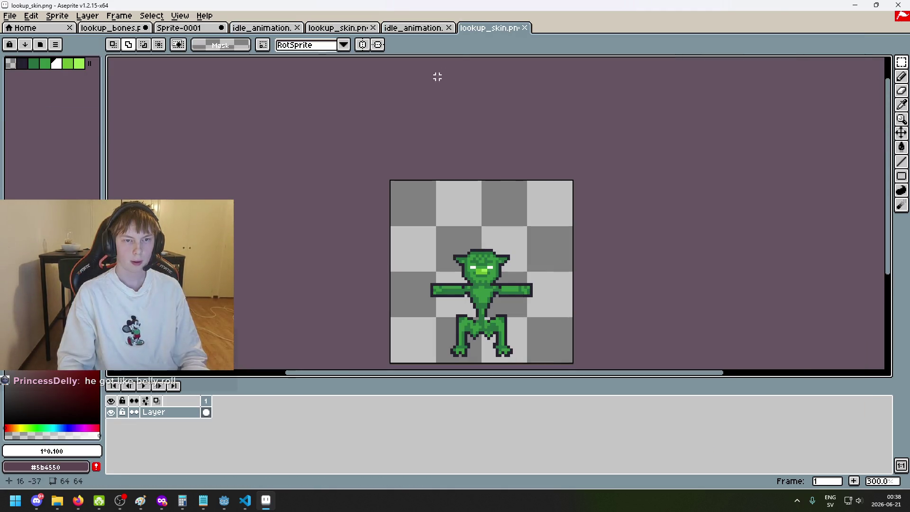
# Step: Sample the dark #161a00 from the goblin's head on the idle animation sheet and check its RGB
pyautogui.scroll(2, 517, 142)
pyautogui.moveTo(488, 234); pyautogui.dragTo(470, 235)
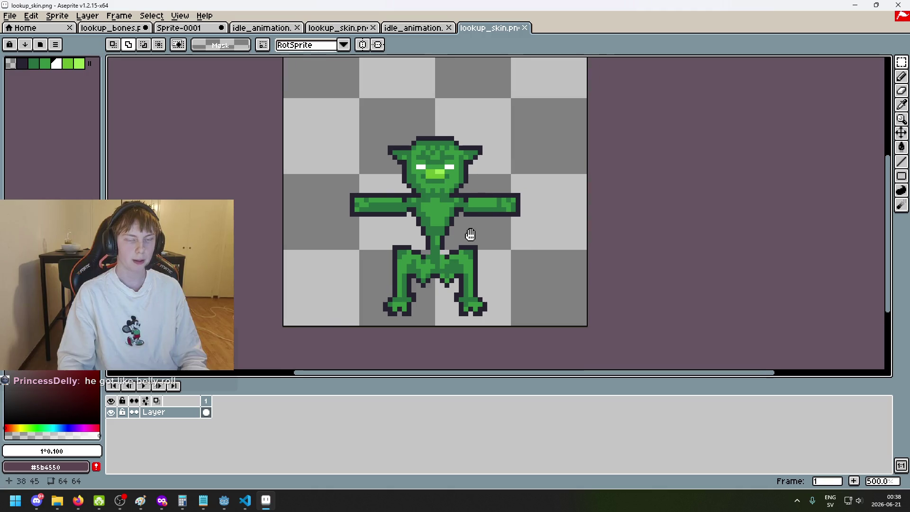
pyautogui.scroll(-2, 470, 235)
pyautogui.scroll(2, 484, 270)
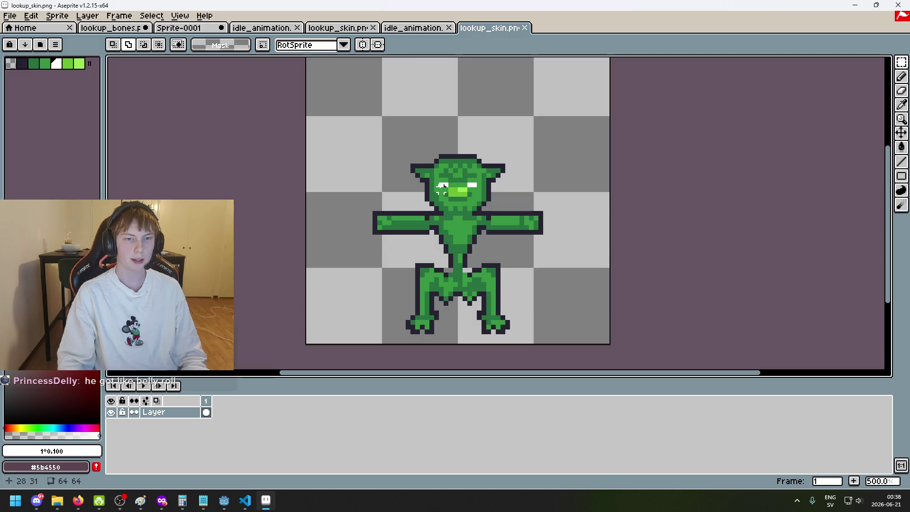
pyautogui.click(403, 28)
pyautogui.scroll(7, 315, 205)
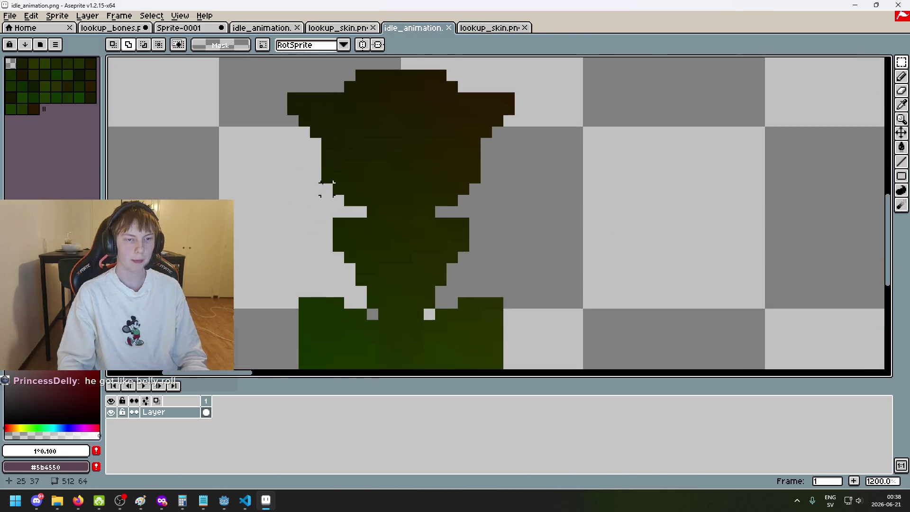
pyautogui.scroll(-5, 406, 178)
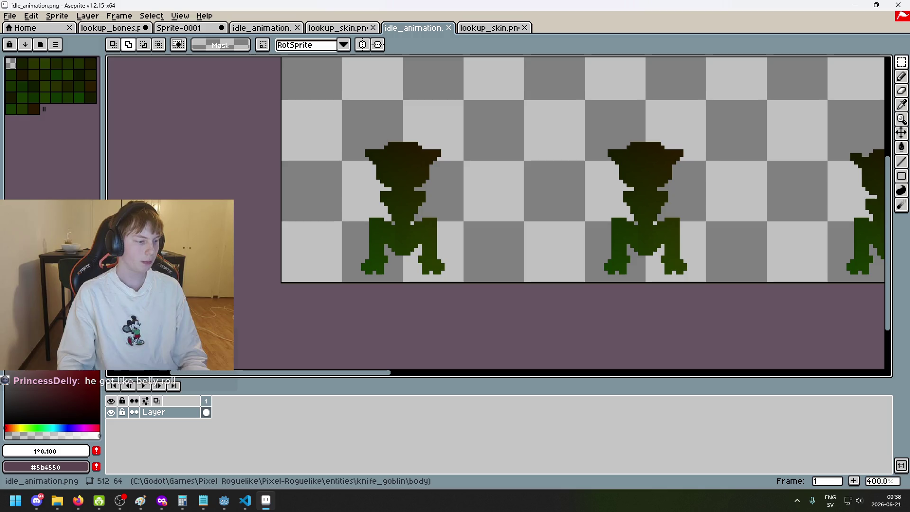
pyautogui.scroll(5, 419, 134)
pyautogui.scroll(-1, 403, 171)
pyautogui.scroll(2, 320, 183)
pyautogui.scroll(-2, 384, 201)
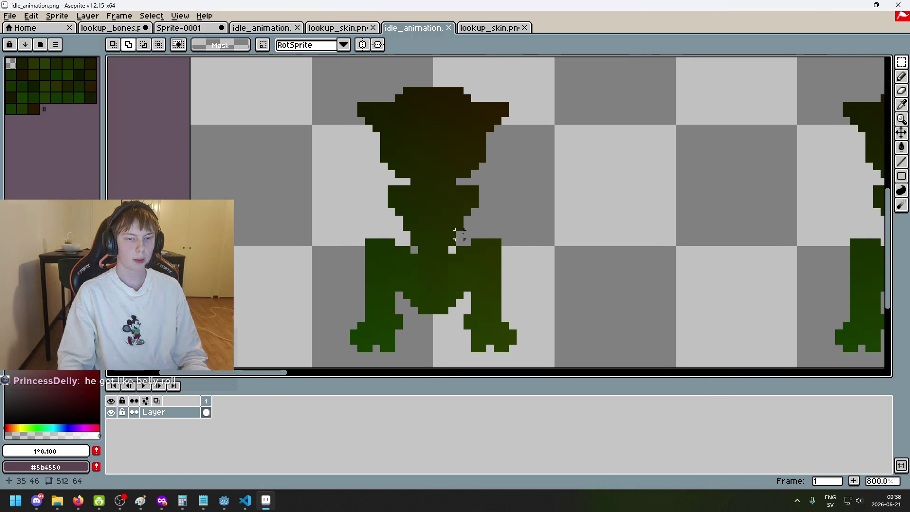
pyautogui.scroll(3, 467, 225)
pyautogui.press('i')
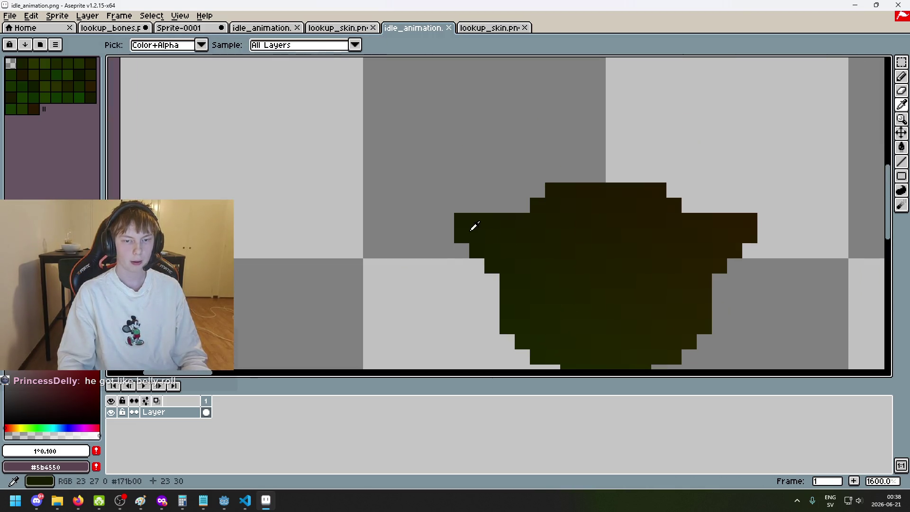
pyautogui.click(464, 216)
pyautogui.press('m')
pyautogui.click(45, 450)
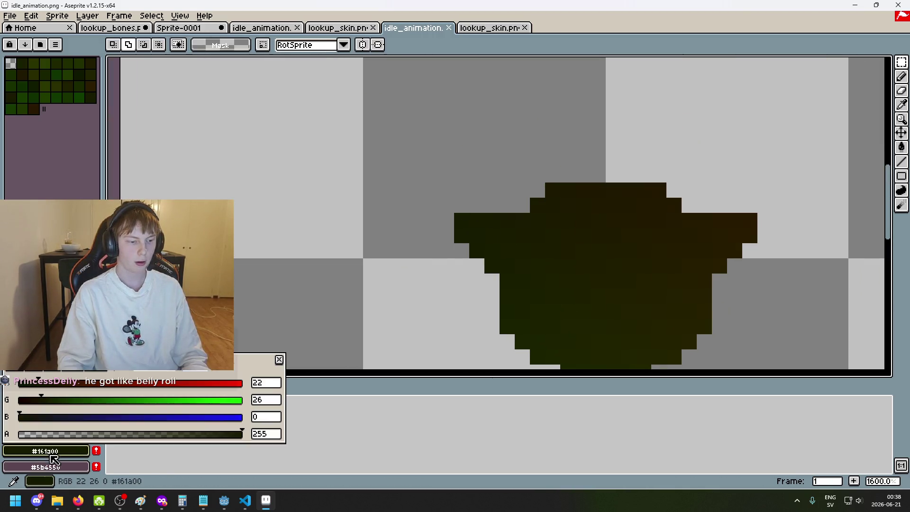
# Step: Return to the goblin lookup_skin.png and zoom in on the goblin's head
pyautogui.press('i')
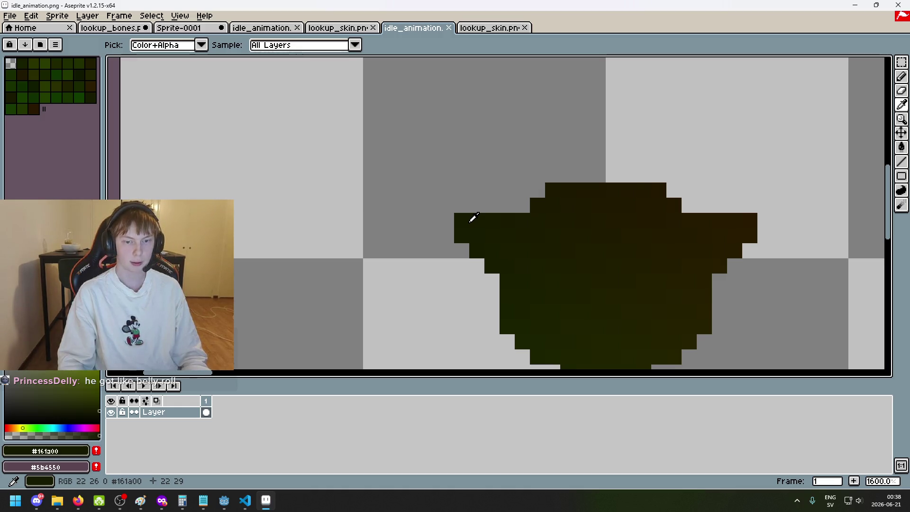
pyautogui.click(483, 30)
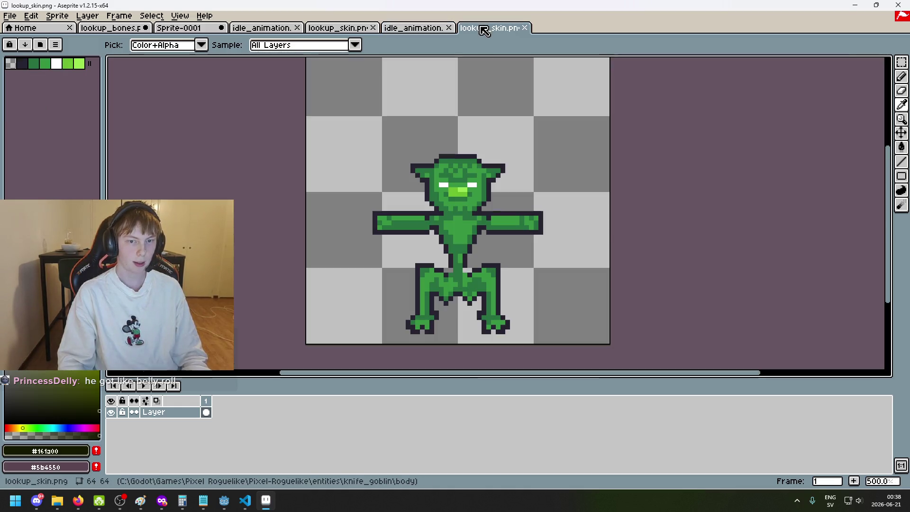
pyautogui.hotkey('ctrl', 'shift', 'Tab')
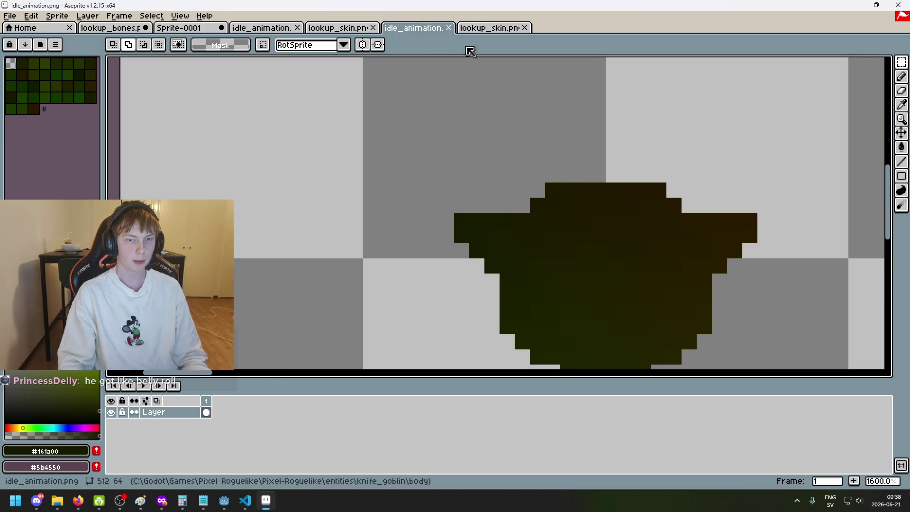
pyautogui.click(488, 29)
pyautogui.scroll(3, 332, 165)
pyautogui.scroll(-3, 223, 156)
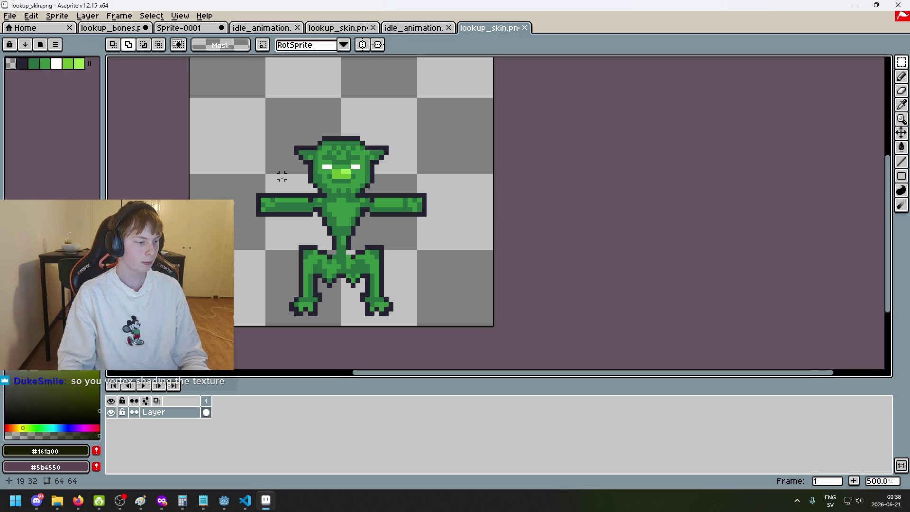
pyautogui.moveTo(281, 176); pyautogui.dragTo(380, 225)
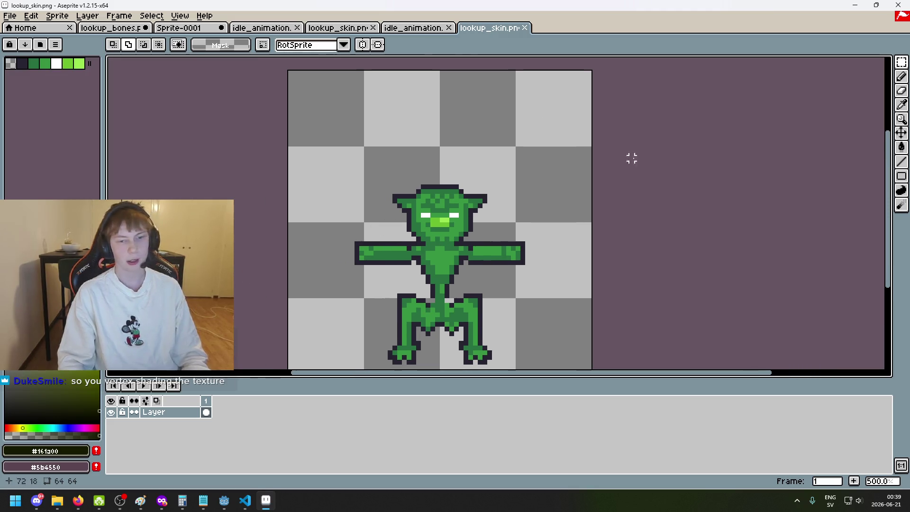
pyautogui.scroll(1, 451, 162)
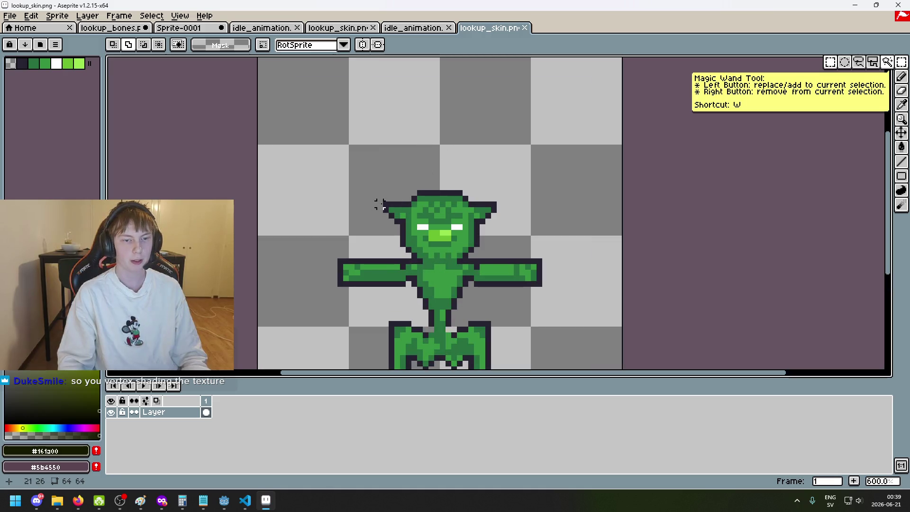
pyautogui.scroll(1, 385, 205)
pyautogui.moveTo(385, 205); pyautogui.dragTo(435, 152)
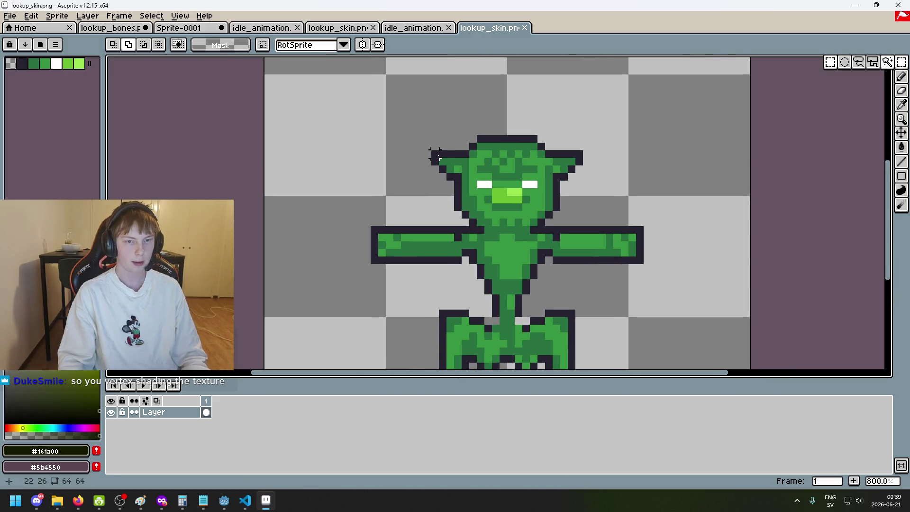
pyautogui.scroll(6, 431, 153)
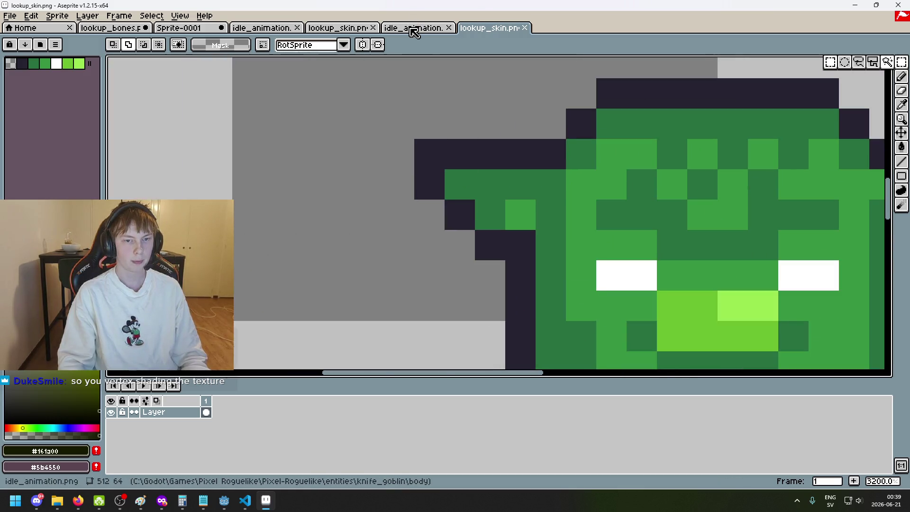
pyautogui.click(412, 28)
pyautogui.scroll(1, 433, 137)
pyautogui.scroll(-3, 549, 146)
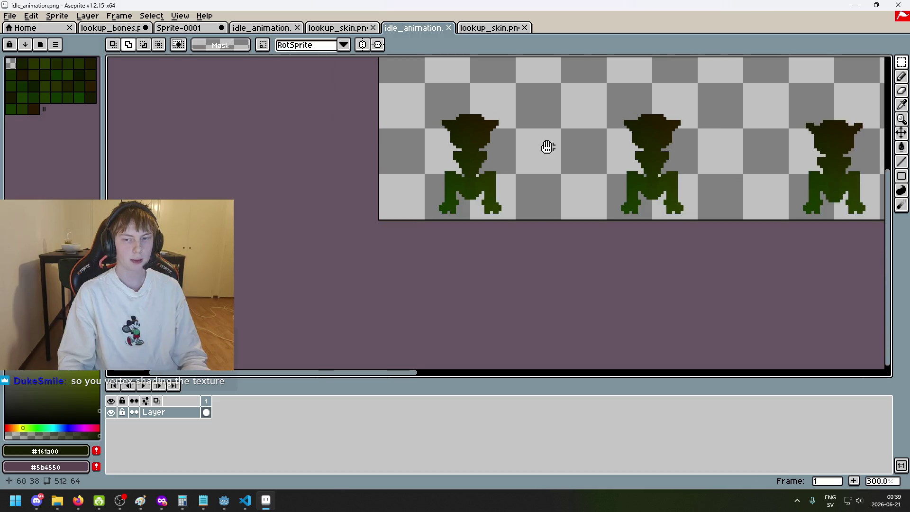
pyautogui.scroll(9, 463, 182)
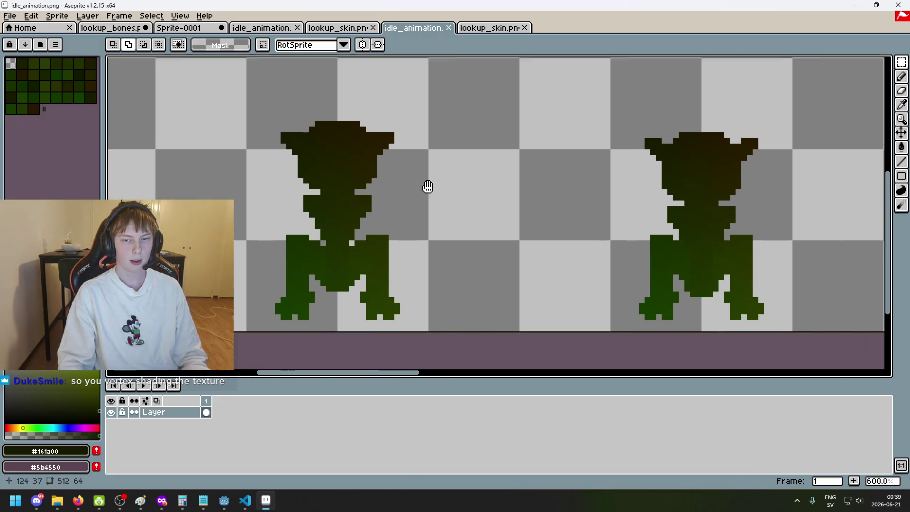
pyautogui.scroll(-3, 421, 113)
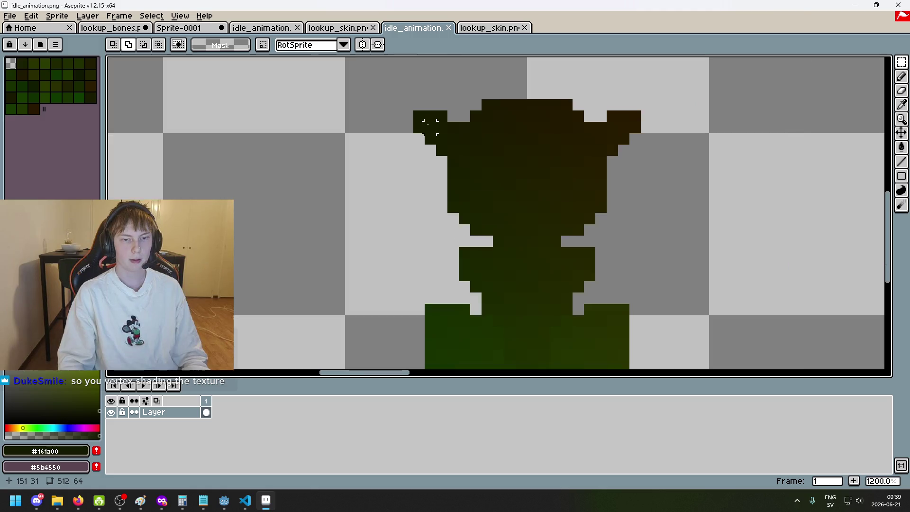
pyautogui.scroll(3, 421, 114)
pyautogui.scroll(-6, 421, 114)
pyautogui.moveTo(607, 154)
pyautogui.mouseDown()
pyautogui.moveTo(640, 130)
pyautogui.moveTo(550, 153)
pyautogui.mouseUp()
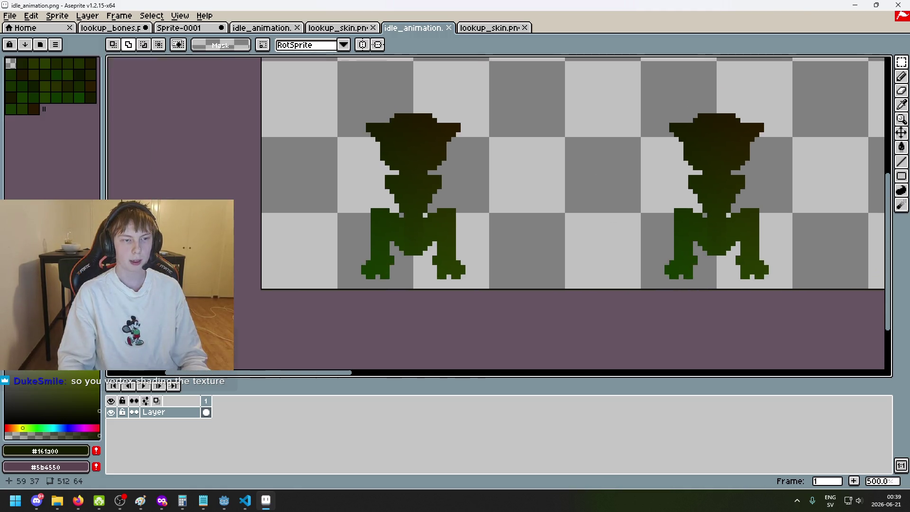
pyautogui.scroll(8, 550, 152)
pyautogui.press('b')
pyautogui.scroll(-3, 253, 184)
pyautogui.scroll(-4, 252, 184)
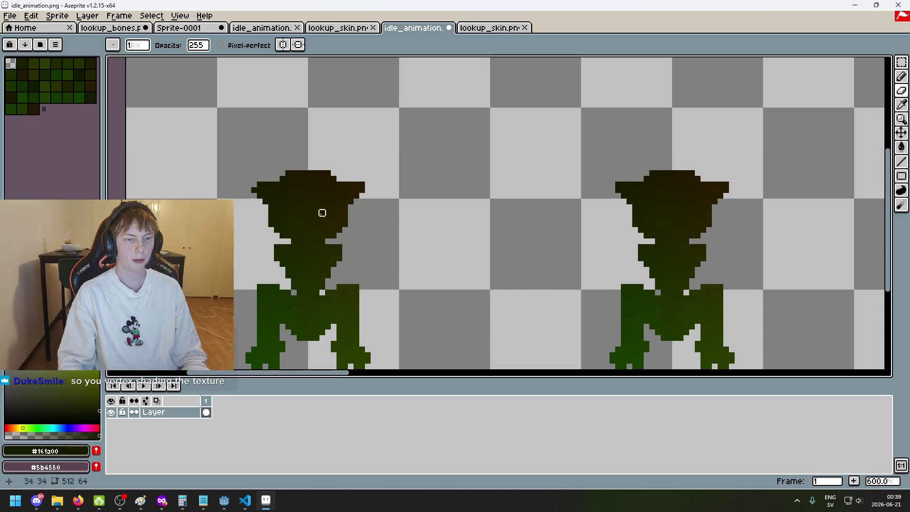
pyautogui.moveTo(234, 211); pyautogui.dragTo(439, 212)
pyautogui.scroll(9, 318, 195)
pyautogui.scroll(-4, 318, 196)
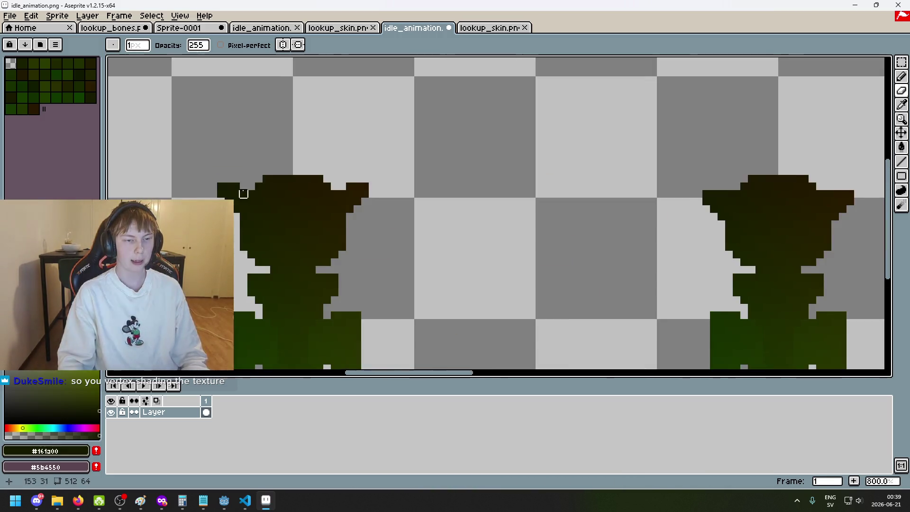
pyautogui.scroll(3, 607, 193)
pyautogui.scroll(-11, 606, 193)
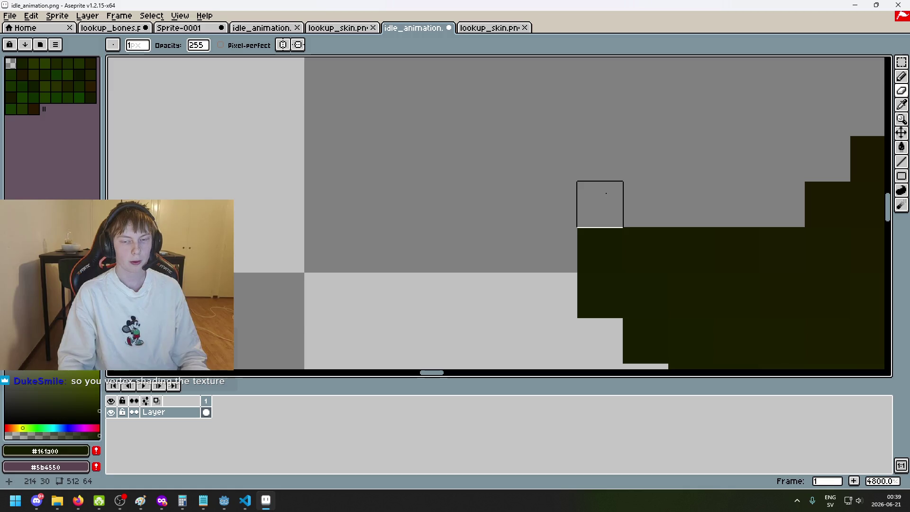
pyautogui.hotkey('ctrl', 'z')
pyautogui.press('v')
pyautogui.scroll(7, 452, 174)
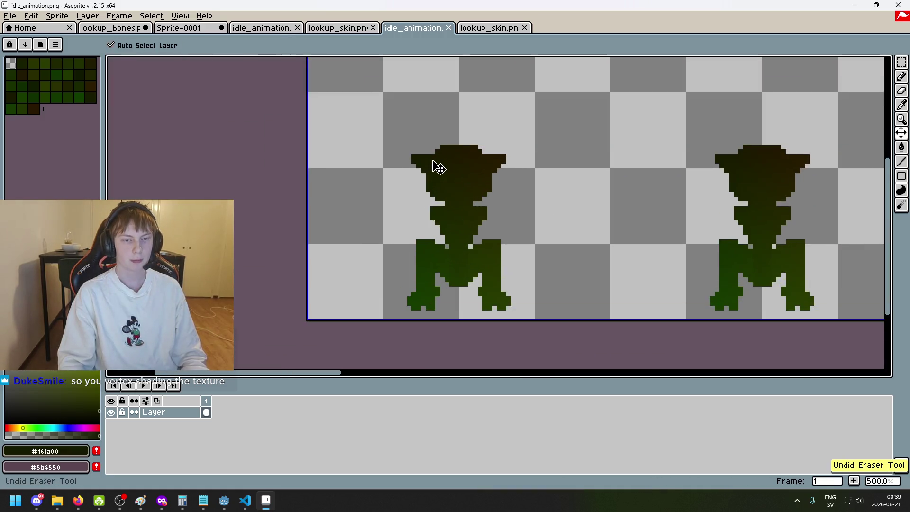
pyautogui.press('b')
pyautogui.hotkey('ctrl', 'Tab')
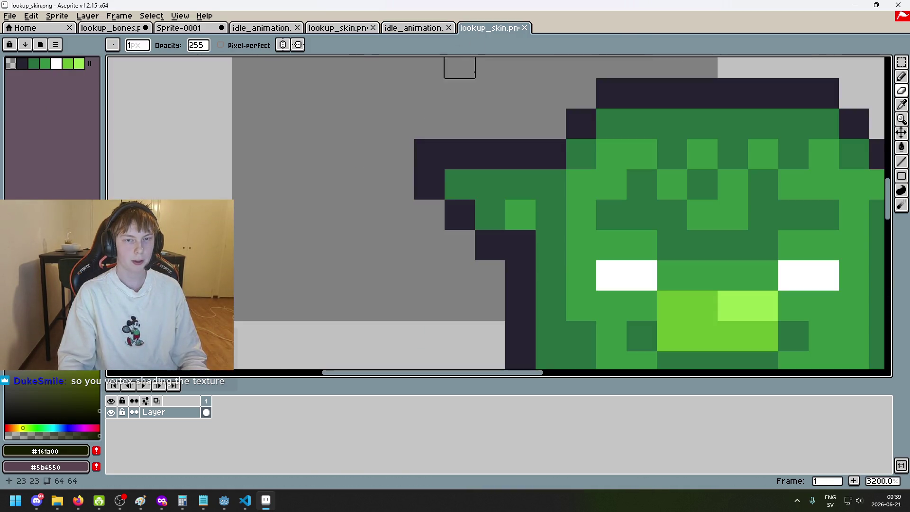
pyautogui.scroll(-9, 434, 153)
pyautogui.scroll(9, 434, 153)
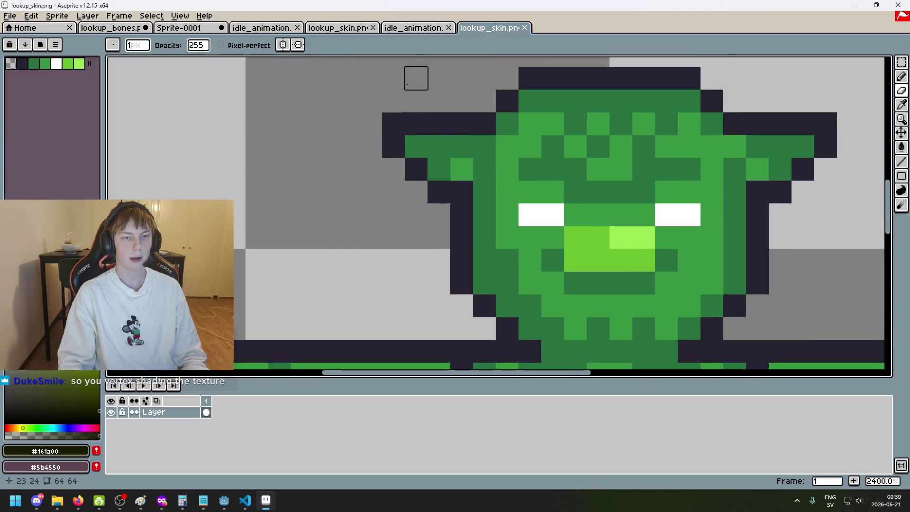
pyautogui.hotkey('ctrl', 'shift', 'Tab')
pyautogui.hotkey('ctrl', 'Tab')
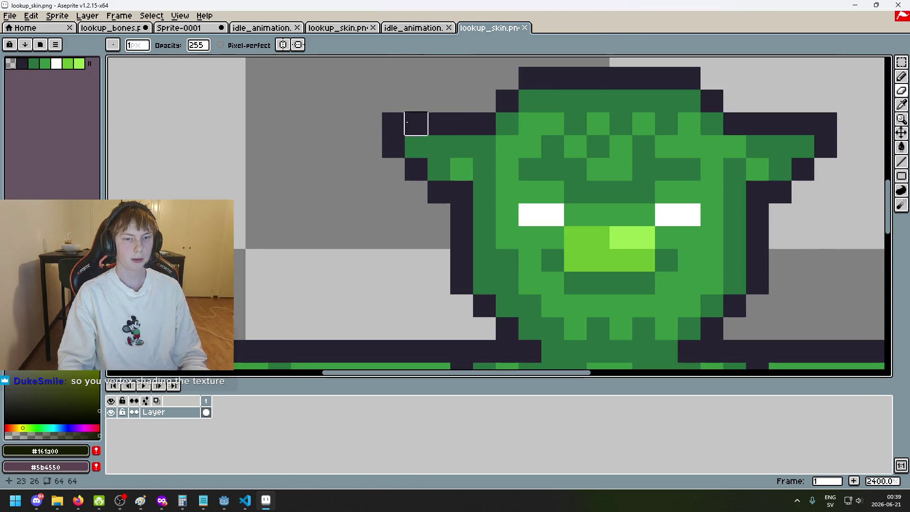
pyautogui.click(393, 127)
pyautogui.scroll(-9, 454, 203)
pyautogui.click(413, 27)
pyautogui.scroll(-4, 397, 185)
pyautogui.moveTo(397, 185); pyautogui.dragTo(593, 183)
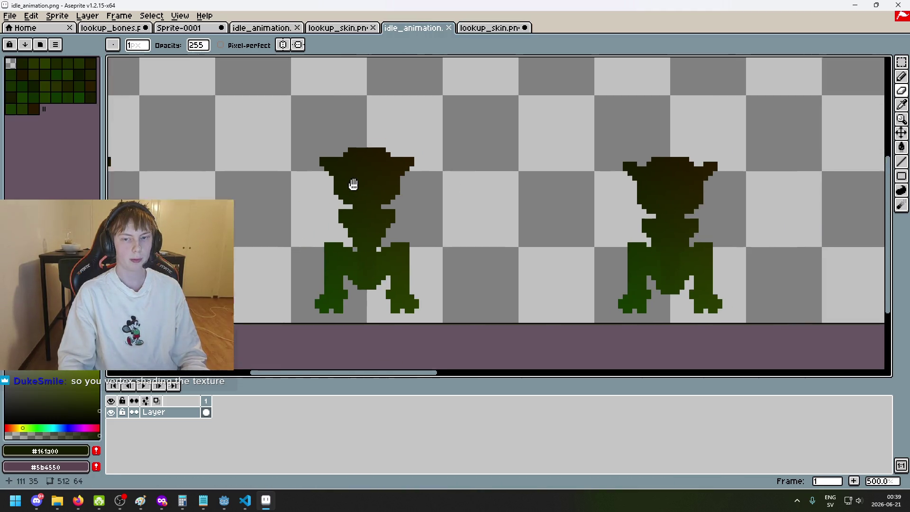
pyautogui.scroll(7, 396, 177)
pyautogui.press('i')
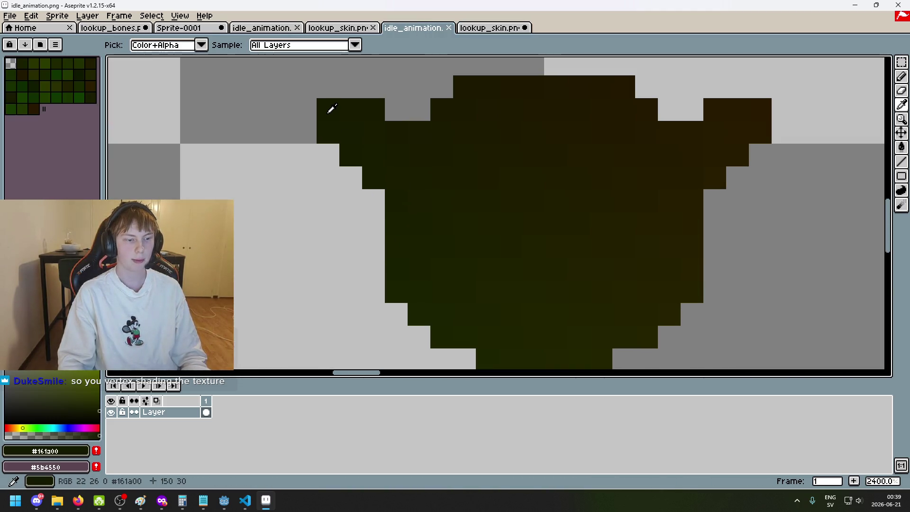
pyautogui.press('b')
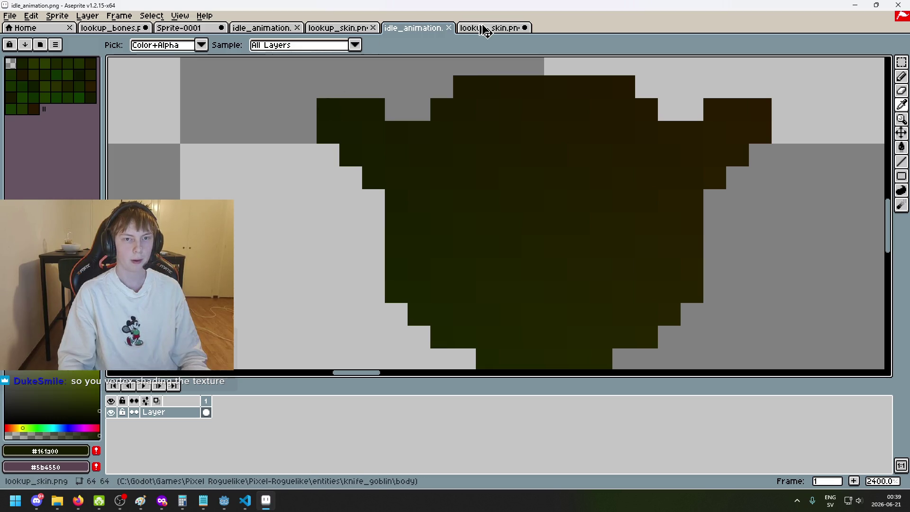
pyautogui.click(490, 28)
pyautogui.click(417, 27)
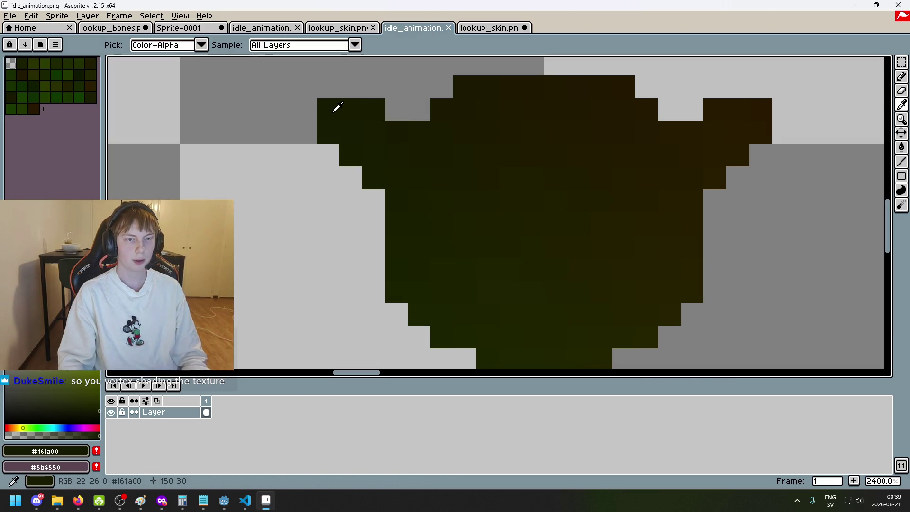
pyautogui.hotkey('ctrl', 'Tab')
pyautogui.scroll(6, 449, 152)
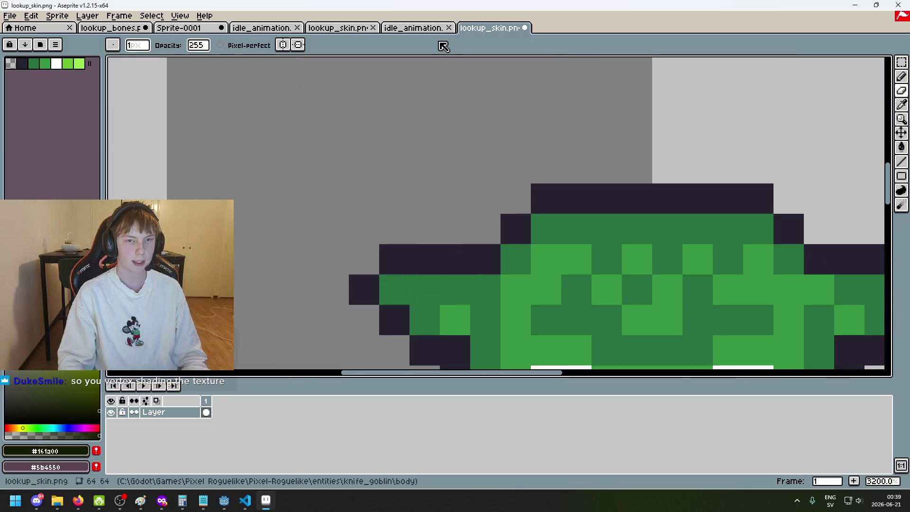
pyautogui.click(417, 28)
pyautogui.click(491, 27)
pyautogui.scroll(-4, 461, 180)
pyautogui.click(417, 28)
pyautogui.scroll(-3, 507, 178)
pyautogui.moveTo(507, 178)
pyautogui.mouseDown()
pyautogui.moveTo(640, 179)
pyautogui.moveTo(501, 169)
pyautogui.moveTo(544, 172)
pyautogui.moveTo(502, 186)
pyautogui.moveTo(561, 187)
pyautogui.moveTo(551, 173)
pyautogui.mouseUp()
pyautogui.scroll(-1, 516, 187)
# Step: Look through the open image tabs and centre the blank wide Sprite-0001 canvas
pyautogui.click(340, 30)
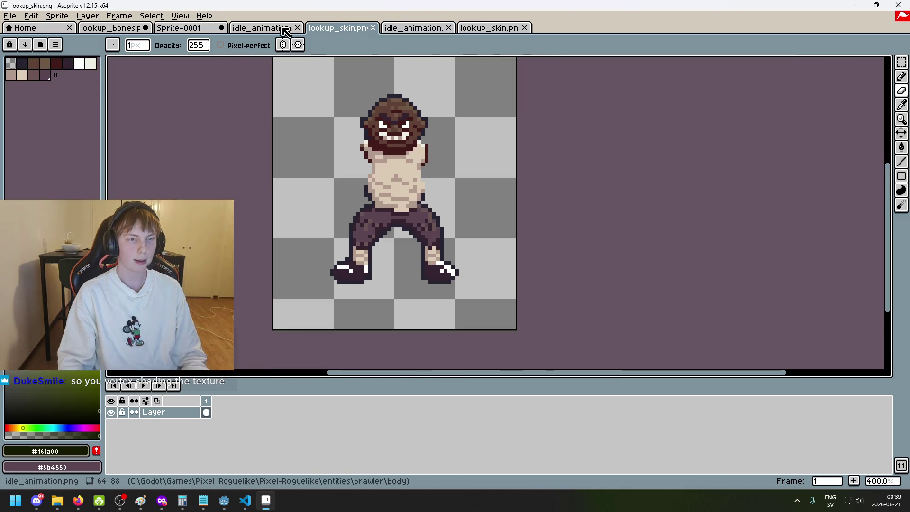
pyautogui.click(268, 29)
pyautogui.click(334, 30)
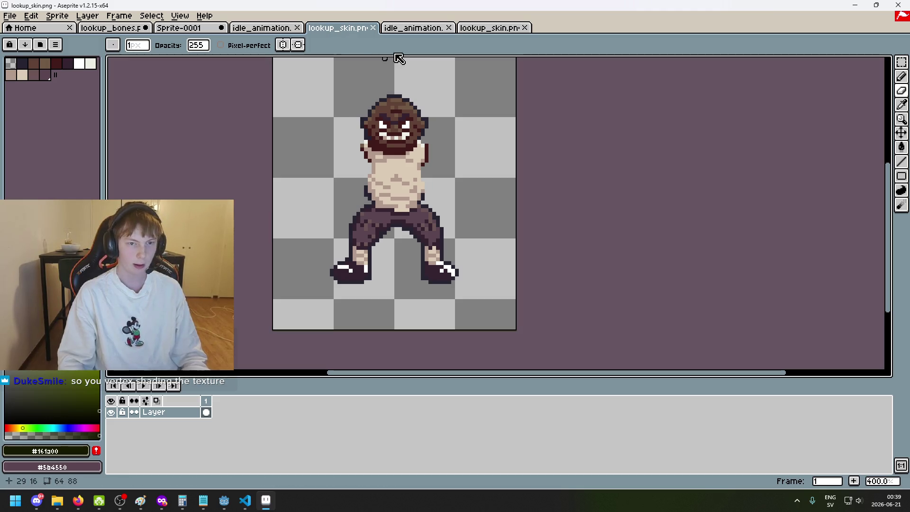
pyautogui.click(394, 30)
pyautogui.click(194, 29)
pyautogui.scroll(2, 583, 158)
pyautogui.scroll(-3, 415, 178)
pyautogui.scroll(2, 415, 176)
pyautogui.scroll(-1, 483, 169)
pyautogui.moveTo(623, 176)
pyautogui.mouseDown()
pyautogui.moveTo(386, 195)
pyautogui.moveTo(590, 187)
pyautogui.mouseUp()
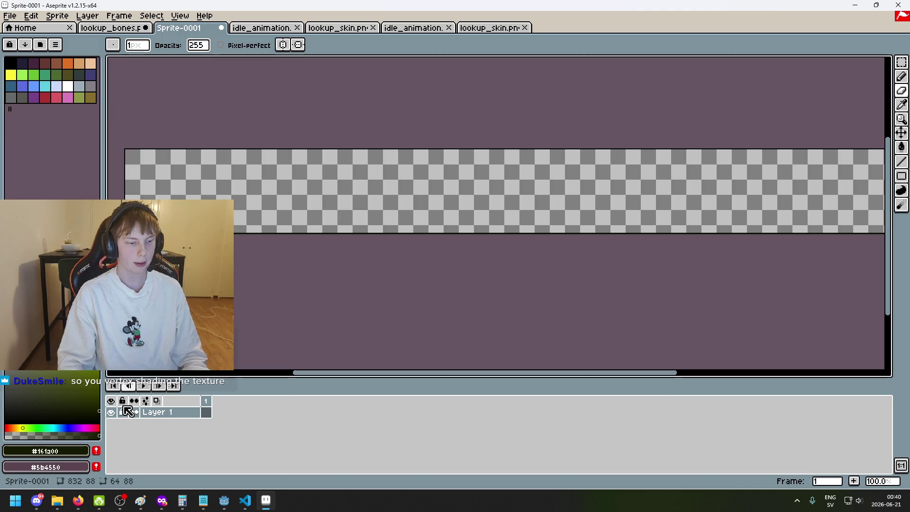
pyautogui.moveTo(239, 176); pyautogui.dragTo(336, 167)
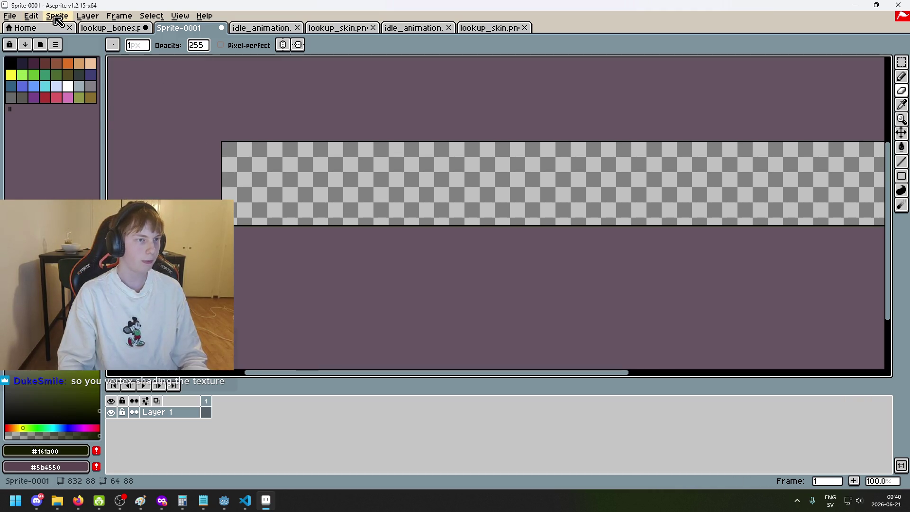
# Step: Start exporting Sprite-0001, browse to the fist_uppercut_animation.png target, then cancel both dialogs
pyautogui.click(57, 16)
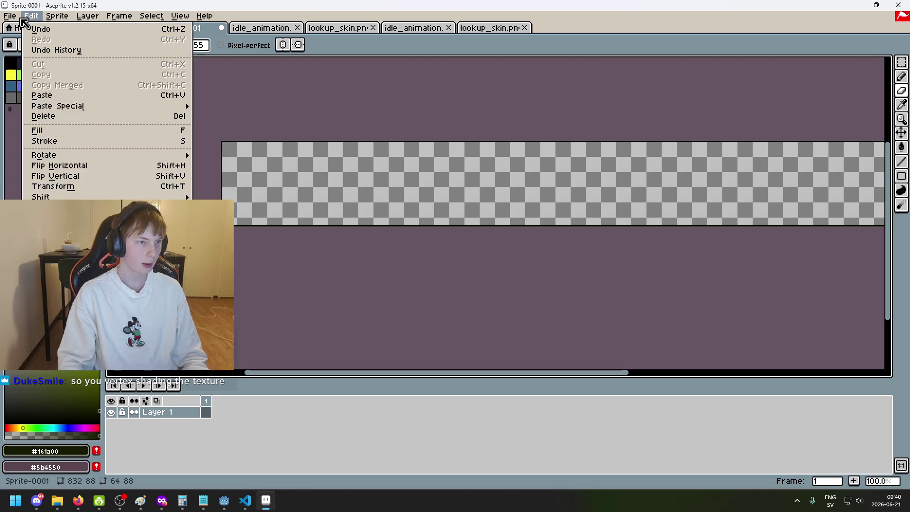
pyautogui.moveTo(14, 18)
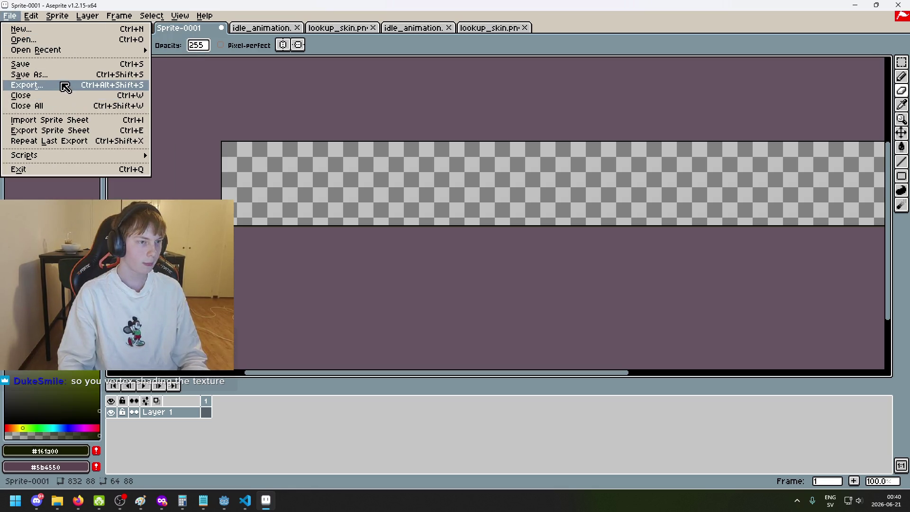
pyautogui.click(61, 86)
pyautogui.click(537, 195)
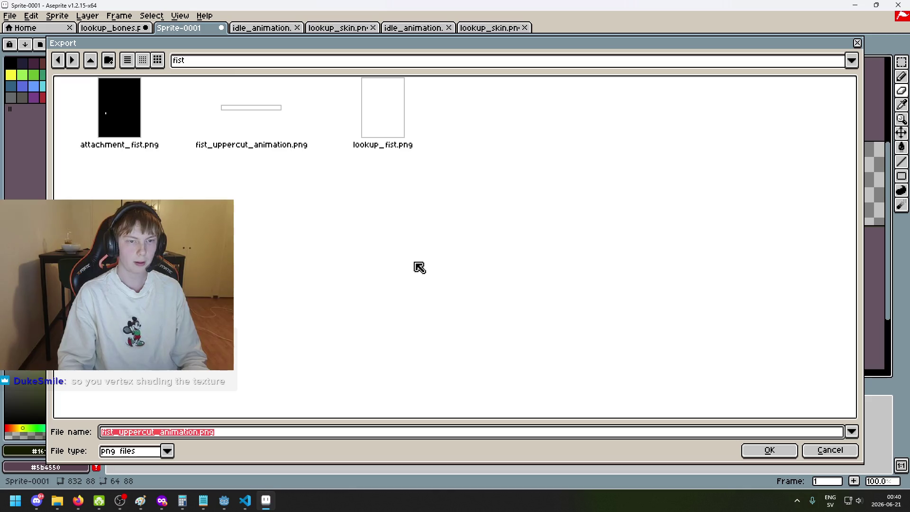
pyautogui.click(188, 433)
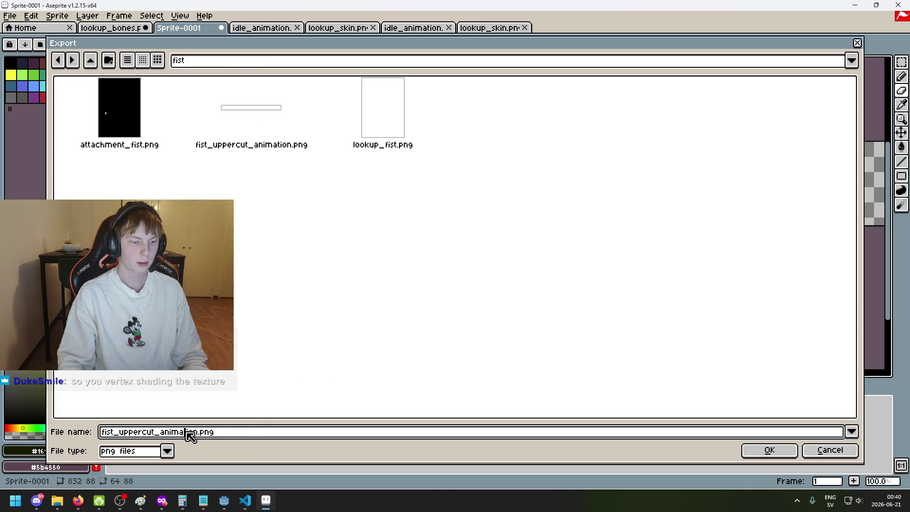
pyautogui.moveTo(199, 432); pyautogui.dragTo(66, 434)
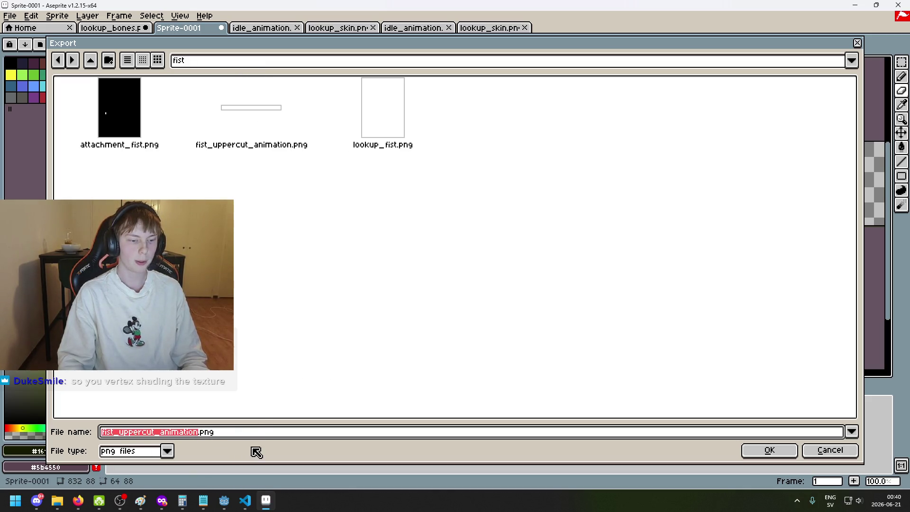
pyautogui.moveTo(822, 448); pyautogui.dragTo(554, 270)
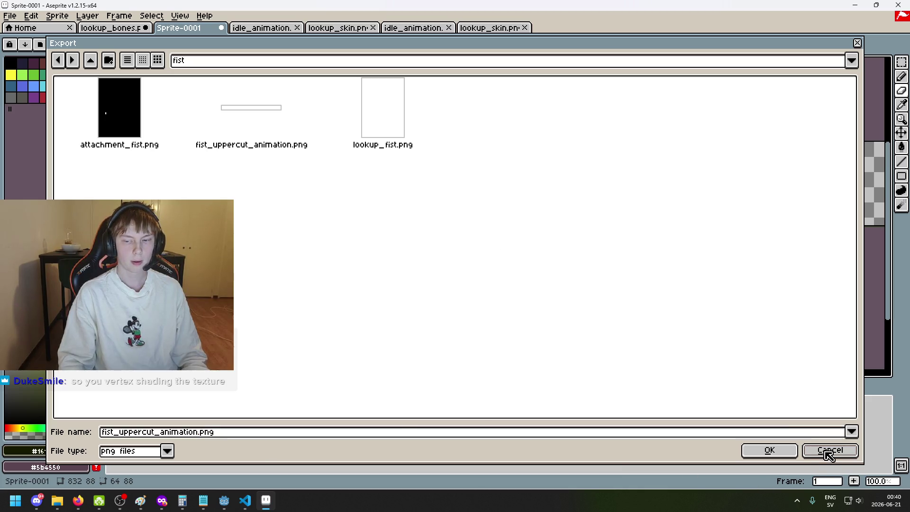
pyautogui.click(827, 452)
pyautogui.click(545, 179)
# Step: Reopen the export settings, cancel again, and bring up the brawler's lookup_skin.png
pyautogui.scroll(-1, 459, 246)
pyautogui.scroll(3, 459, 209)
pyautogui.scroll(-3, 432, 214)
pyautogui.scroll(2, 433, 214)
pyautogui.click(10, 15)
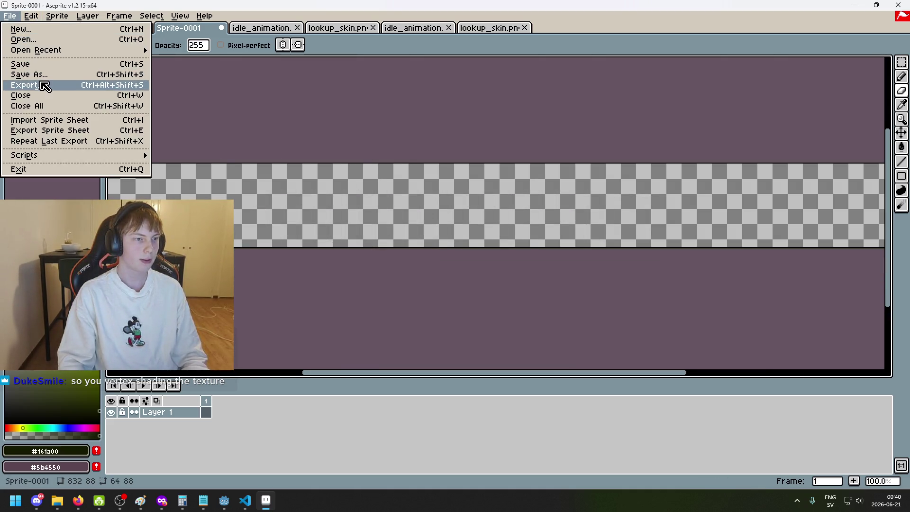
pyautogui.click(44, 85)
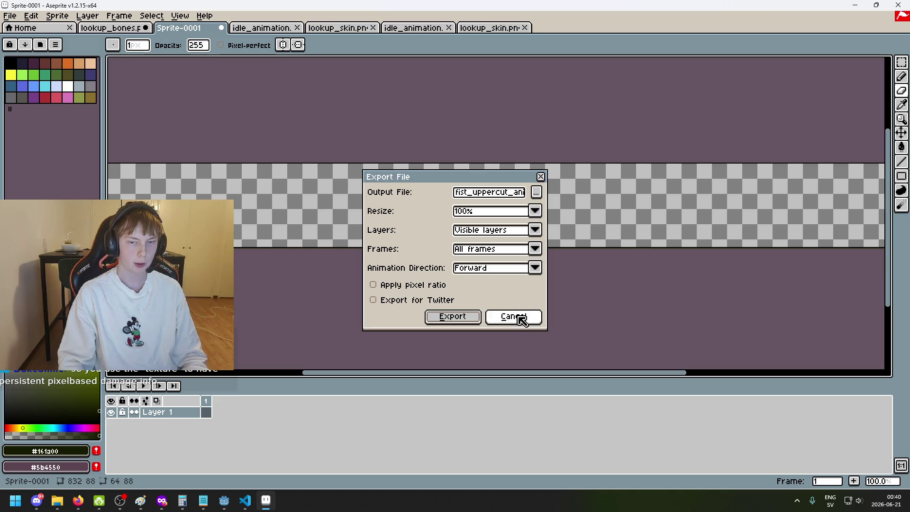
pyautogui.click(513, 316)
pyautogui.click(401, 29)
pyautogui.click(338, 28)
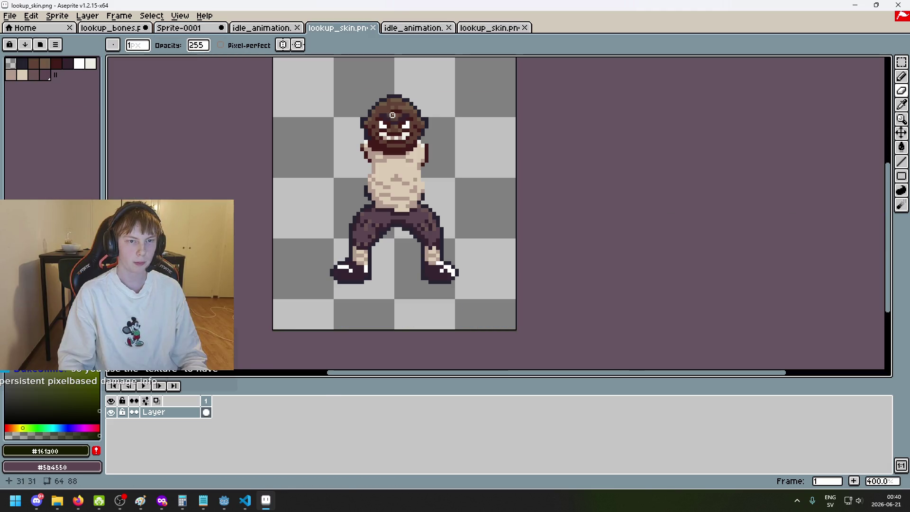
# Step: On the goblin lookup skin, repaint one left-eye pixel dark green with a 1px pencil
pyautogui.click(491, 28)
pyautogui.scroll(-1, 592, 261)
pyautogui.scroll(1, 549, 249)
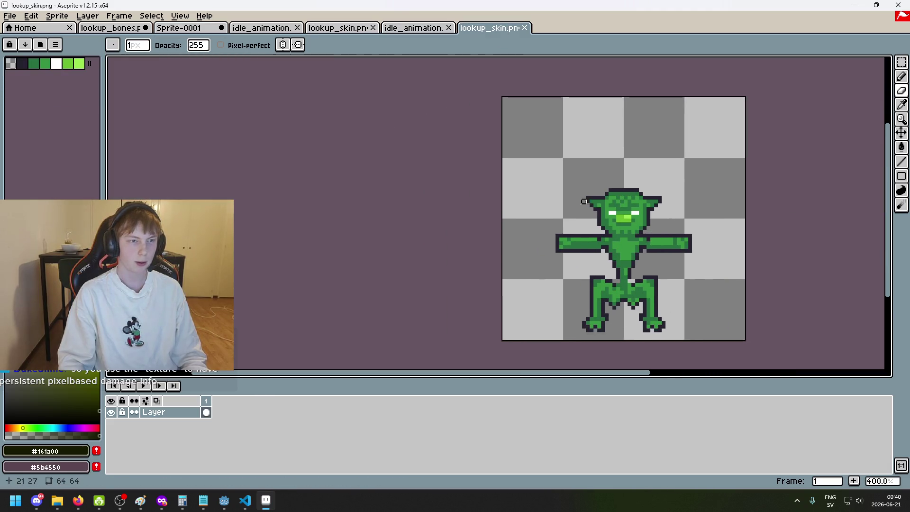
pyautogui.moveTo(532, 220); pyautogui.dragTo(368, 201)
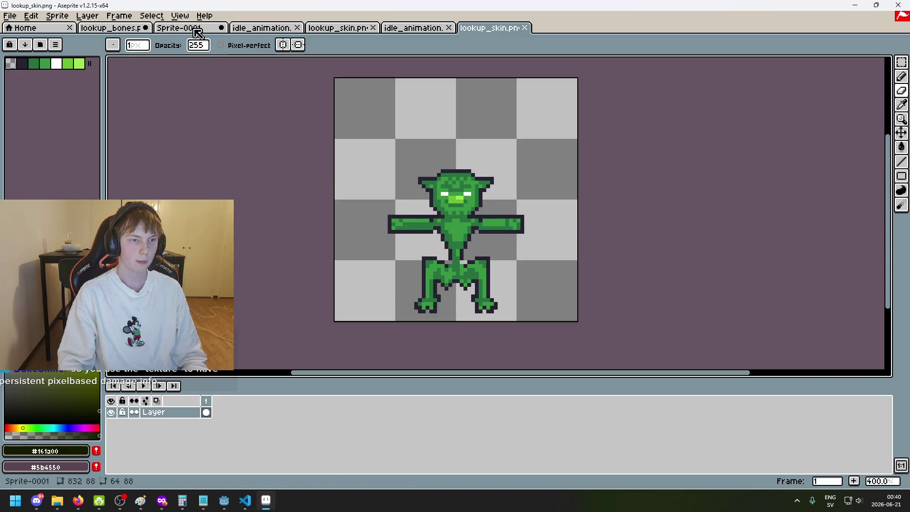
pyautogui.scroll(2, 511, 222)
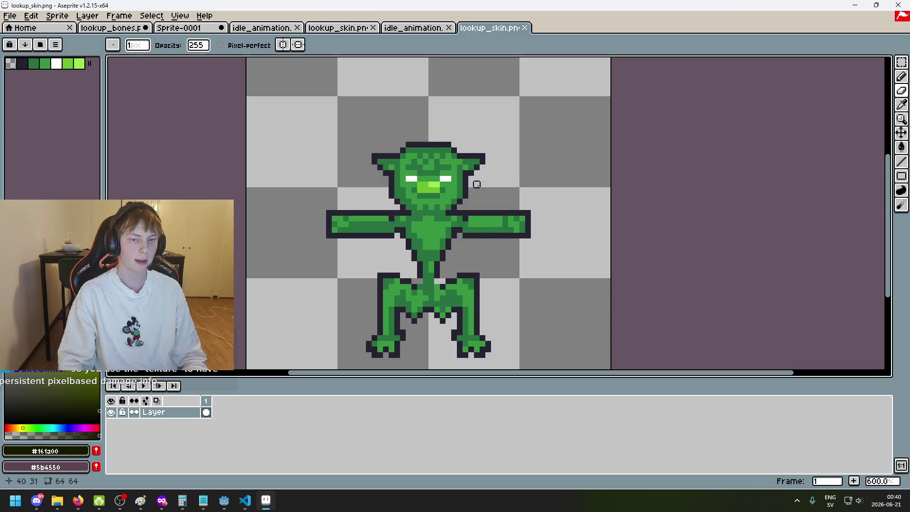
pyautogui.click(33, 63)
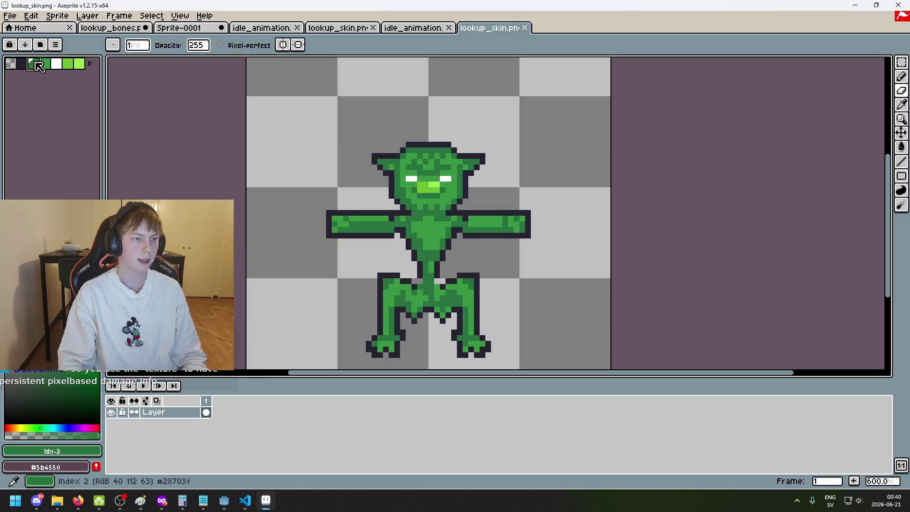
pyautogui.press('b')
pyautogui.moveTo(391, 207); pyautogui.dragTo(405, 194)
pyautogui.press('-')
pyautogui.press('-')
pyautogui.press('-')
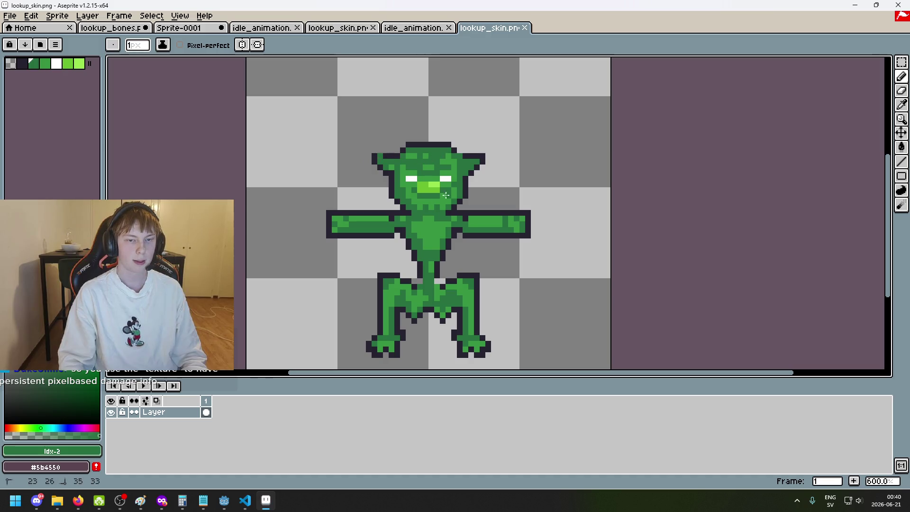
pyautogui.hotkey('ctrl', 'z')
pyautogui.click(415, 179)
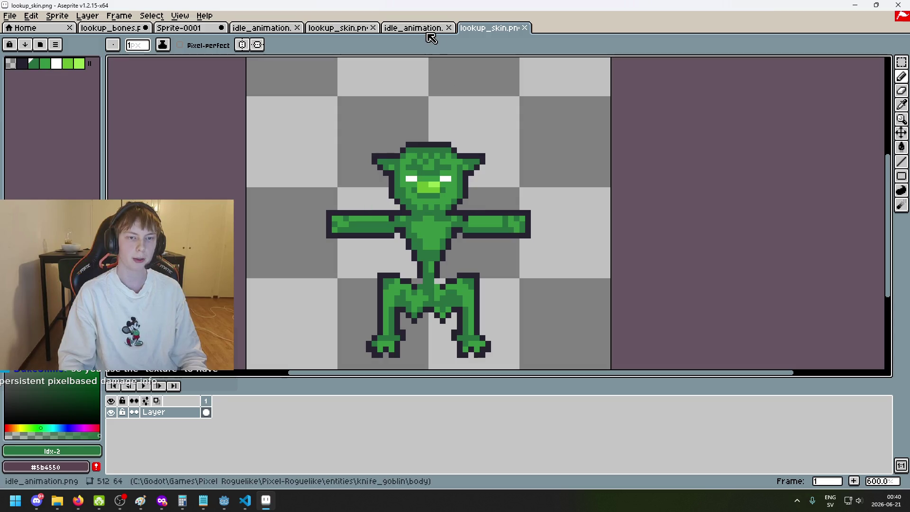
# Step: Switch through the tabs to the blank Sprite-0001 canvas
pyautogui.click(340, 28)
pyautogui.click(493, 29)
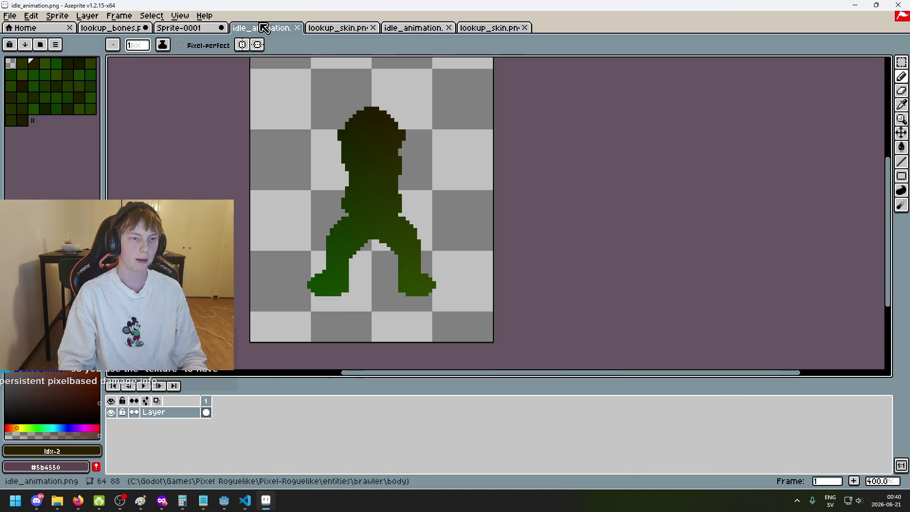
pyautogui.click(179, 27)
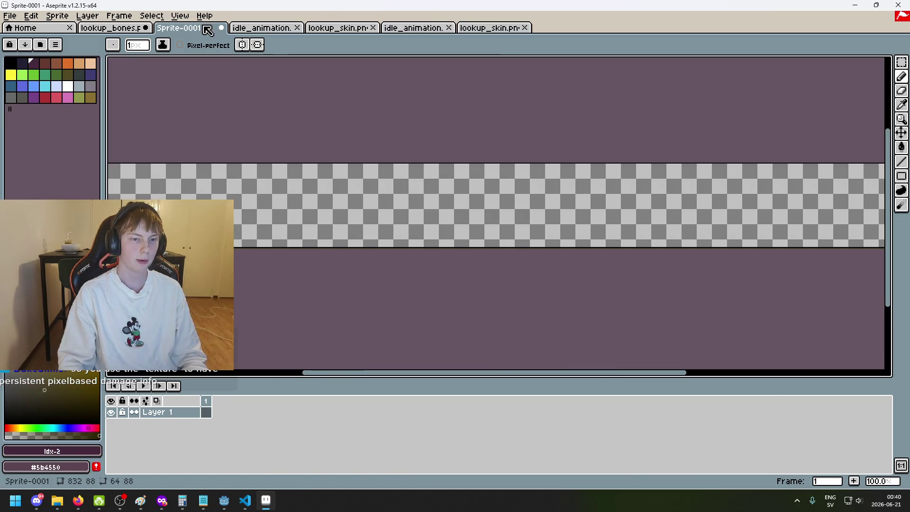
# Step: Open the export to fist_uppercut_animation.png, cancel it unsaved, and switch to Godot
pyautogui.click(10, 15)
pyautogui.click(70, 86)
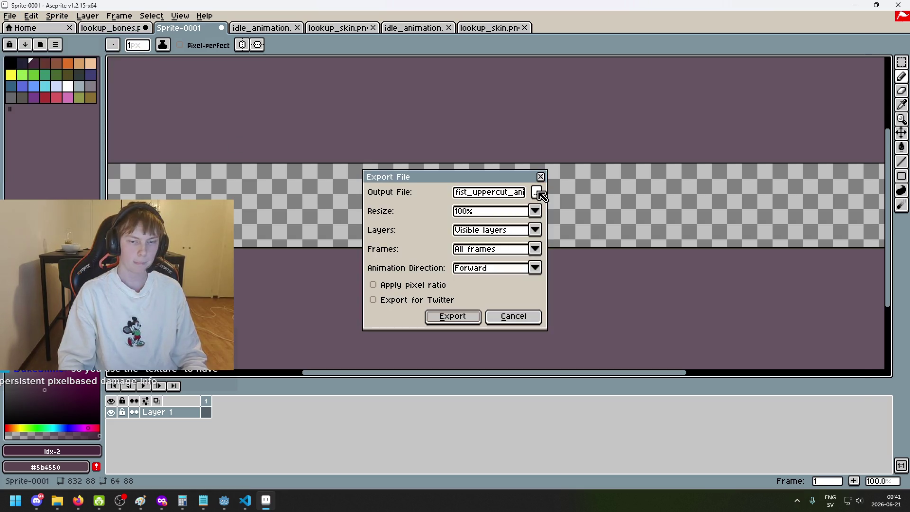
pyautogui.click(536, 192)
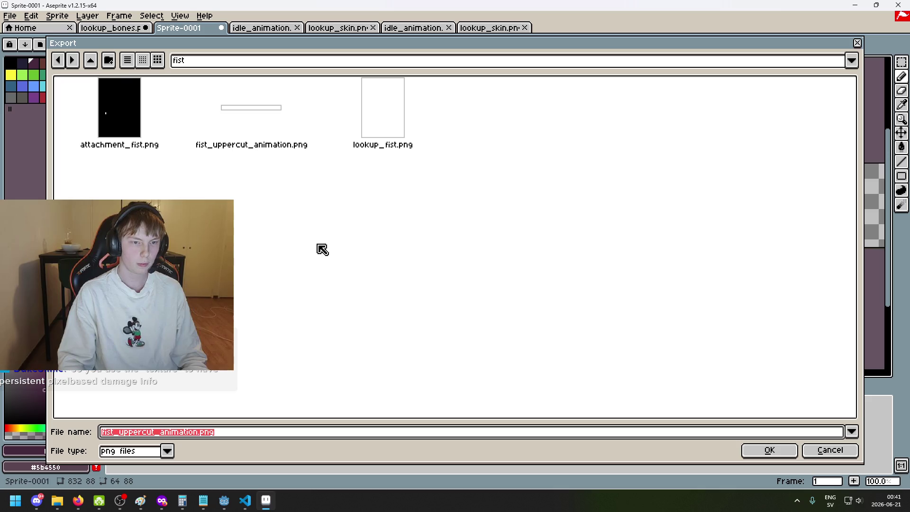
pyautogui.click(247, 133)
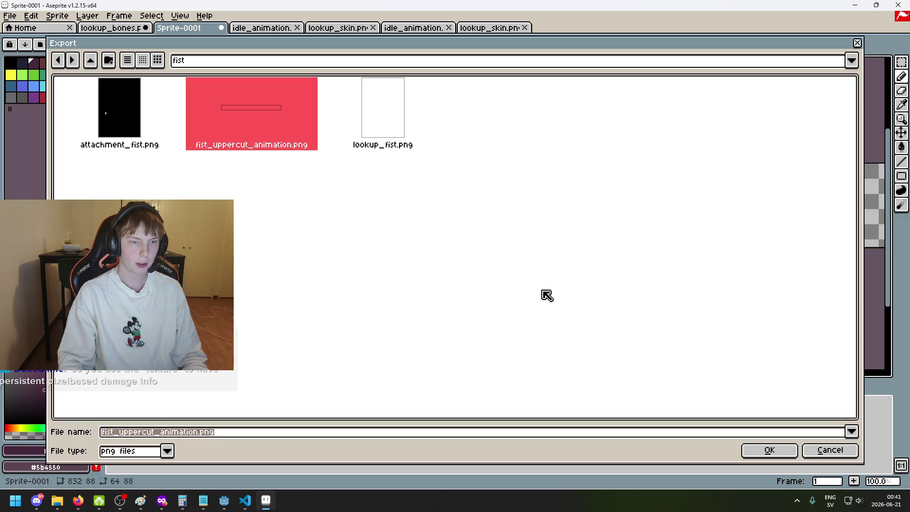
pyautogui.click(830, 450)
pyautogui.click(513, 316)
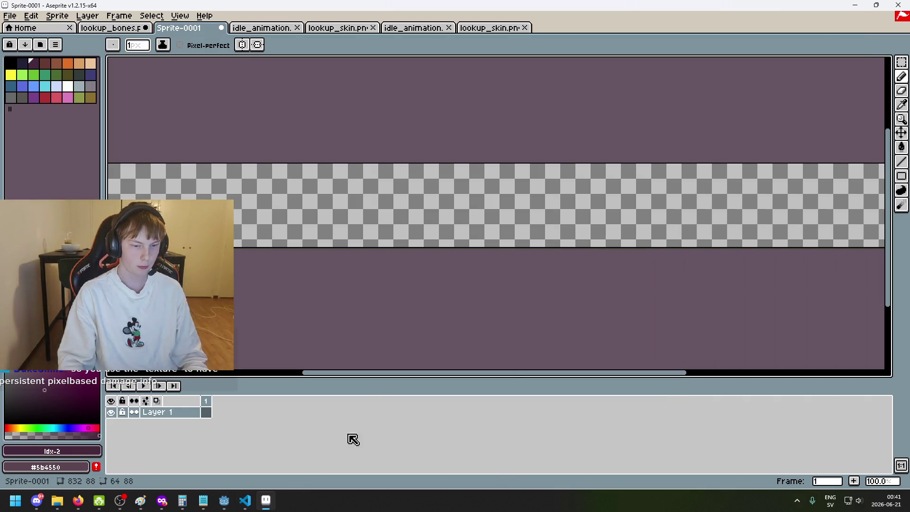
pyautogui.hotkey('alt', 'Tab')
pyautogui.scroll(-1, 417, 254)
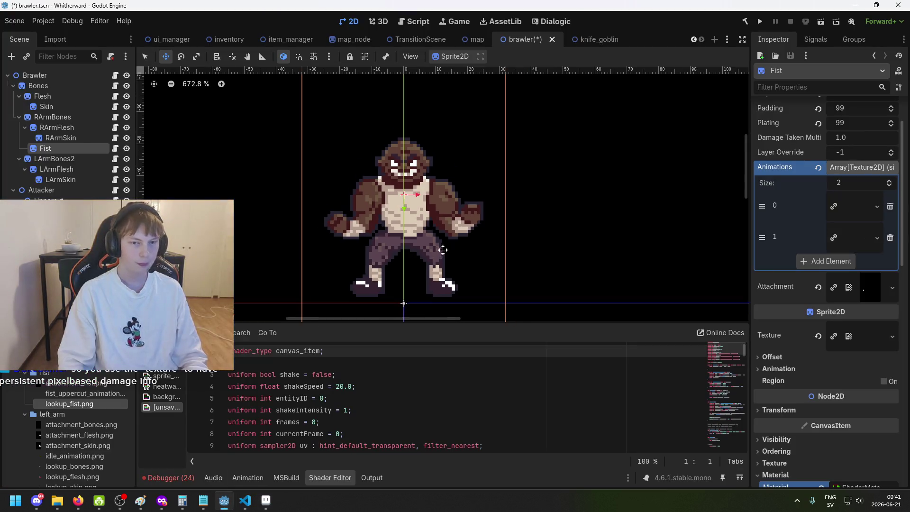
# Step: Save the brawler scene and reselect the Fist node to preview its Animations slot 0
pyautogui.hotkey('ctrl', 's')
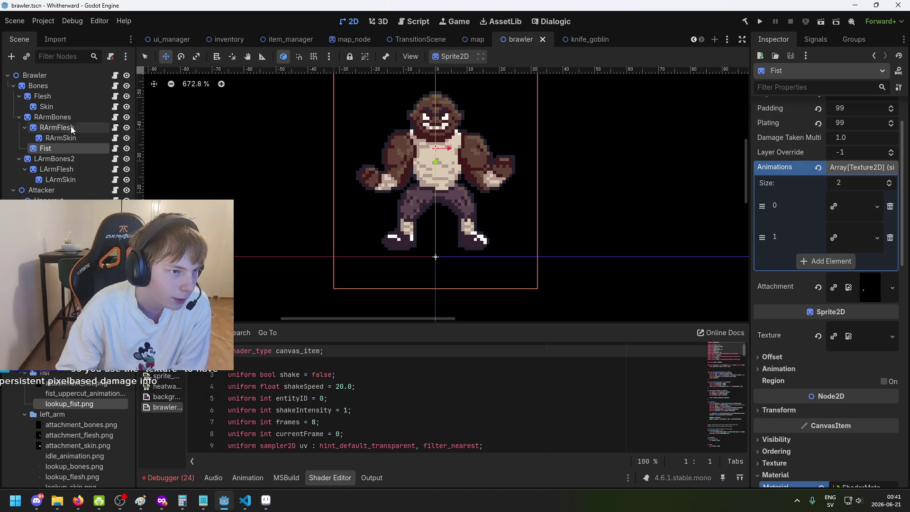
pyautogui.click(75, 128)
pyautogui.click(76, 149)
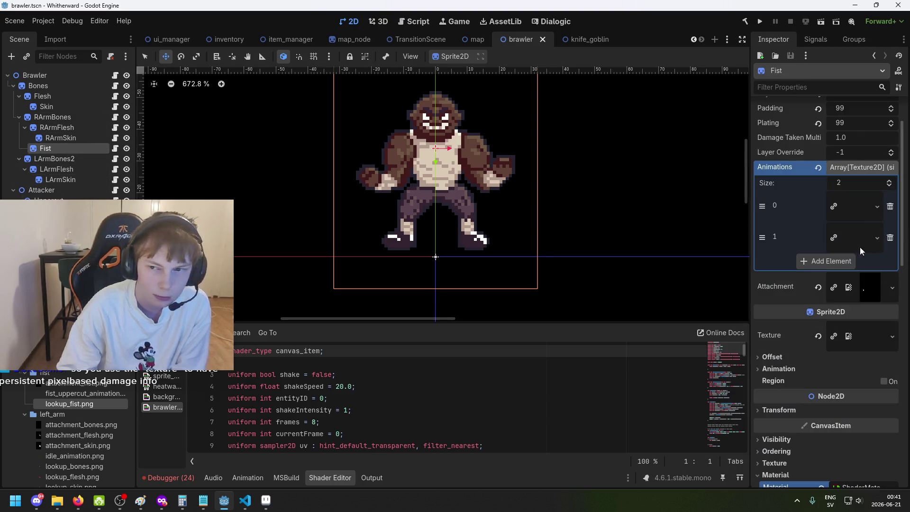
pyautogui.click(857, 211)
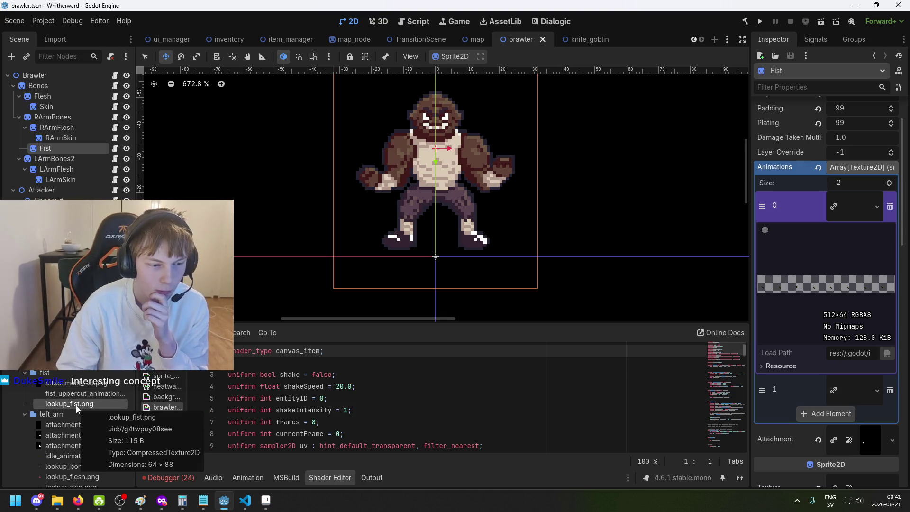
# Step: Drop lookup_fist.png into Animations slot 0 and the fist uppercut animation into slot 1
pyautogui.moveTo(76, 405)
pyautogui.mouseDown()
pyautogui.moveTo(849, 269)
pyautogui.moveTo(856, 209)
pyautogui.mouseUp()
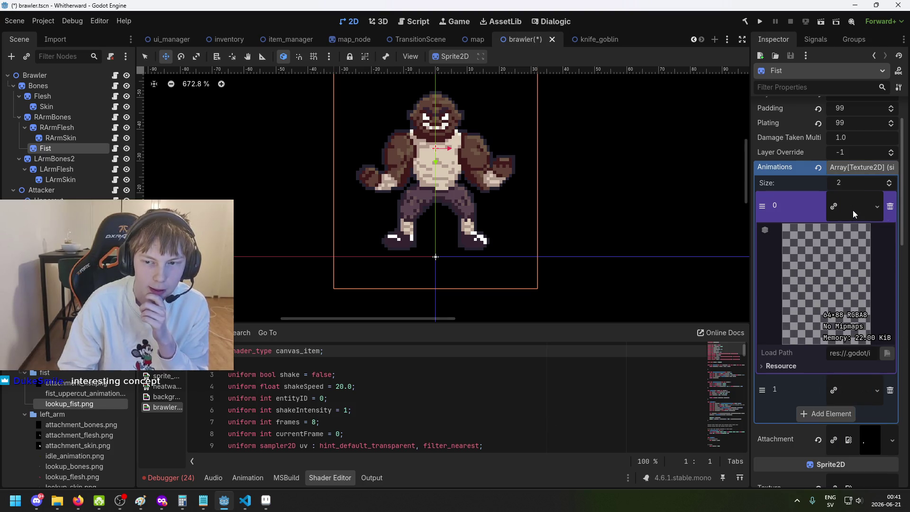
pyautogui.scroll(-2, 829, 284)
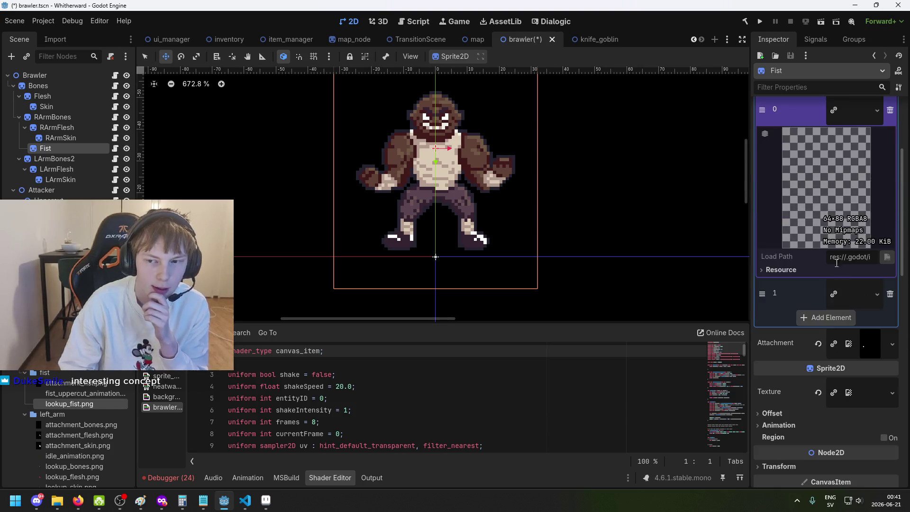
pyautogui.moveTo(85, 393); pyautogui.dragTo(858, 292)
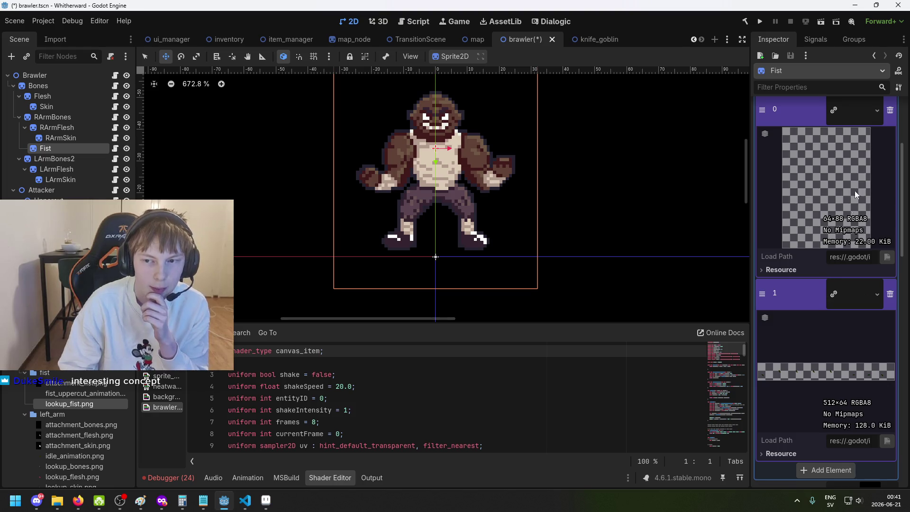
pyautogui.moveTo(78, 394)
pyautogui.mouseDown()
pyautogui.moveTo(645, 344)
pyautogui.moveTo(861, 301)
pyautogui.mouseUp()
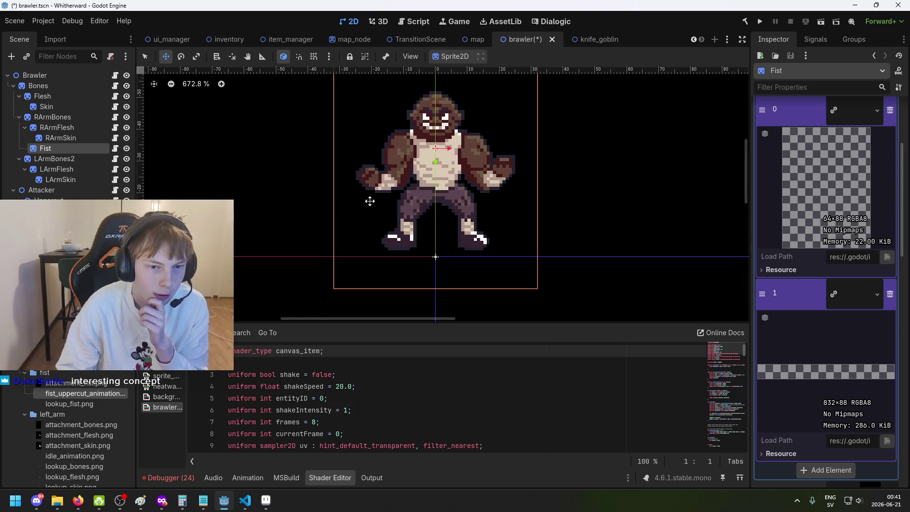
# Step: Zoom into the fist and preview the Fist's Attachment texture, keeping Fist selected
pyautogui.scroll(10, 375, 202)
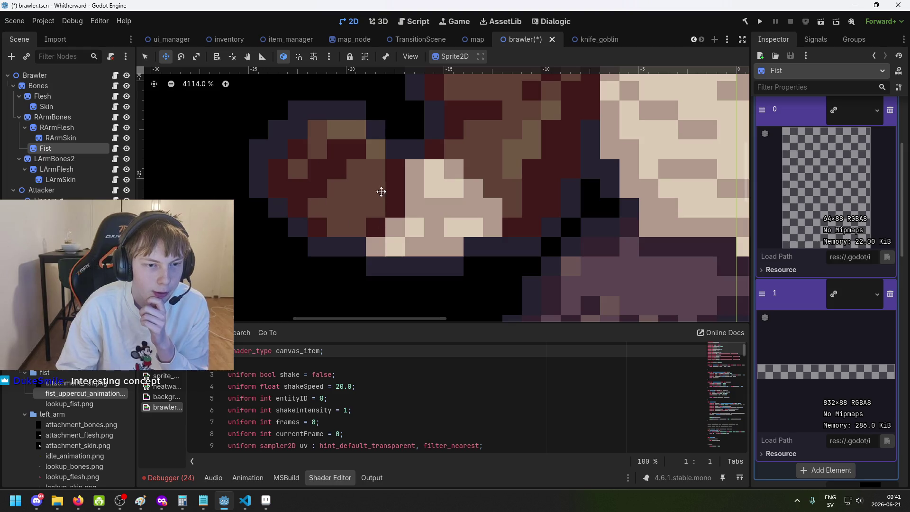
pyautogui.scroll(-5, 407, 193)
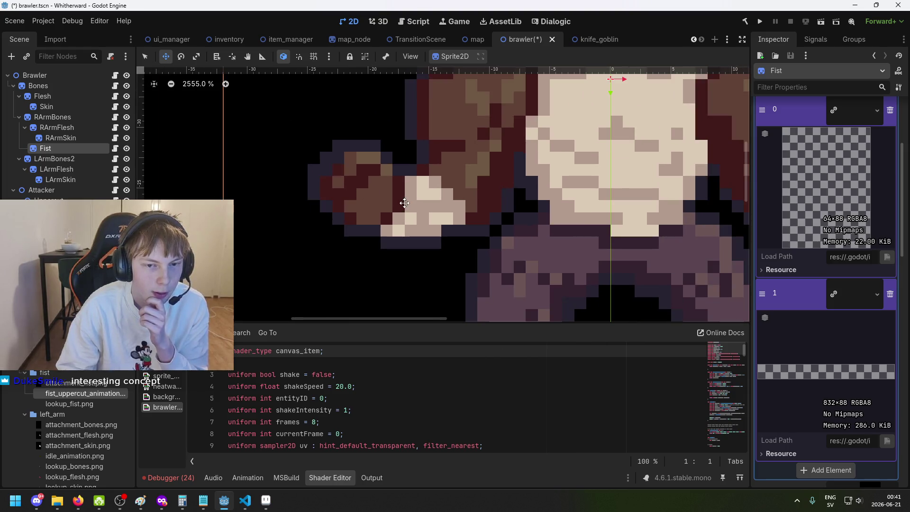
pyautogui.scroll(3, 418, 212)
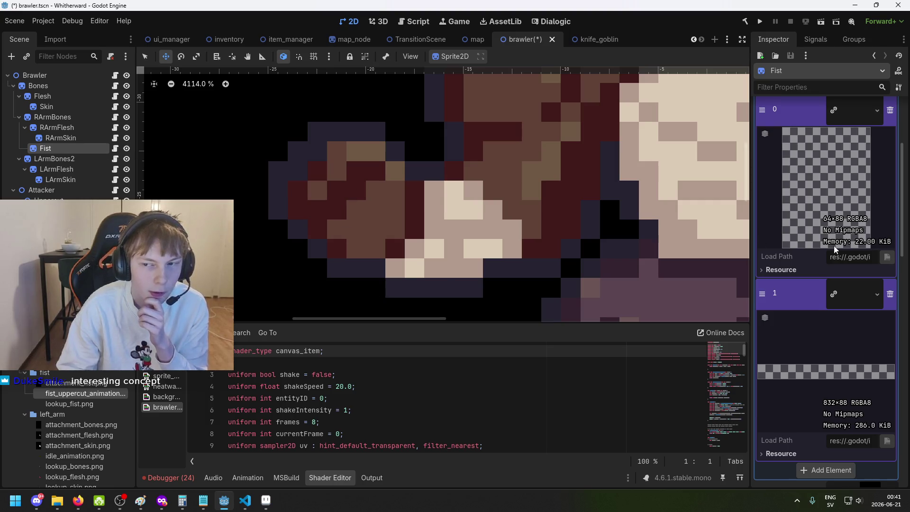
pyautogui.scroll(3, 861, 243)
pyautogui.scroll(-5, 853, 264)
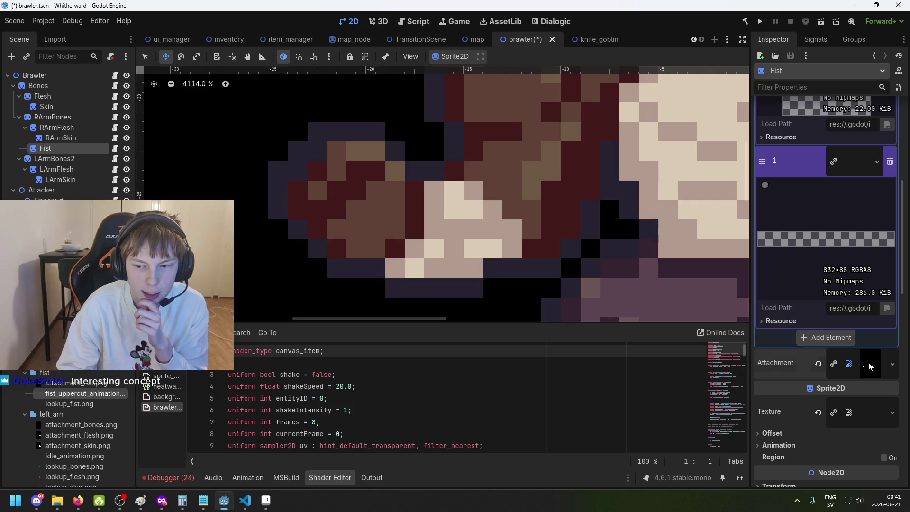
pyautogui.click(868, 362)
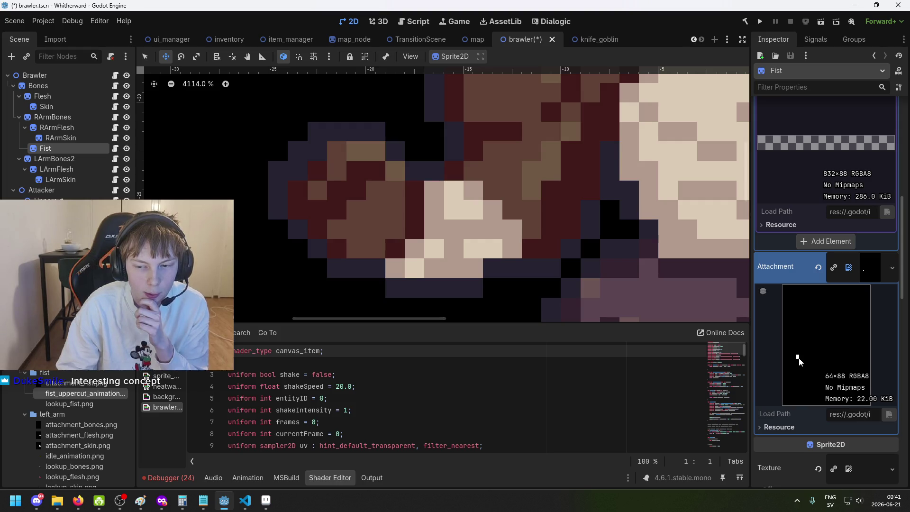
pyautogui.scroll(-3, 380, 264)
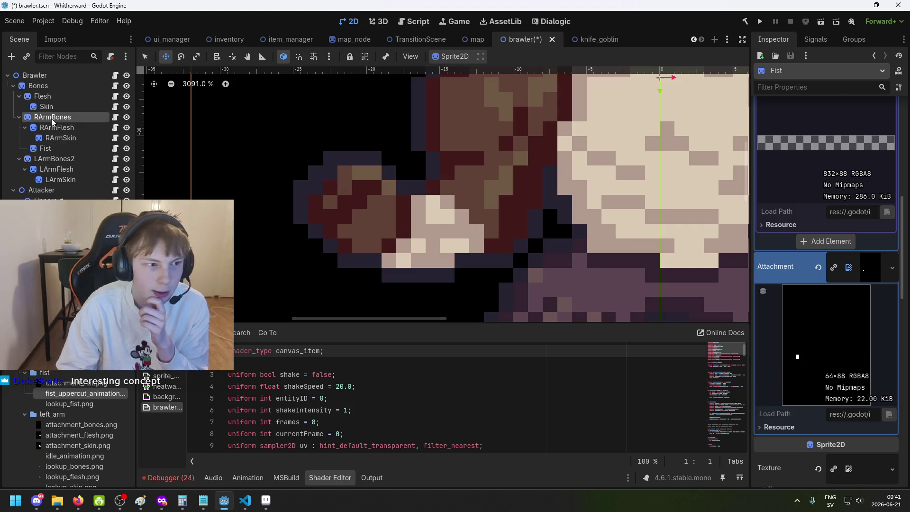
pyautogui.click(52, 159)
pyautogui.click(47, 149)
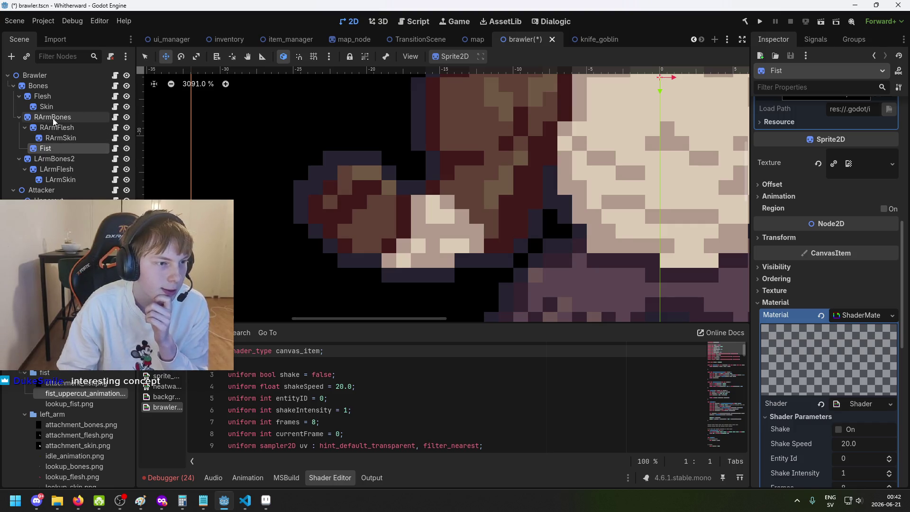
# Step: Hide and reshow the RArmFlesh and Fist layers to compare, then save the brawler scene
pyautogui.click(126, 127)
pyautogui.click(126, 148)
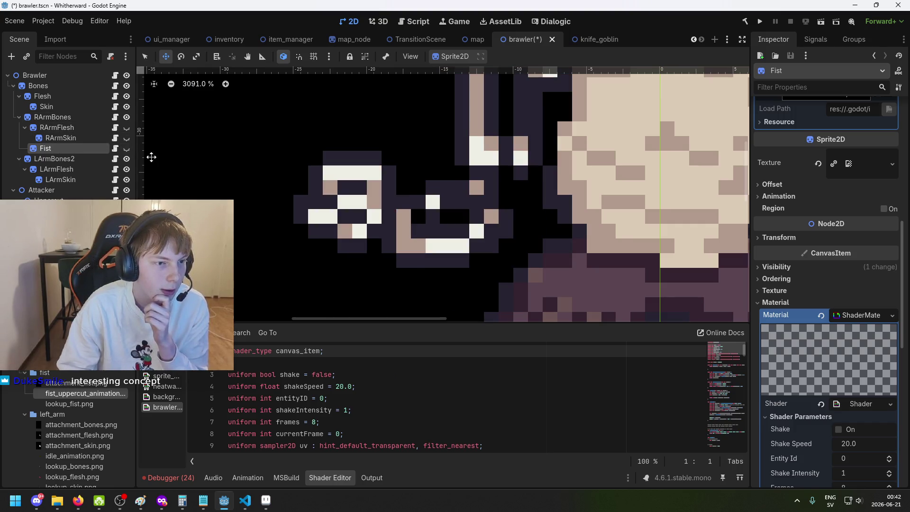
pyautogui.scroll(-1, 411, 203)
pyautogui.scroll(2, 408, 240)
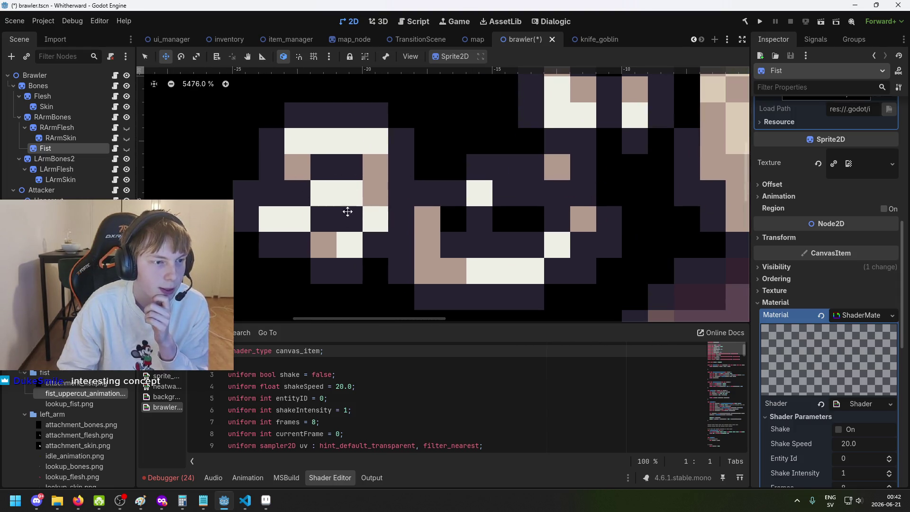
pyautogui.click(126, 128)
pyautogui.click(126, 148)
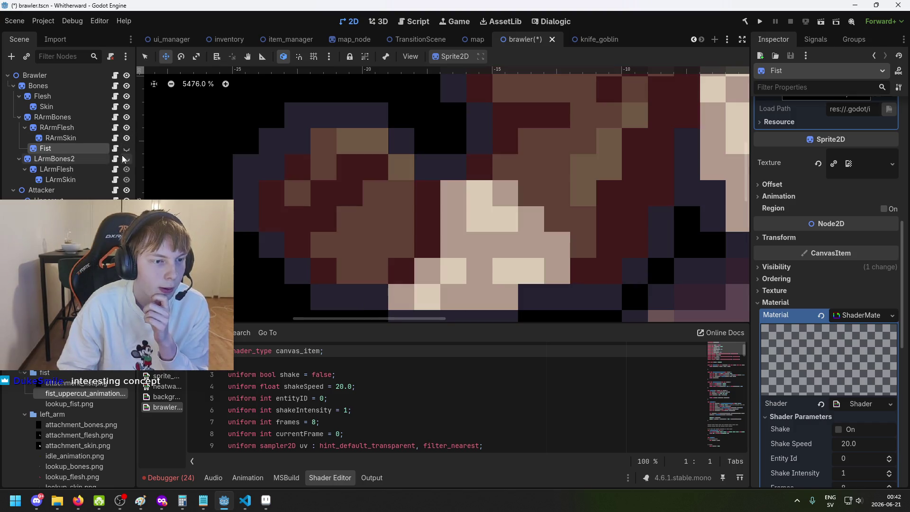
pyautogui.scroll(-5, 342, 205)
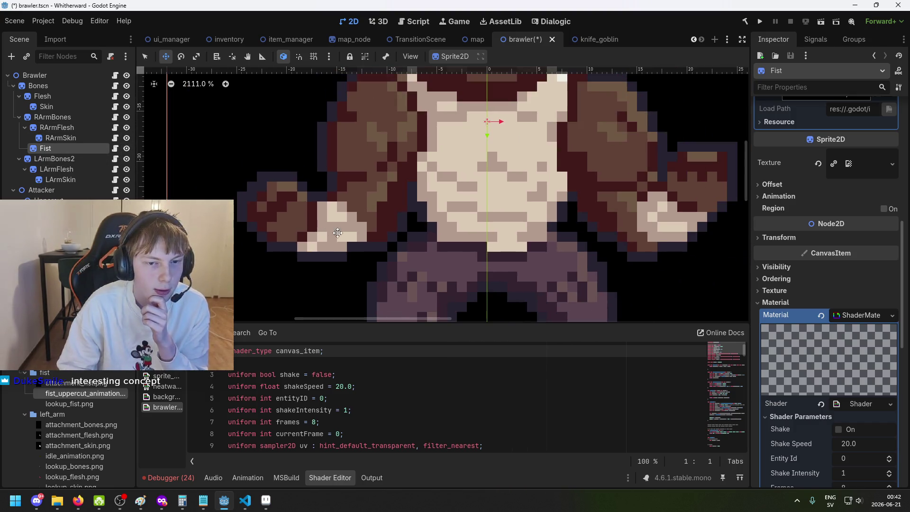
pyautogui.hotkey('ctrl', 's')
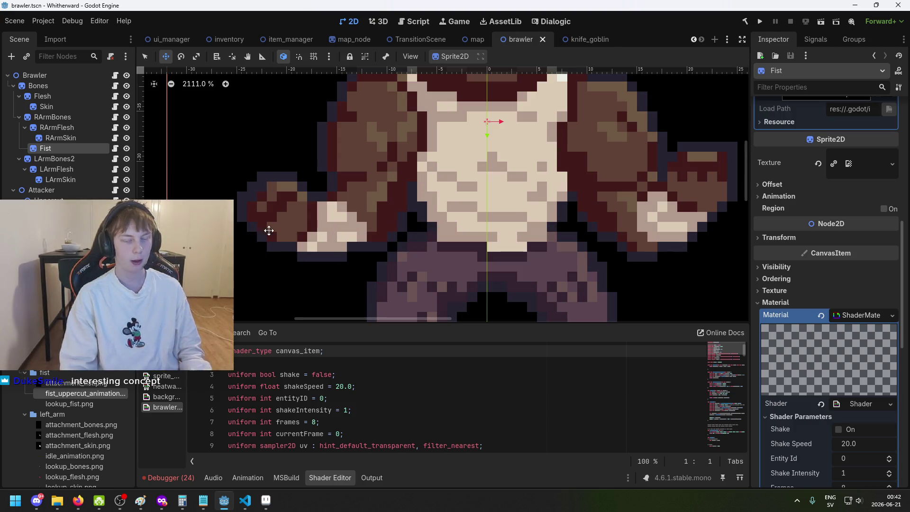
pyautogui.moveTo(264, 244); pyautogui.dragTo(367, 215)
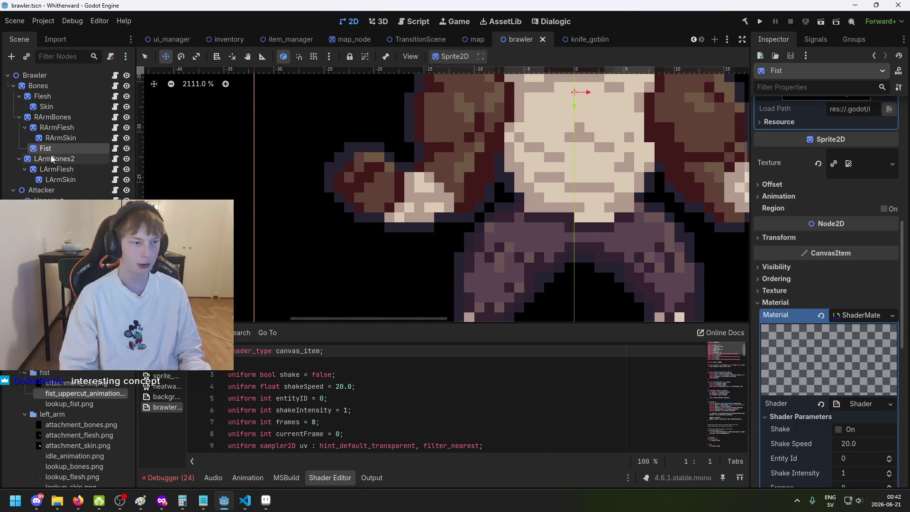
# Step: Change the Fist's Physical Material from metal to skin and save the scene
pyautogui.scroll(8, 848, 295)
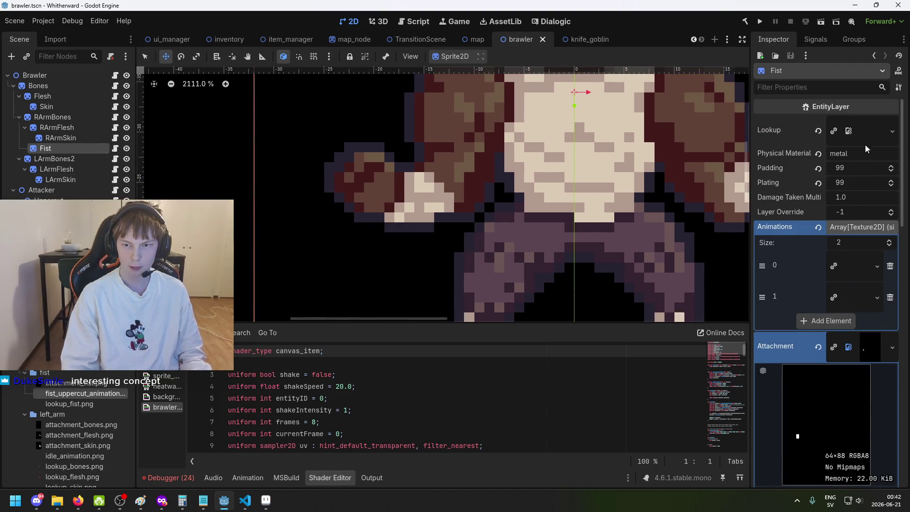
pyautogui.doubleClick(865, 152)
pyautogui.press('BackSpace')
pyautogui.write('skin')
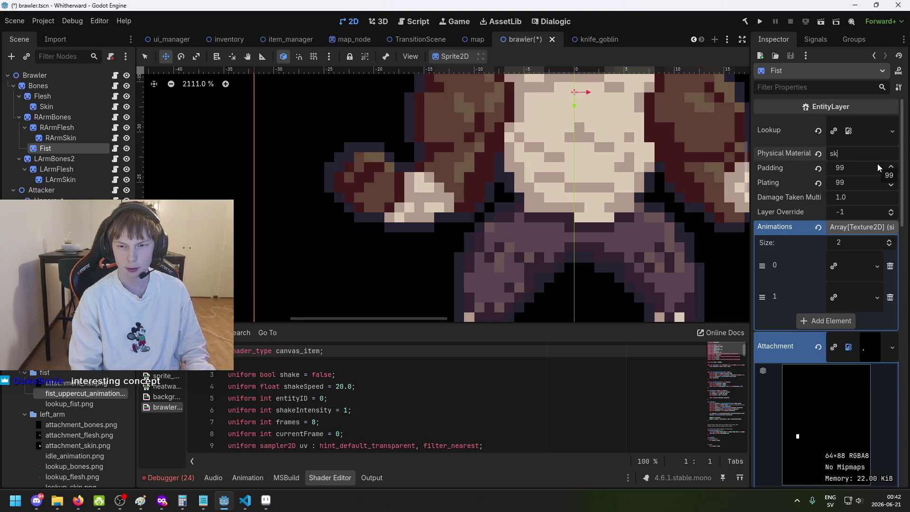
pyautogui.hotkey('ctrl', 's')
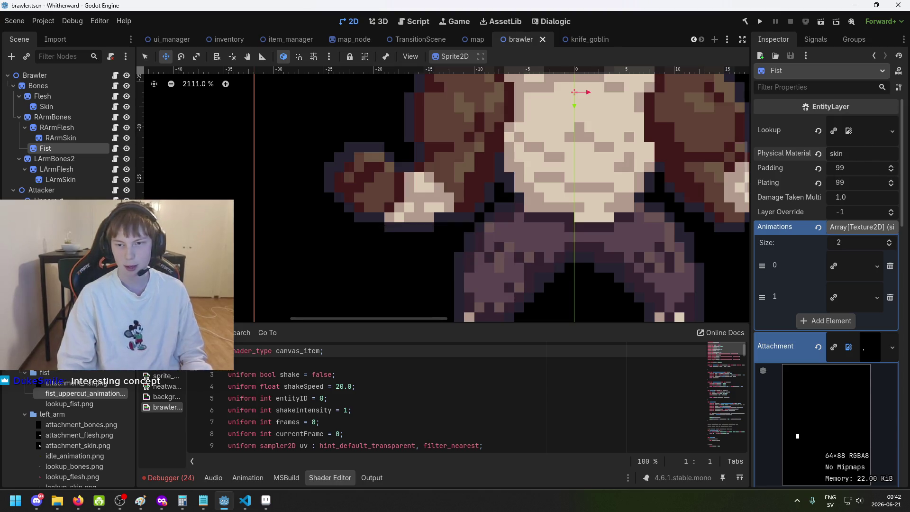
# Step: Save the brawler scene again and review the Fist's Inspector properties
pyautogui.scroll(-2, 875, 228)
pyautogui.scroll(2, 867, 263)
pyautogui.hotkey('ctrl', 's')
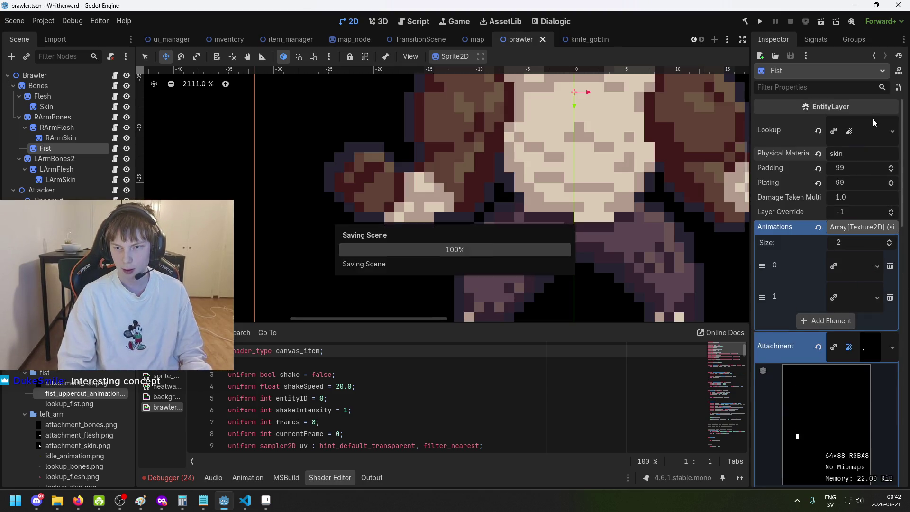
pyautogui.scroll(-5, 845, 260)
pyautogui.scroll(-10, 849, 266)
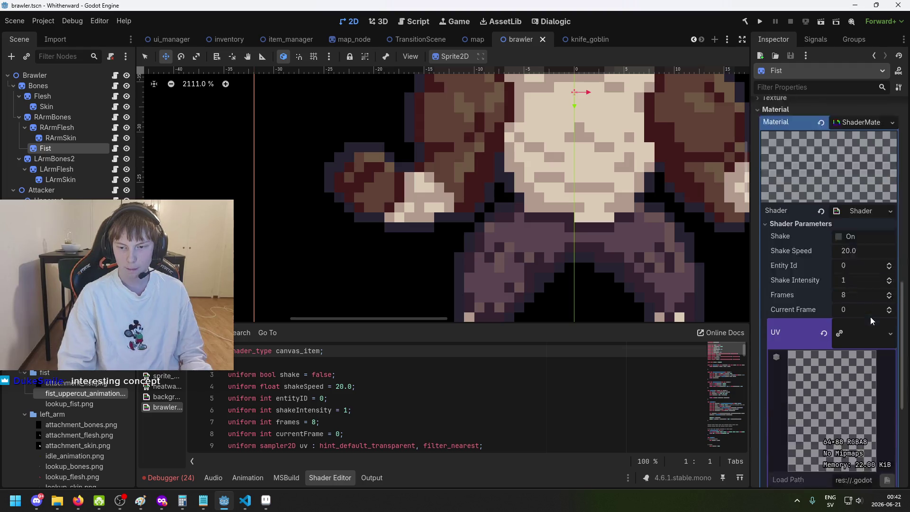
pyautogui.scroll(15, 860, 284)
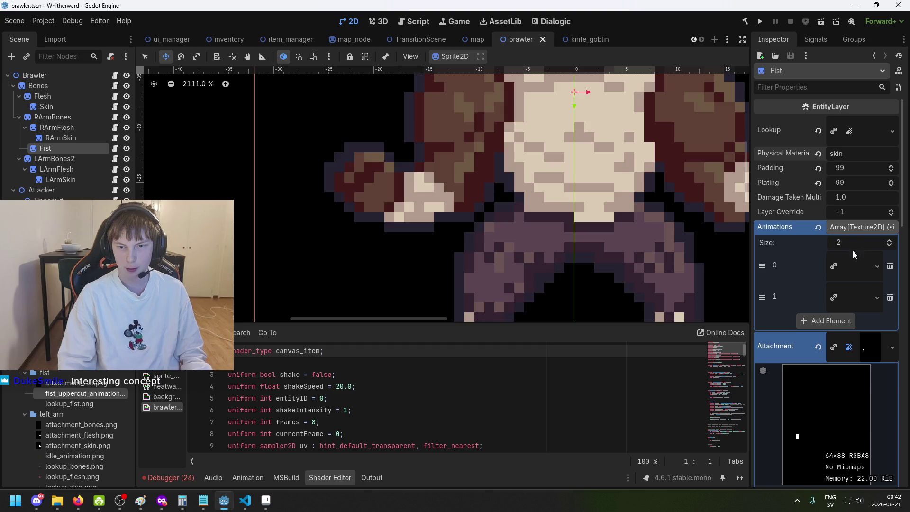
pyautogui.scroll(-12, 860, 227)
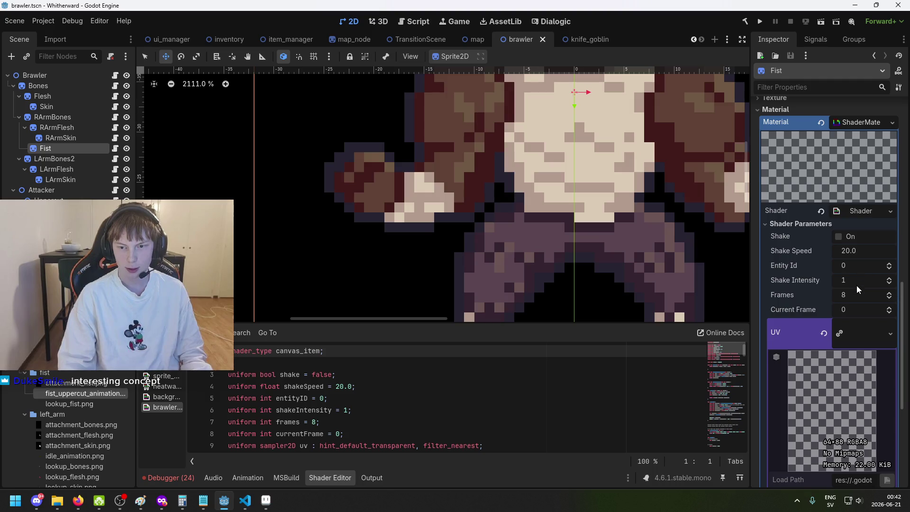
# Step: Keep Frames at 1, set the Fist shader's Lookup Size to 64×88, and save
pyautogui.click(859, 293)
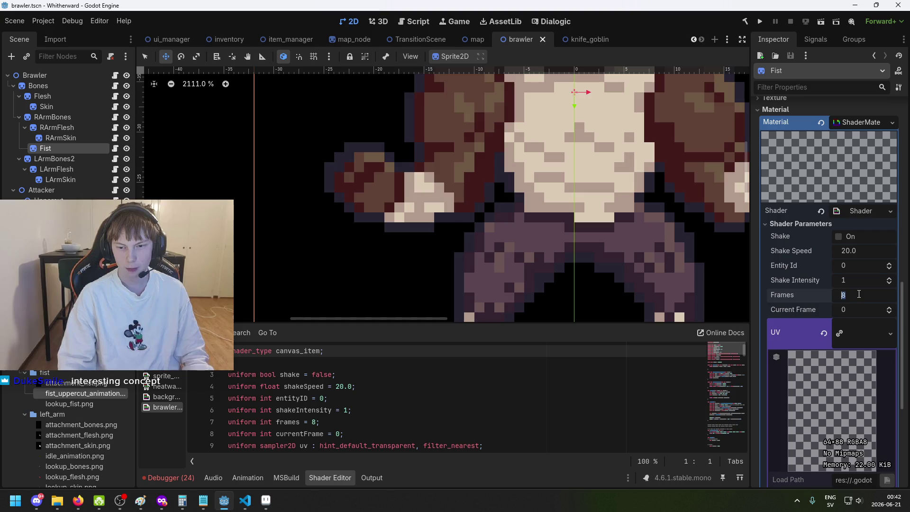
pyautogui.write('1')
pyautogui.press('Return')
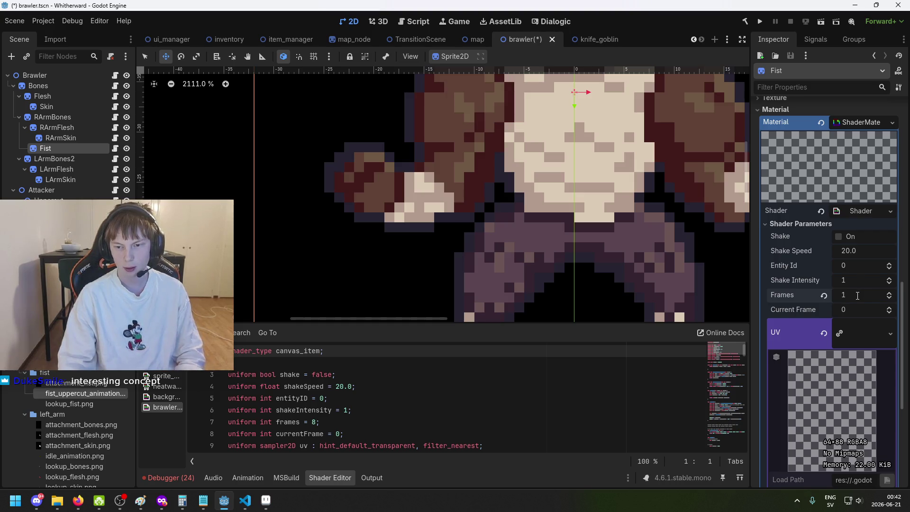
pyautogui.scroll(-5, 868, 277)
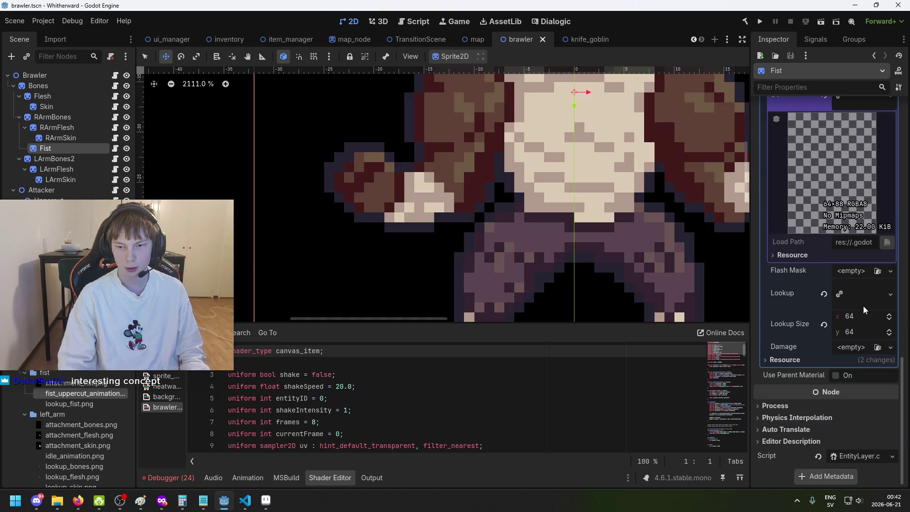
pyautogui.click(863, 317)
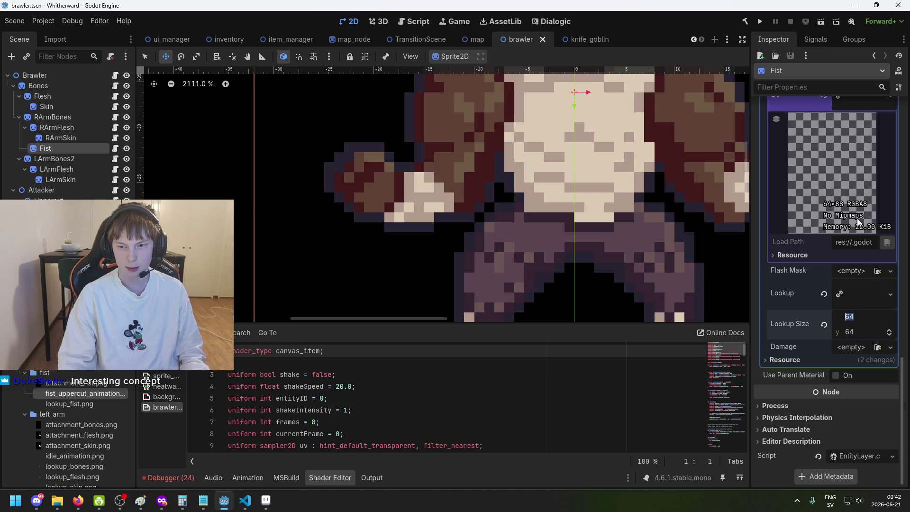
pyautogui.click(851, 316)
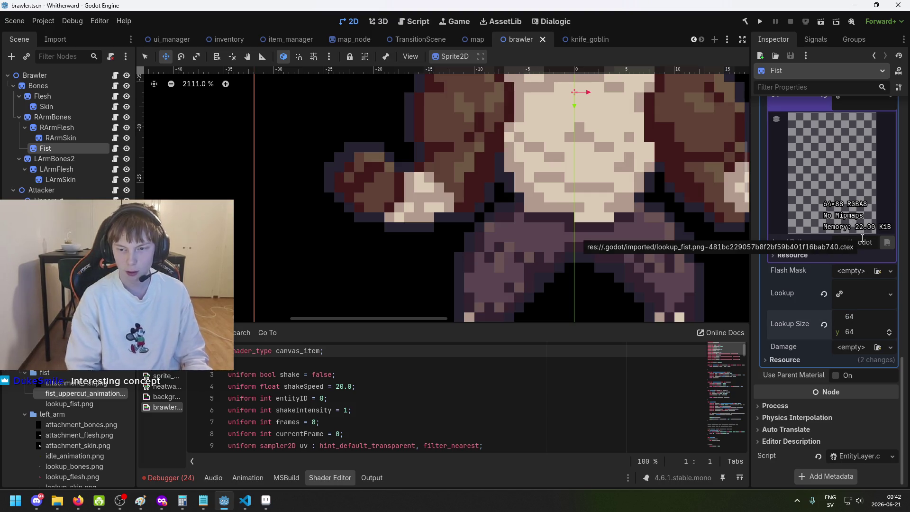
pyautogui.press('Tab')
pyautogui.write('88')
pyautogui.press('Return')
pyautogui.hotkey('ctrl', 's')
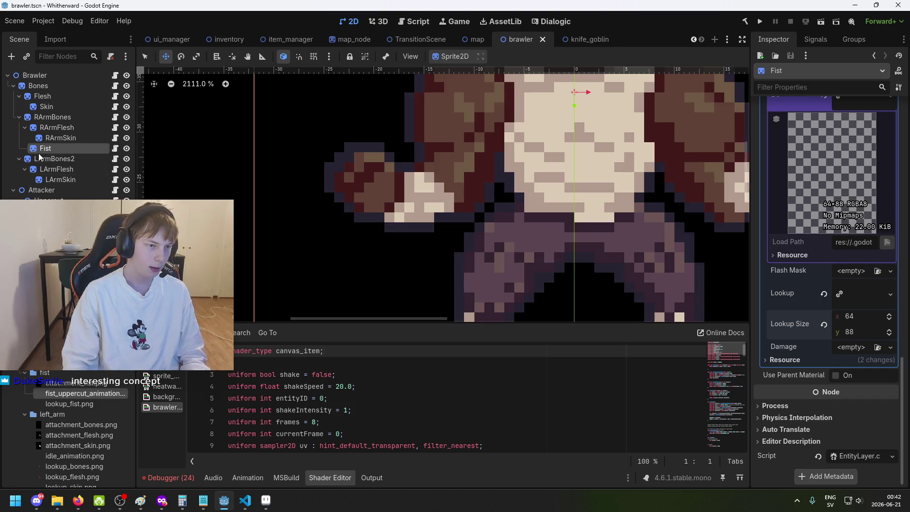
pyautogui.click(47, 197)
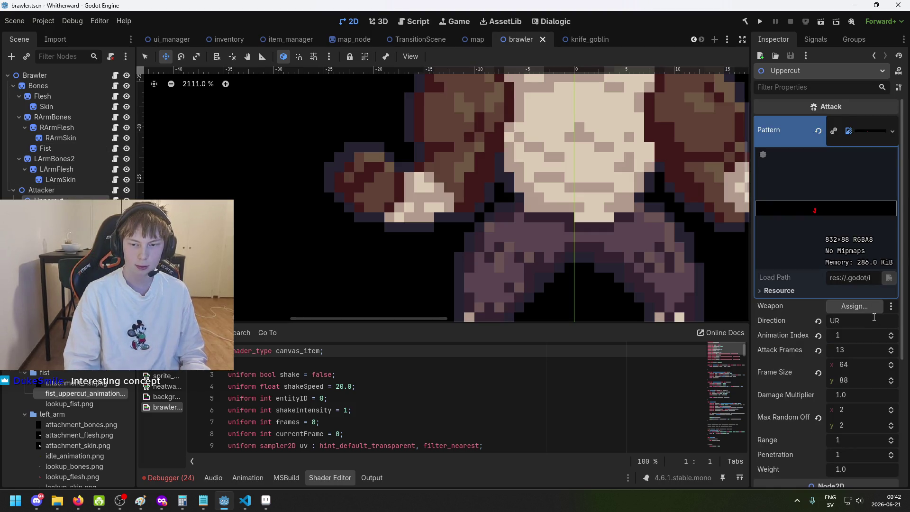
# Step: Drag the Fist node into the Uppercut attack's Weapon slot and save the brawler scene
pyautogui.moveTo(69, 150)
pyautogui.mouseDown()
pyautogui.moveTo(453, 260)
pyautogui.moveTo(848, 308)
pyautogui.mouseUp()
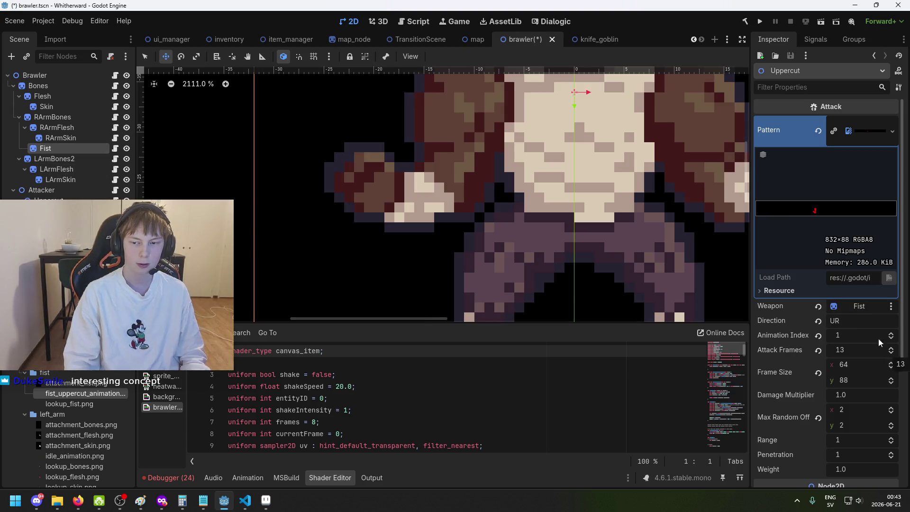
pyautogui.hotkey('ctrl', 's')
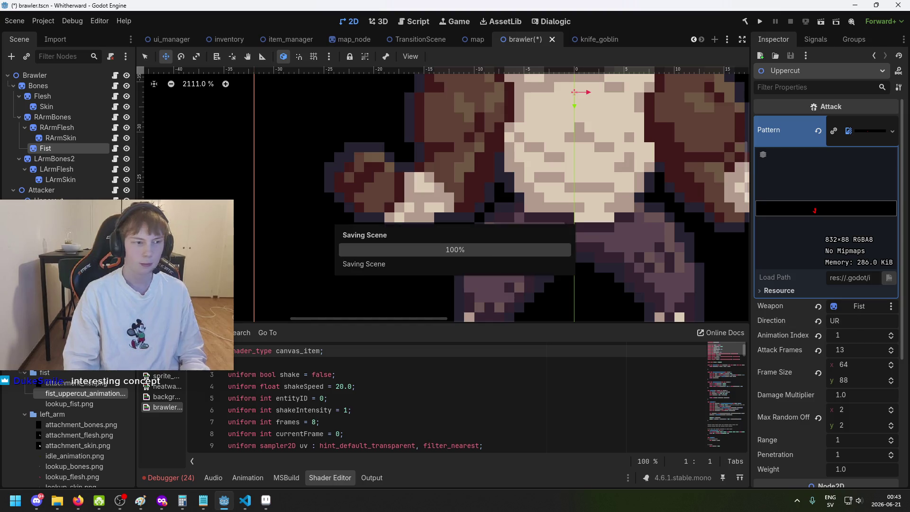
pyautogui.click(73, 189)
pyautogui.click(80, 148)
pyautogui.hotkey('ctrl', 's')
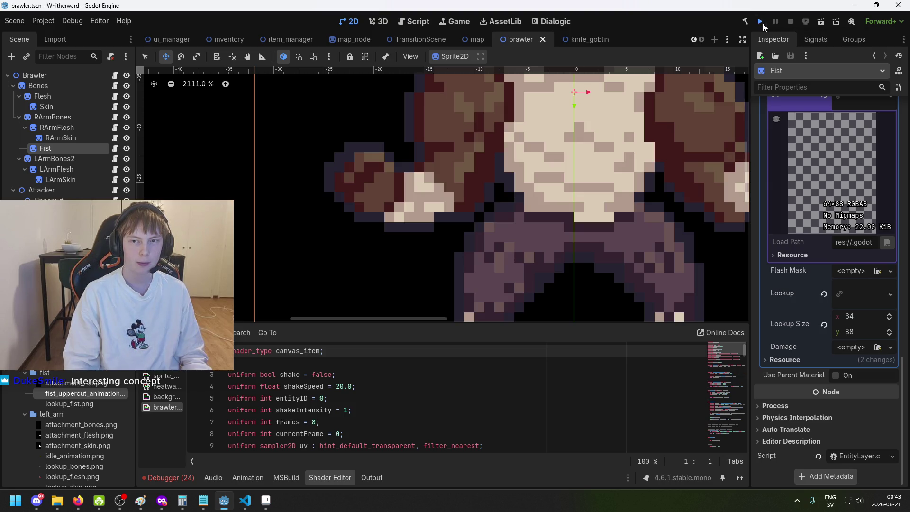
# Step: Run the game, start a New Game, and travel via the world map to the brawler fight
pyautogui.click(763, 24)
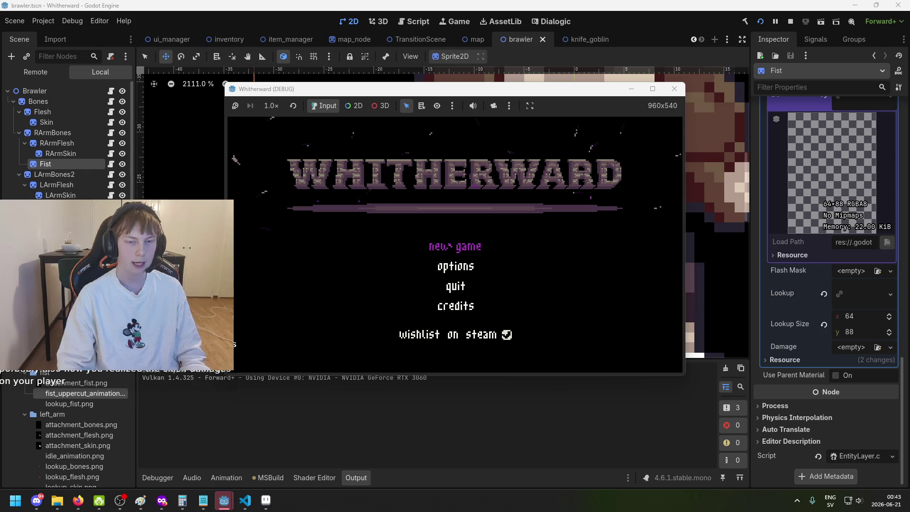
pyautogui.click(457, 249)
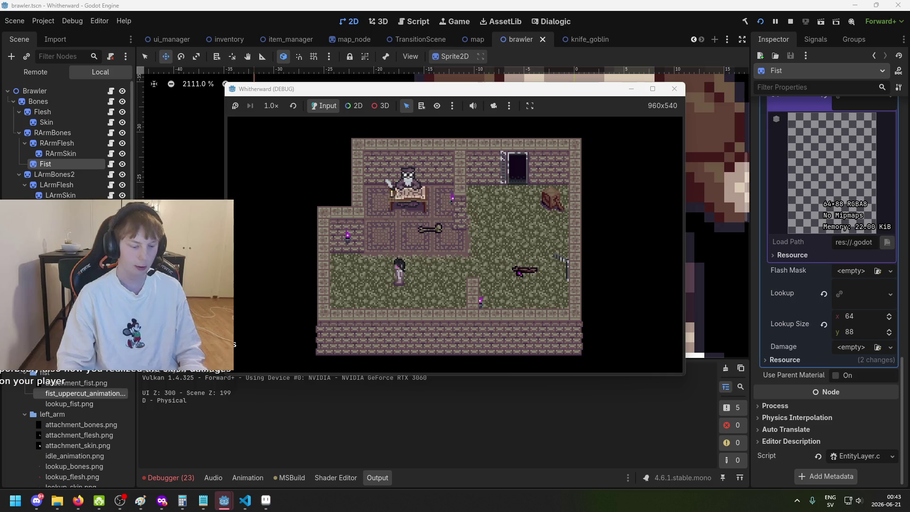
pyautogui.press('Tab')
pyautogui.press('Tab')
pyautogui.press('d')
pyautogui.press('d')
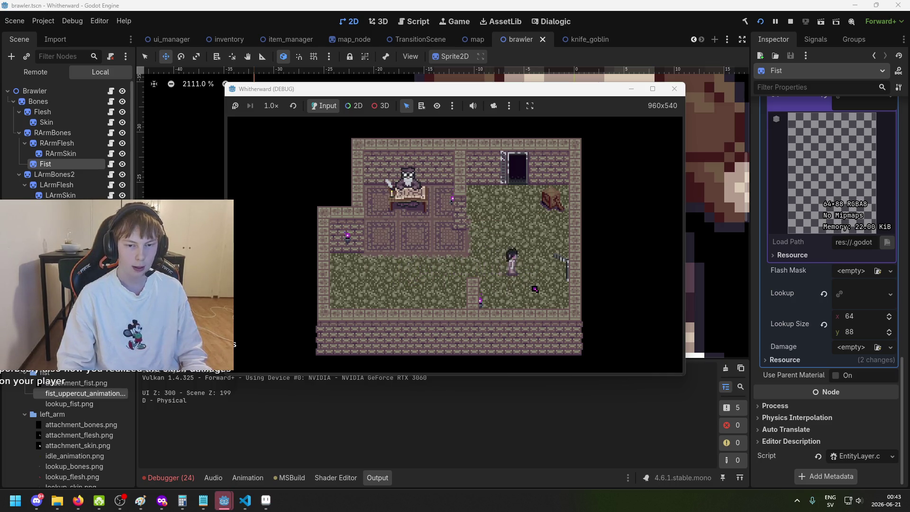
pyautogui.press('m')
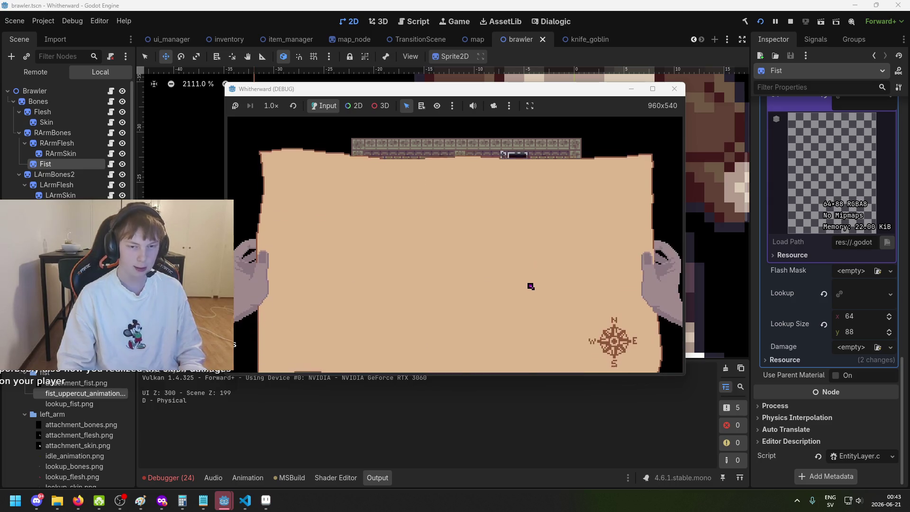
pyautogui.press('m')
pyautogui.press('m')
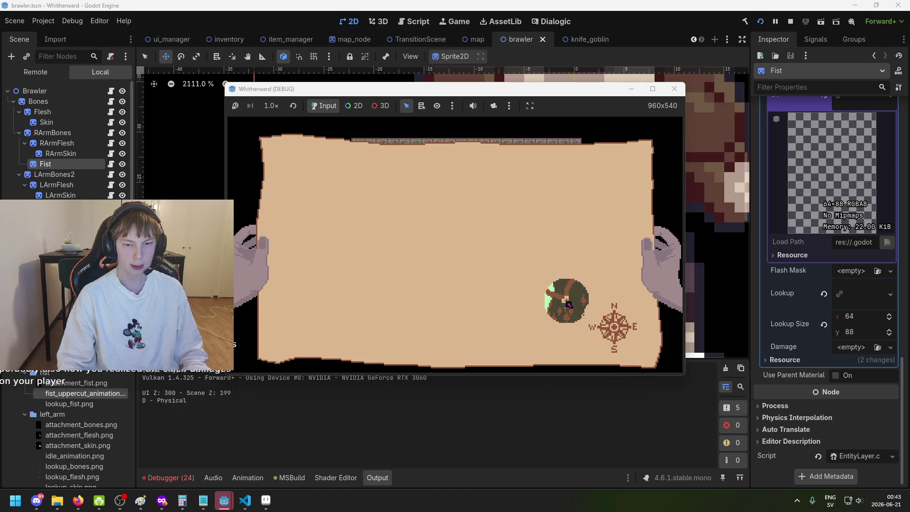
pyautogui.click(582, 315)
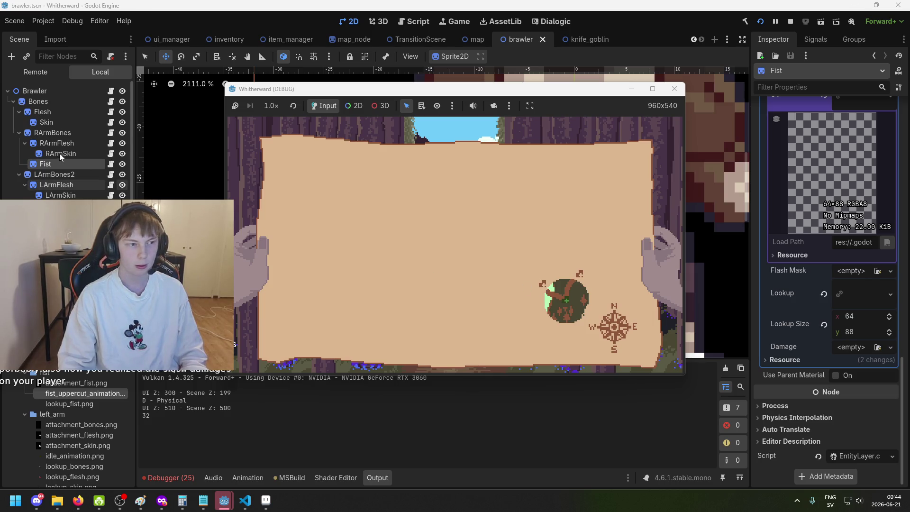
pyautogui.click(551, 287)
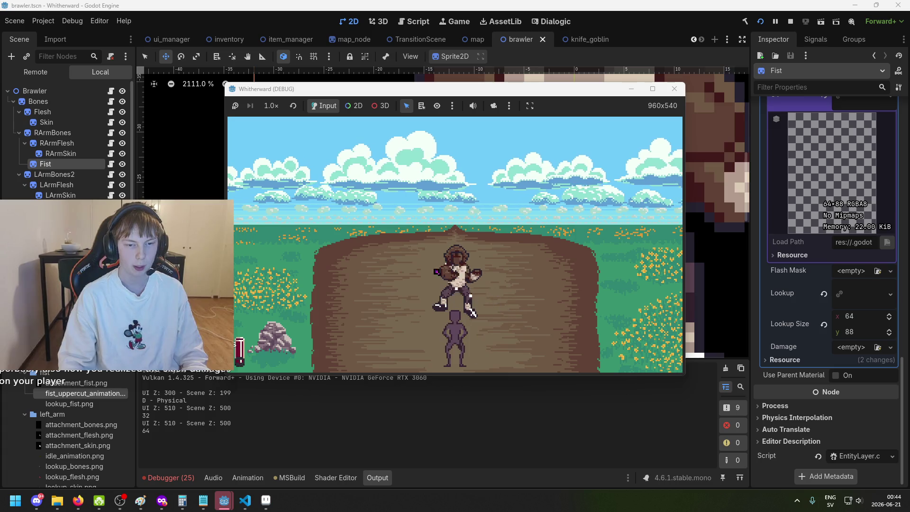
# Step: Punch the brawler five times in the arena, then close the game window
pyautogui.click(430, 257)
pyautogui.click(424, 275)
pyautogui.click(441, 283)
pyautogui.click(441, 265)
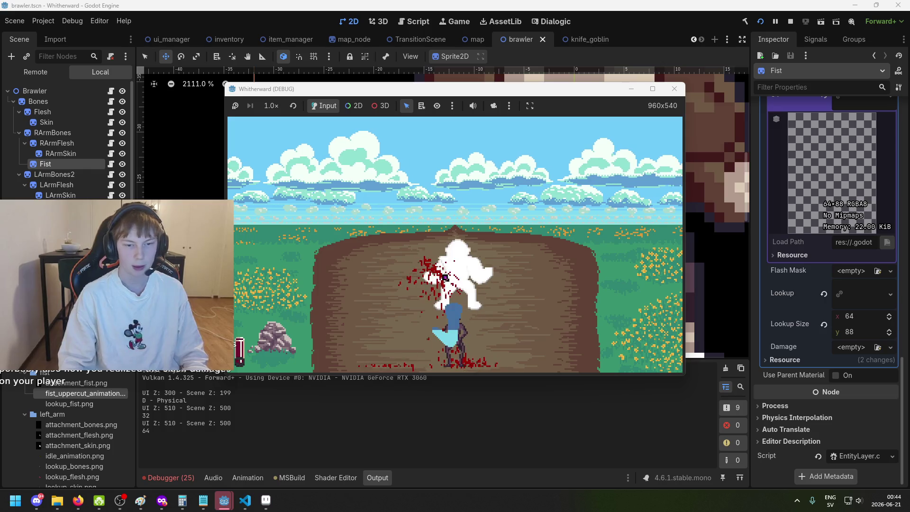
pyautogui.click(445, 277)
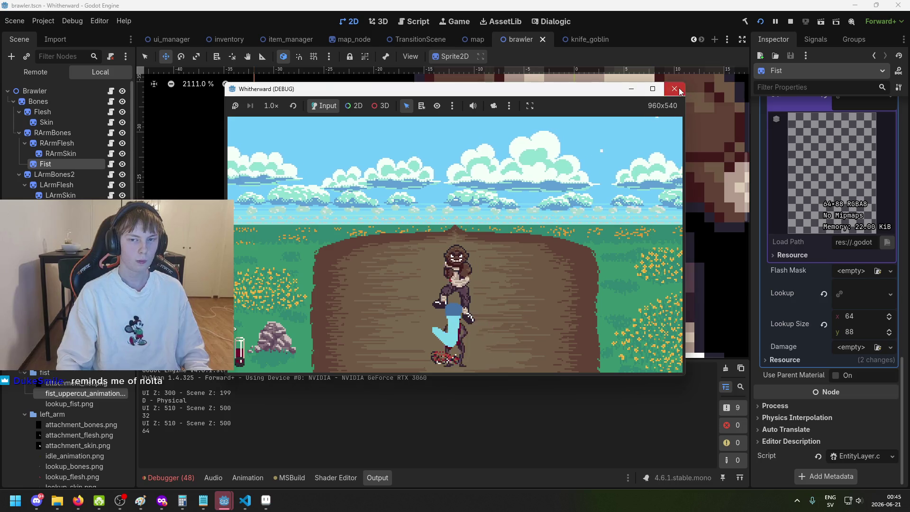
pyautogui.click(674, 88)
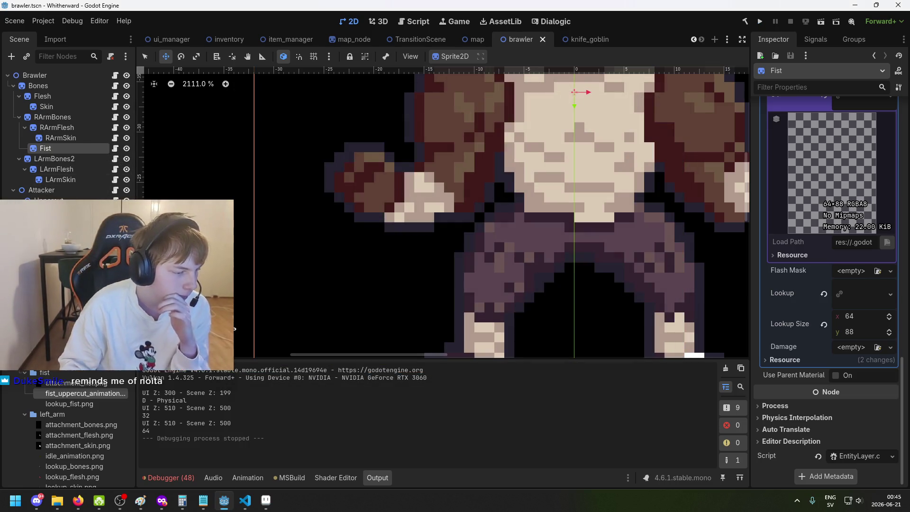
# Step: Reselect the Fist node and preview its Lookup texture in the Inspector
pyautogui.click(55, 159)
pyautogui.click(78, 148)
pyautogui.scroll(3, 857, 260)
pyautogui.scroll(10, 856, 260)
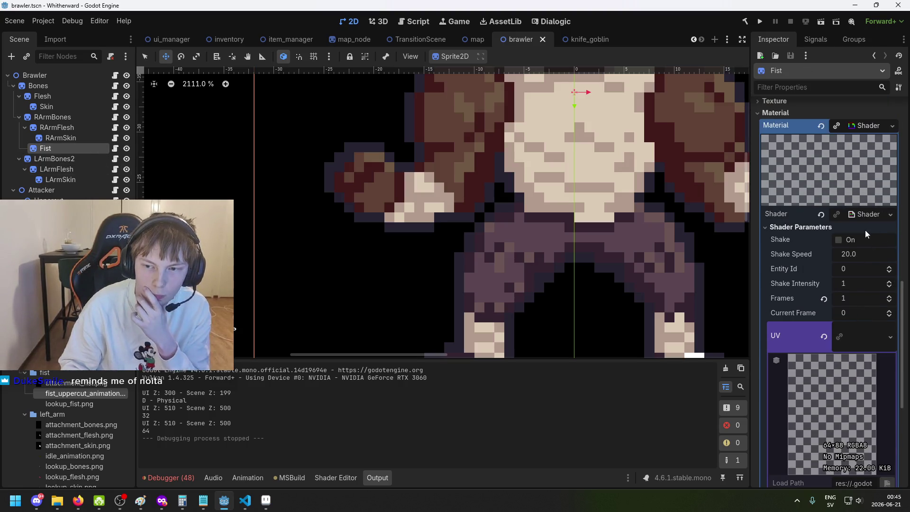
pyautogui.scroll(5, 834, 270)
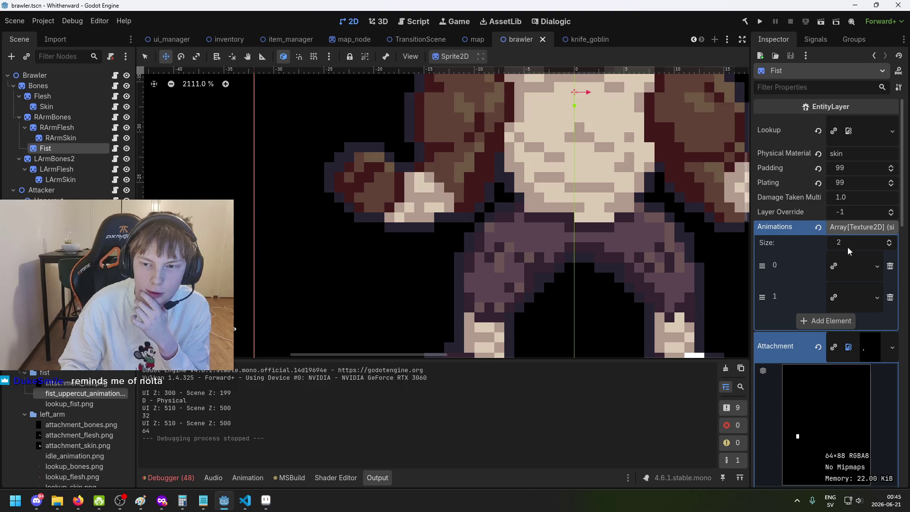
pyautogui.click(868, 136)
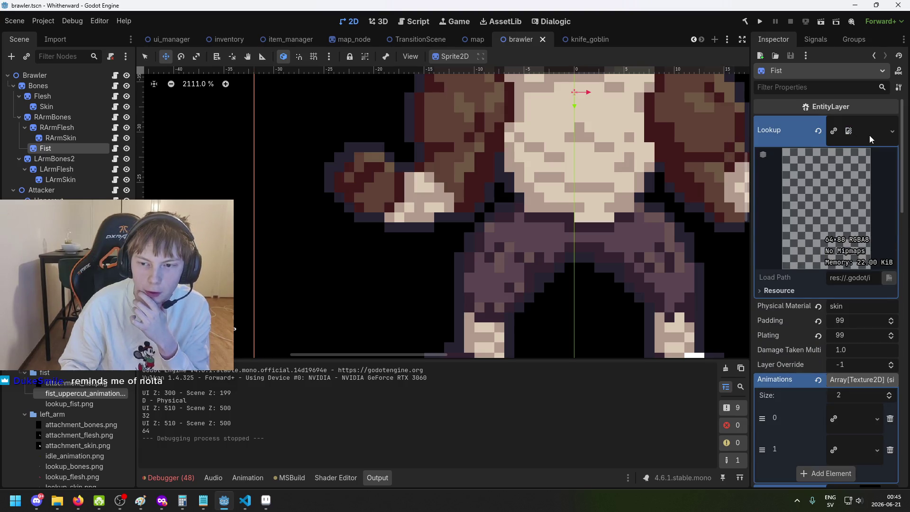
pyautogui.click(869, 135)
pyautogui.click(868, 135)
pyautogui.click(867, 135)
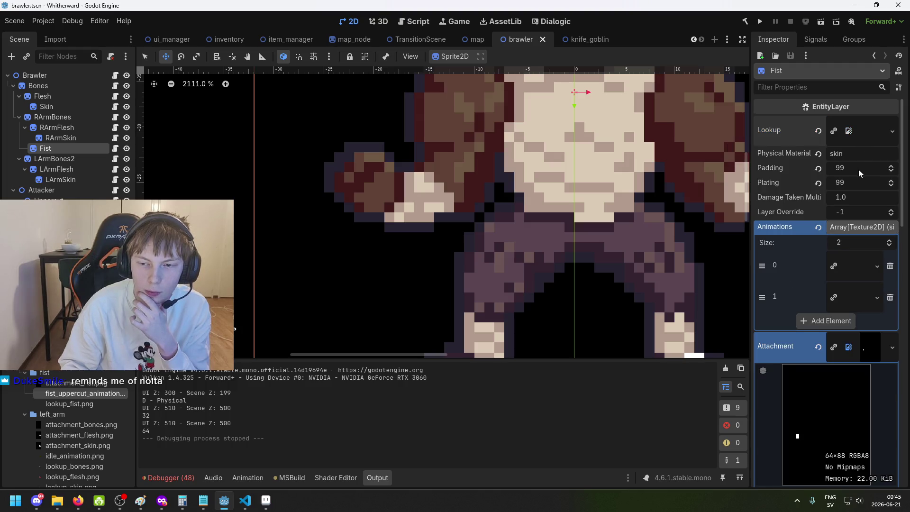
# Step: Preview both textures in the Fist's two-element Animations array
pyautogui.scroll(-1, 866, 143)
pyautogui.click(863, 221)
pyautogui.click(861, 221)
pyautogui.click(855, 247)
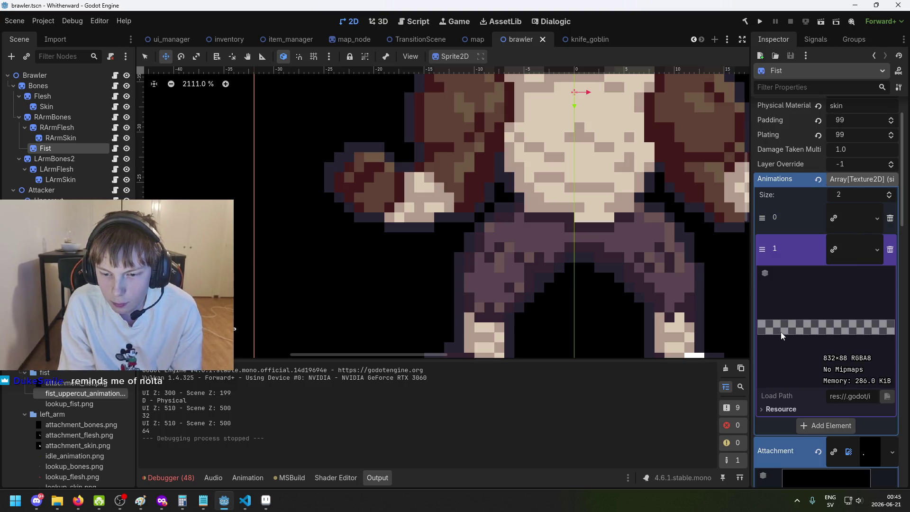
pyautogui.click(862, 250)
pyautogui.scroll(-8, 855, 265)
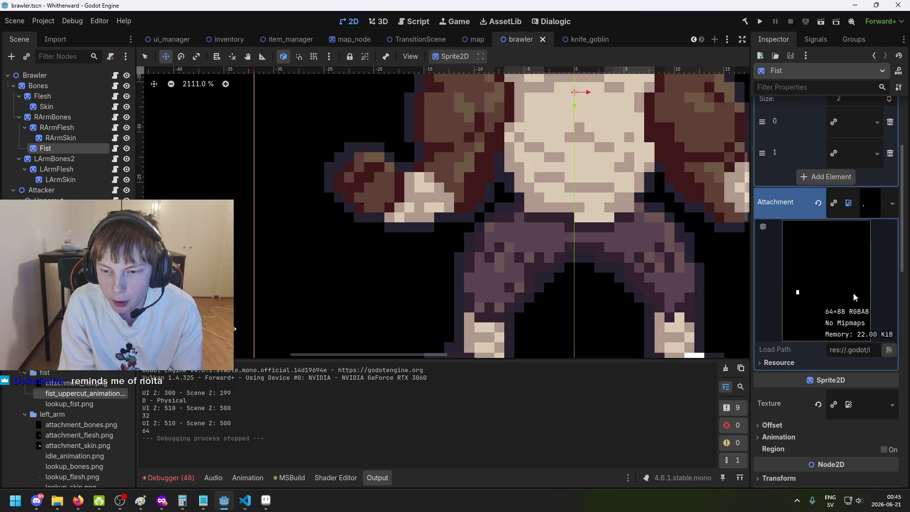
pyautogui.scroll(7, 806, 267)
pyautogui.click(852, 199)
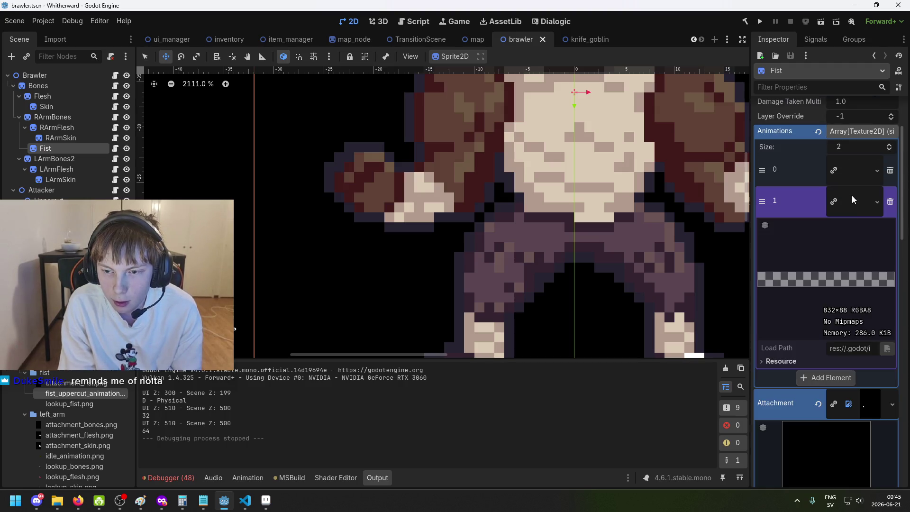
pyautogui.click(861, 202)
# Step: Recheck the Fist's Lookup texture preview, then switch to Aseprite
pyautogui.scroll(-5, 848, 237)
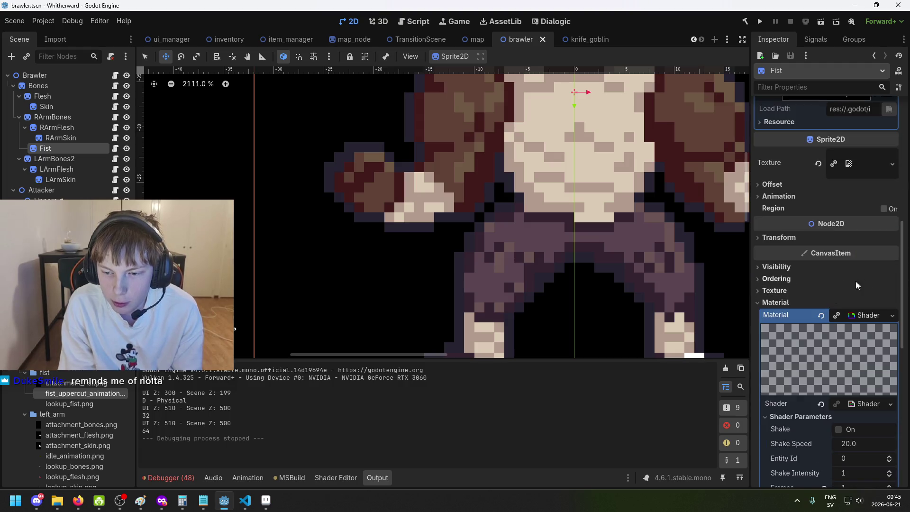
pyautogui.scroll(-4, 849, 285)
pyautogui.scroll(-3, 827, 255)
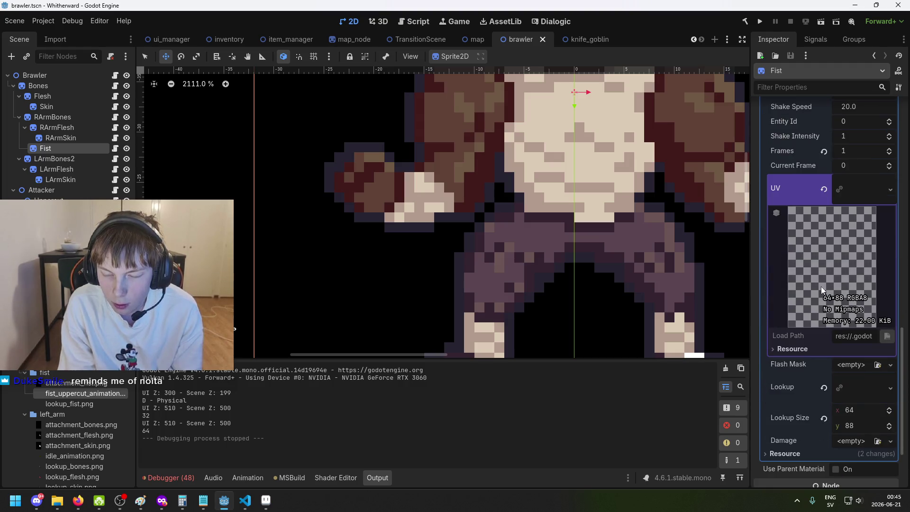
pyautogui.scroll(-3, 816, 308)
pyautogui.scroll(14, 824, 312)
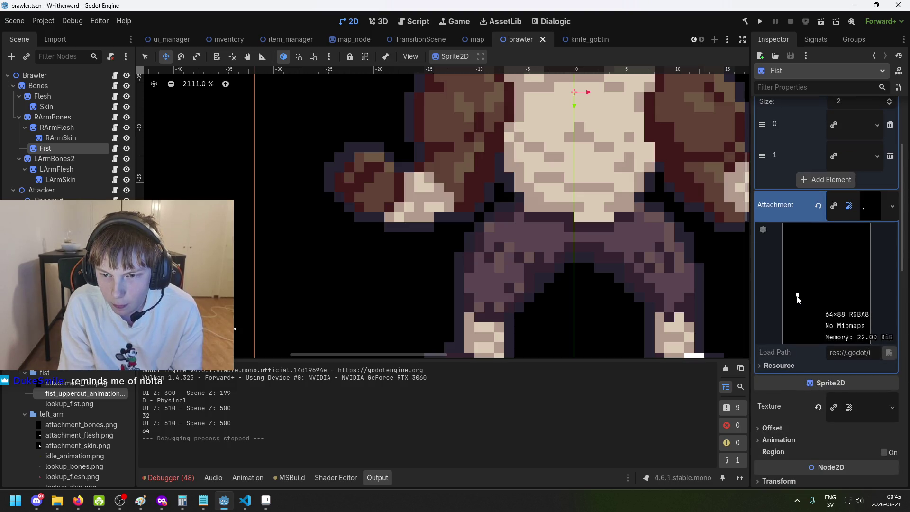
pyautogui.scroll(3, 797, 297)
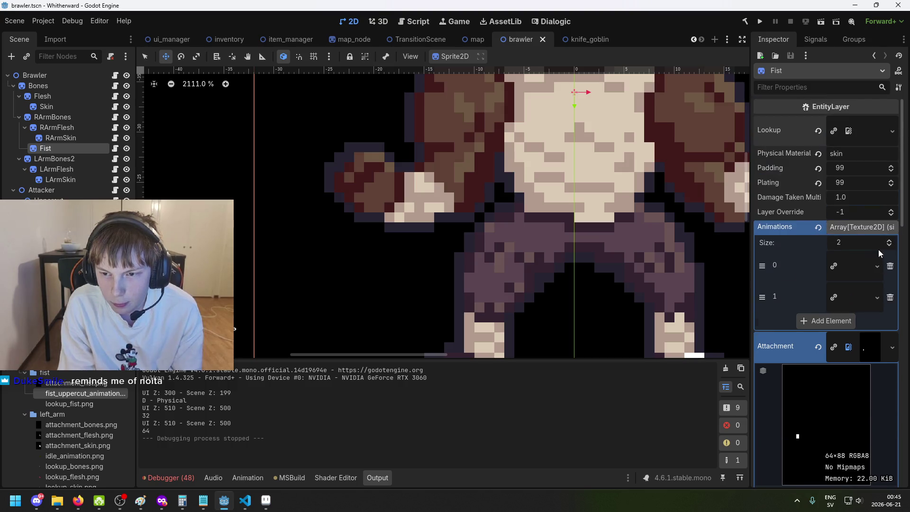
pyautogui.click(860, 131)
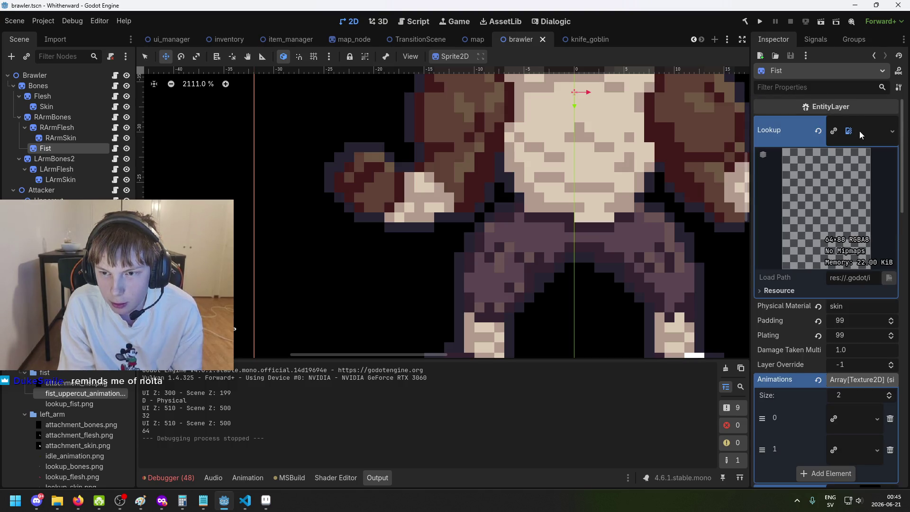
pyautogui.click(860, 131)
pyautogui.click(56, 140)
pyautogui.click(55, 145)
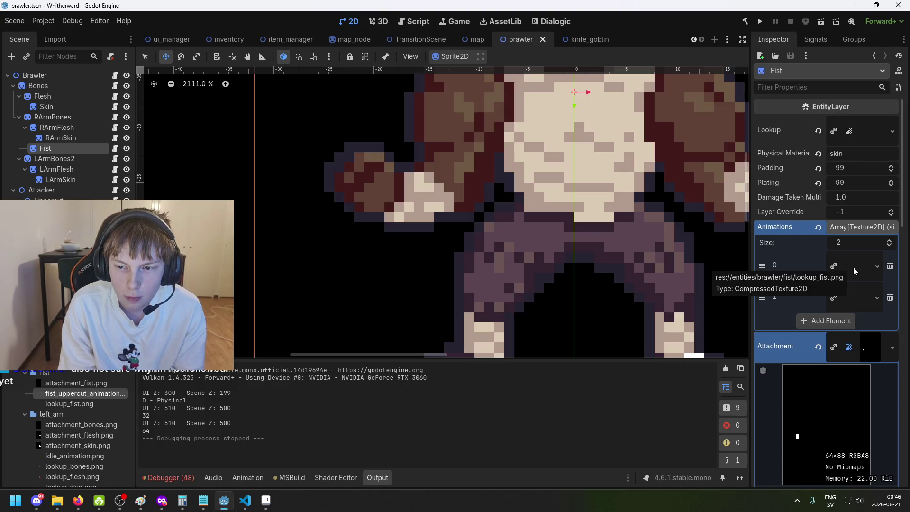
pyautogui.click(868, 133)
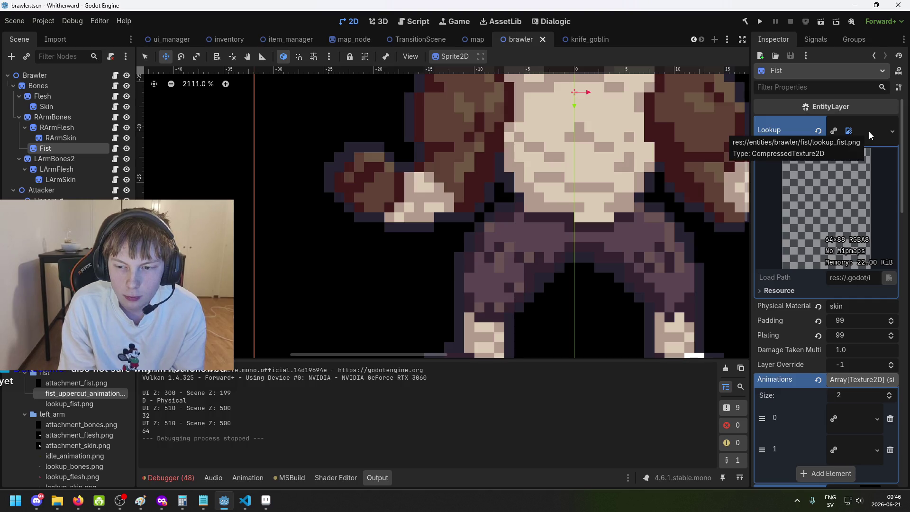
pyautogui.click(869, 135)
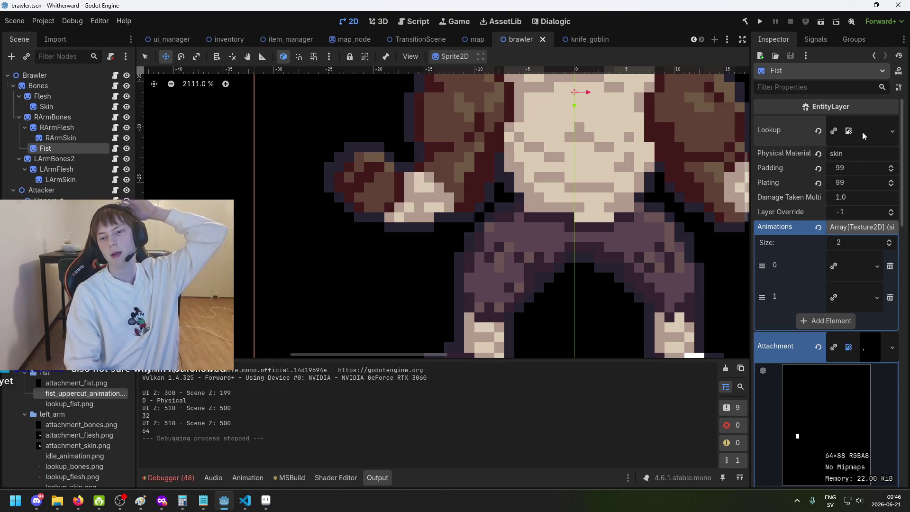
pyautogui.click(266, 500)
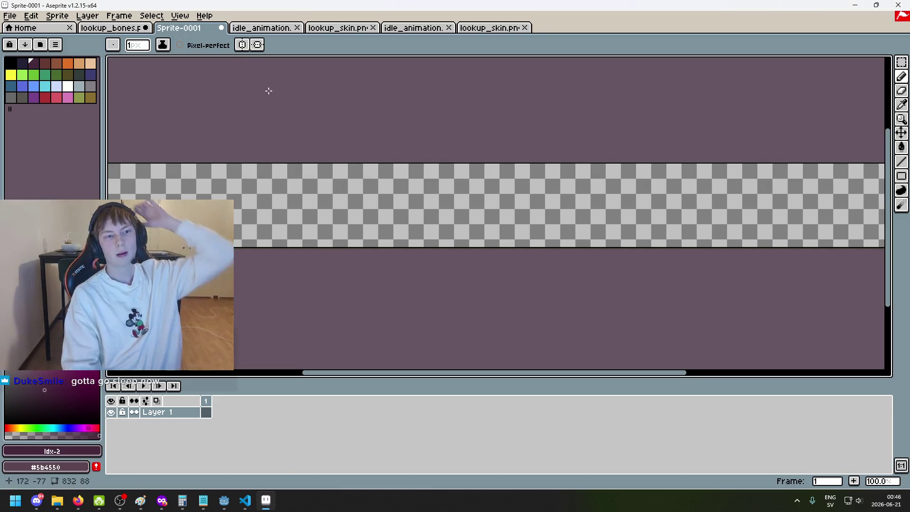
# Step: Bring lookup_bones.png to the front in Aseprite, cancel File > Open, and return to Godot
pyautogui.click(110, 27)
pyautogui.click(16, 18)
pyautogui.click(35, 44)
pyautogui.click(829, 450)
pyautogui.click(224, 500)
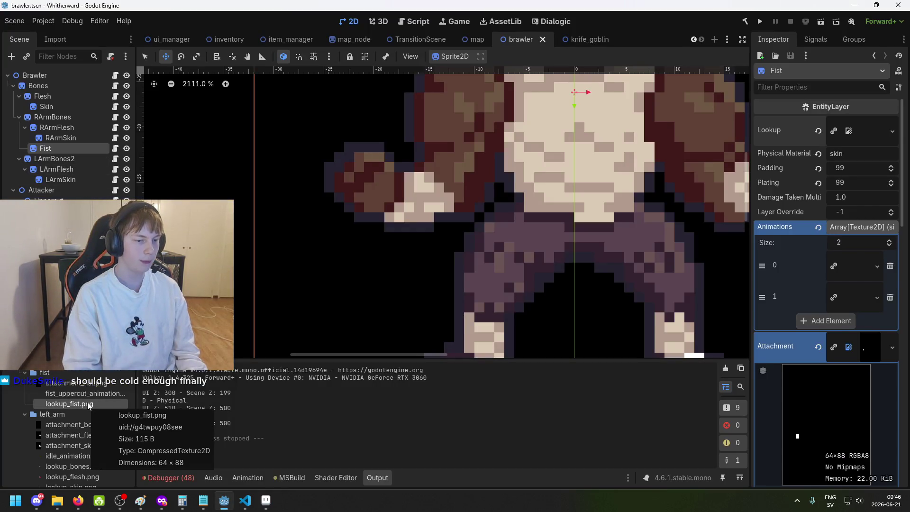
# Step: Undo a stray node paste, then duplicate lookup_fist.png as fist_idle.png
pyautogui.hotkey('ctrl', 'v')
pyautogui.hotkey('ctrl', 'z')
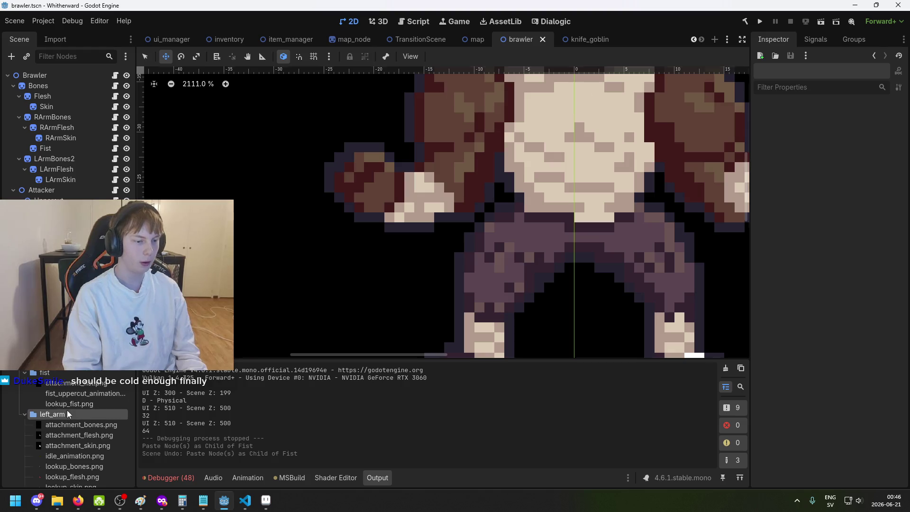
pyautogui.rightClick(70, 405)
pyautogui.click(135, 394)
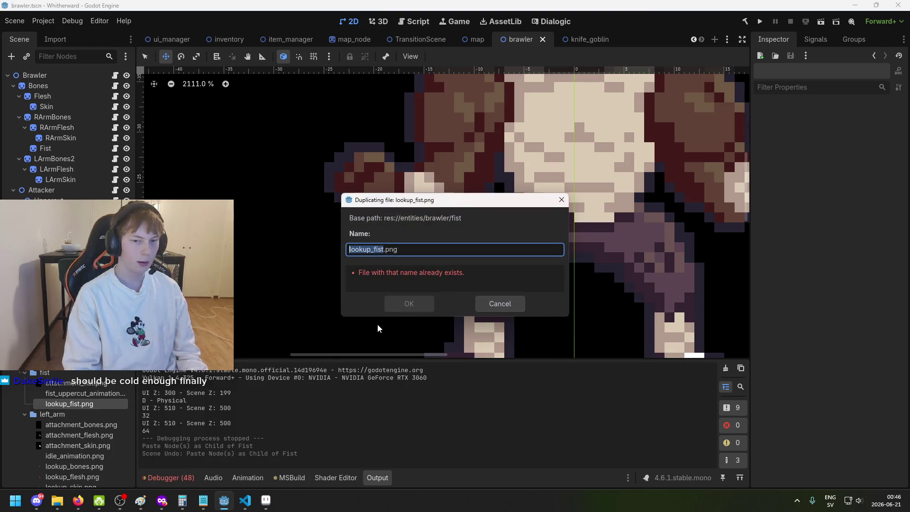
pyautogui.press('BackSpace')
pyautogui.write('fist_idle')
pyautogui.press('Return')
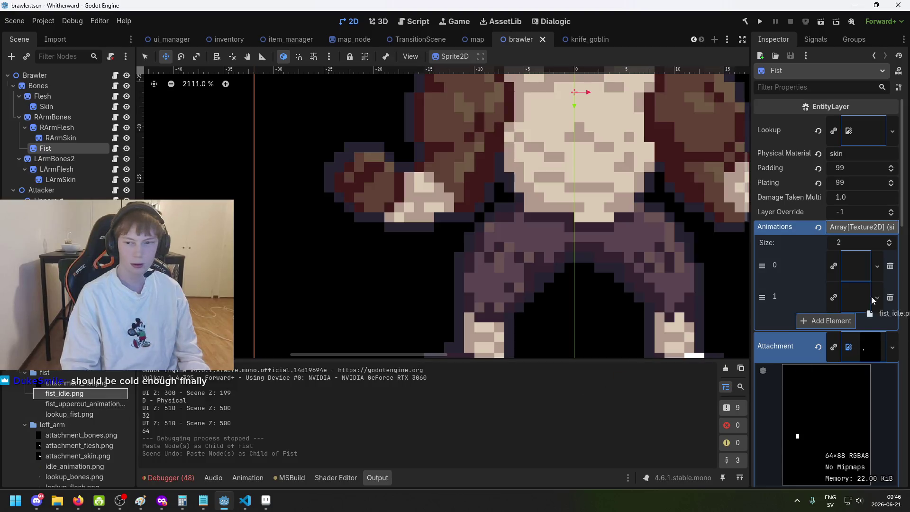
pyautogui.click(266, 500)
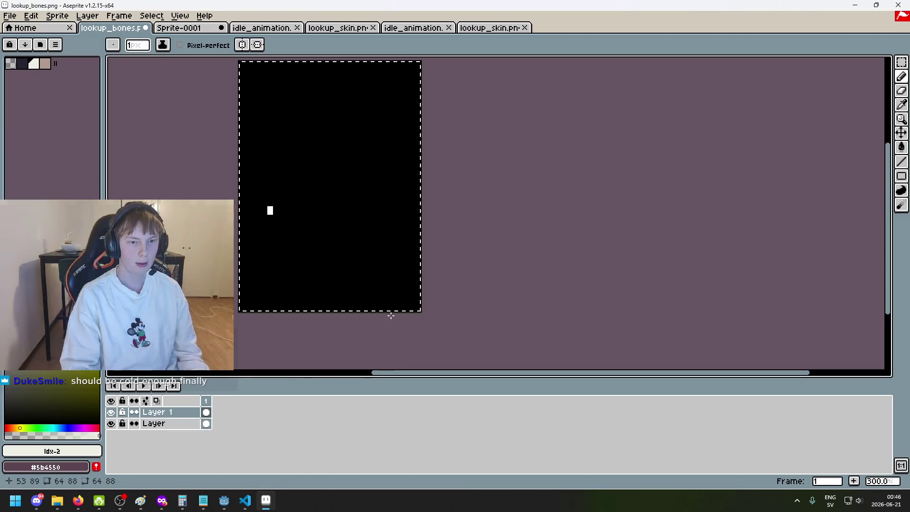
# Step: In Aseprite's Open dialog, jump through recent folders to the project's entities folder
pyautogui.click(11, 17)
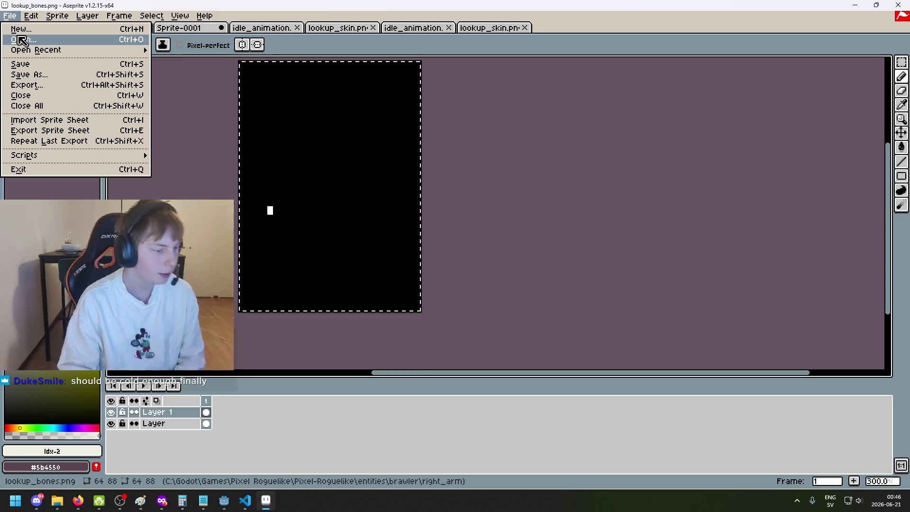
pyautogui.click(23, 40)
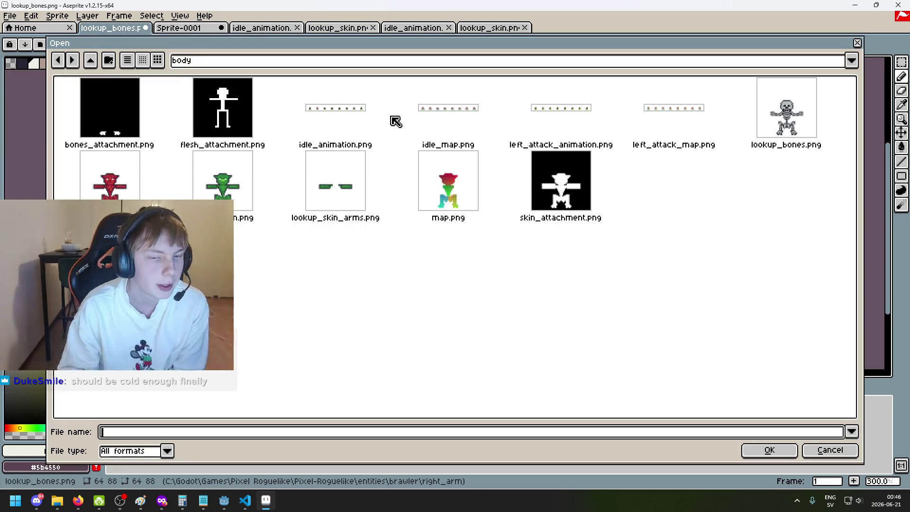
pyautogui.click(265, 63)
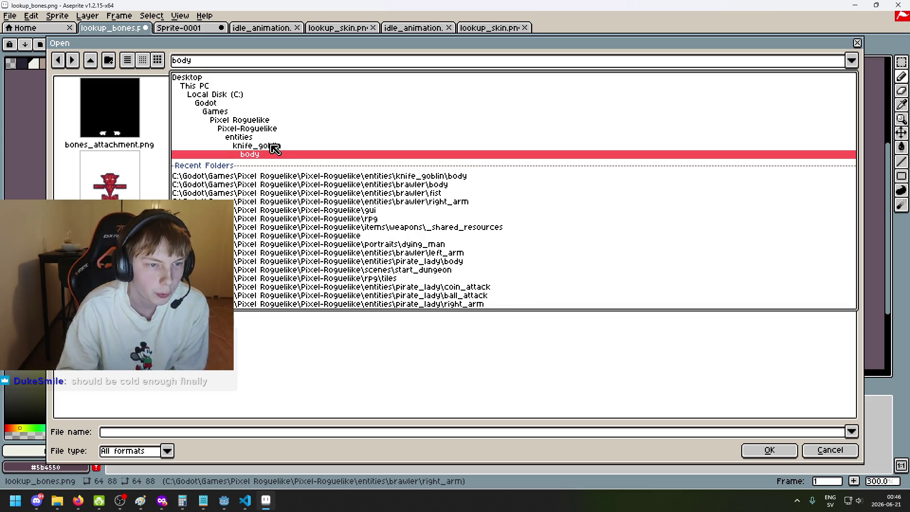
pyautogui.click(272, 147)
pyautogui.click(247, 66)
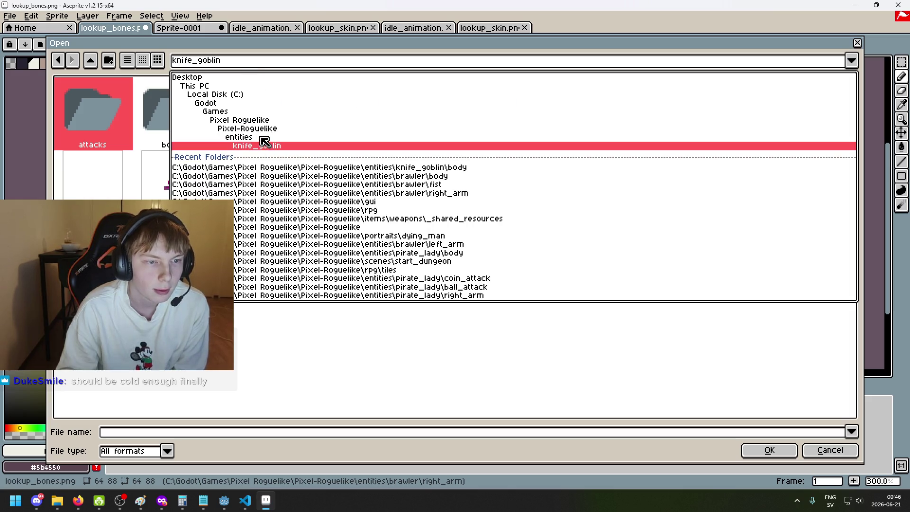
pyautogui.click(251, 137)
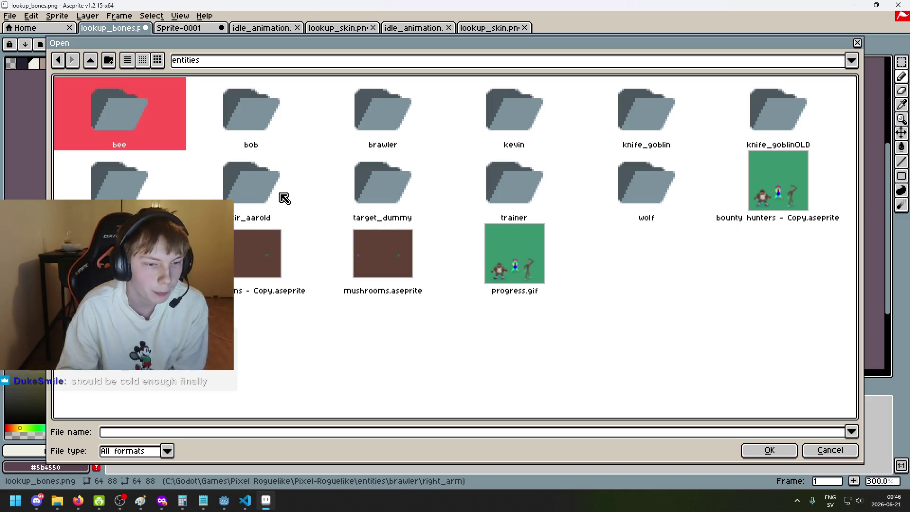
pyautogui.click(241, 130)
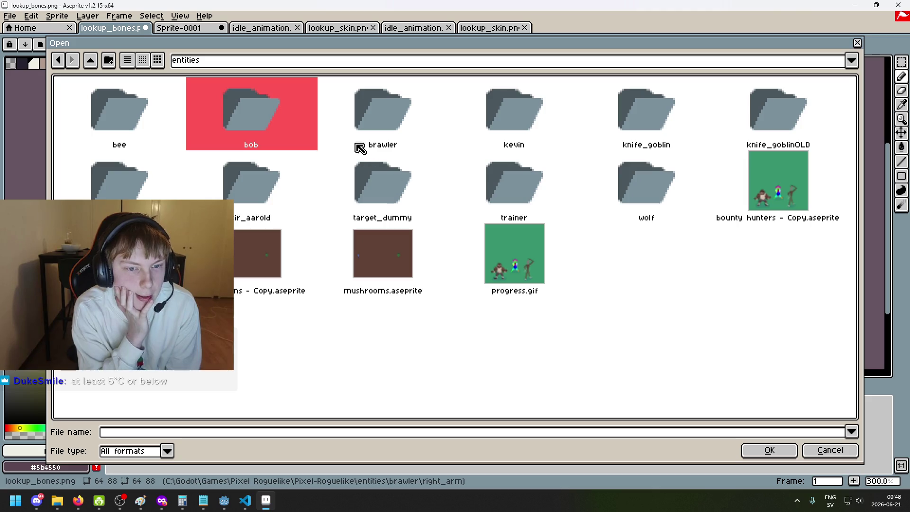
pyautogui.click(393, 143)
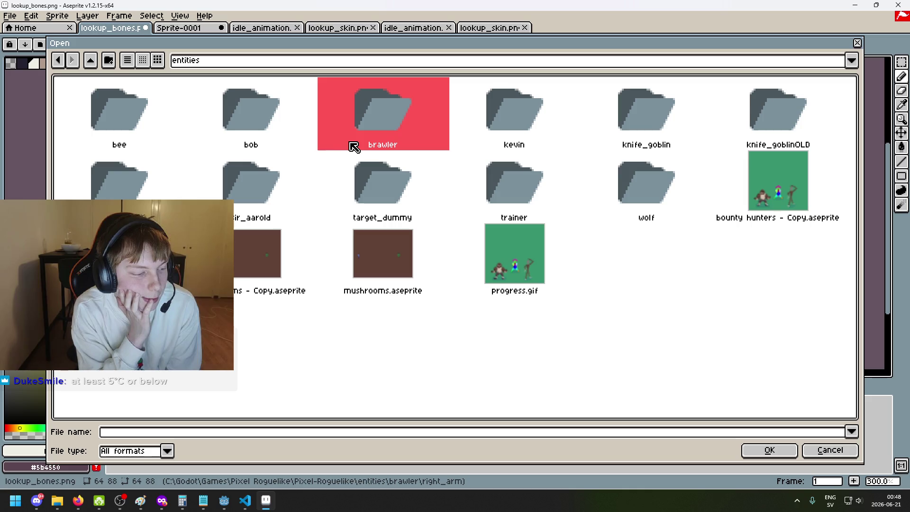
# Step: Browse into the brawler/fist folder and open attachment_fist.png
pyautogui.doubleClick(368, 144)
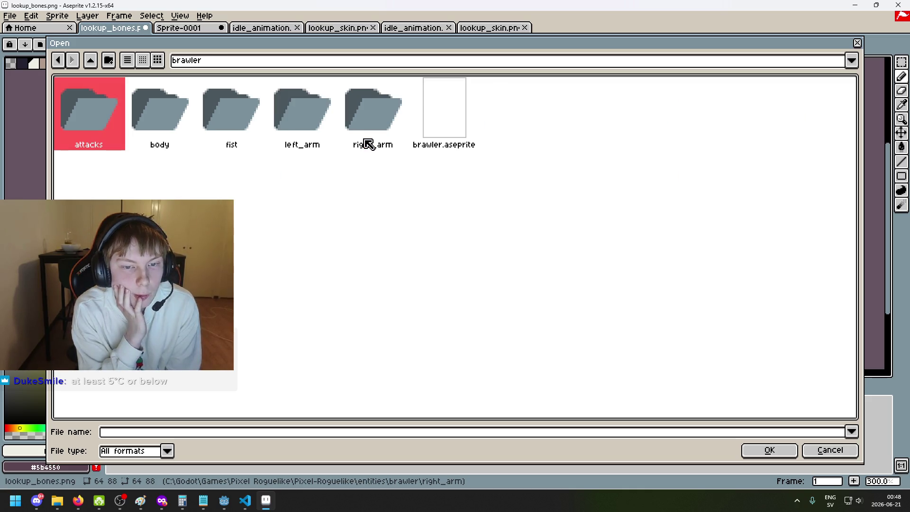
pyautogui.click(60, 60)
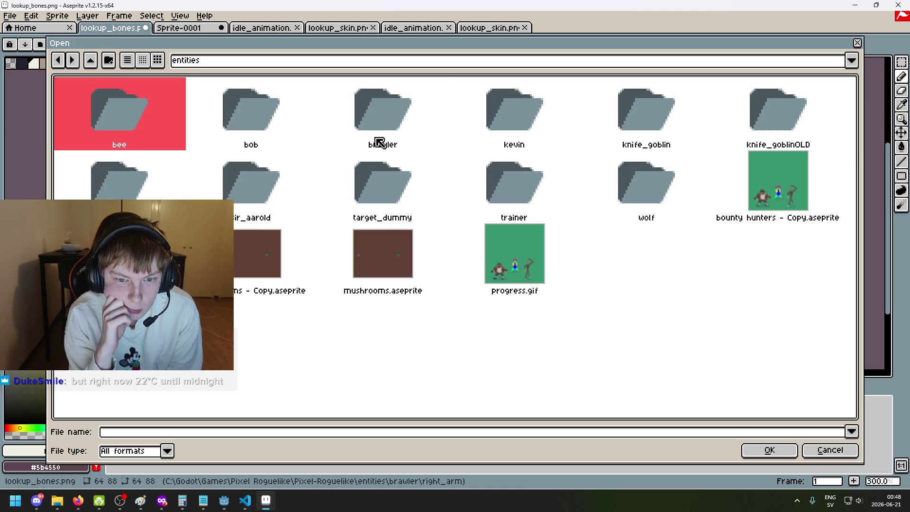
pyautogui.doubleClick(379, 143)
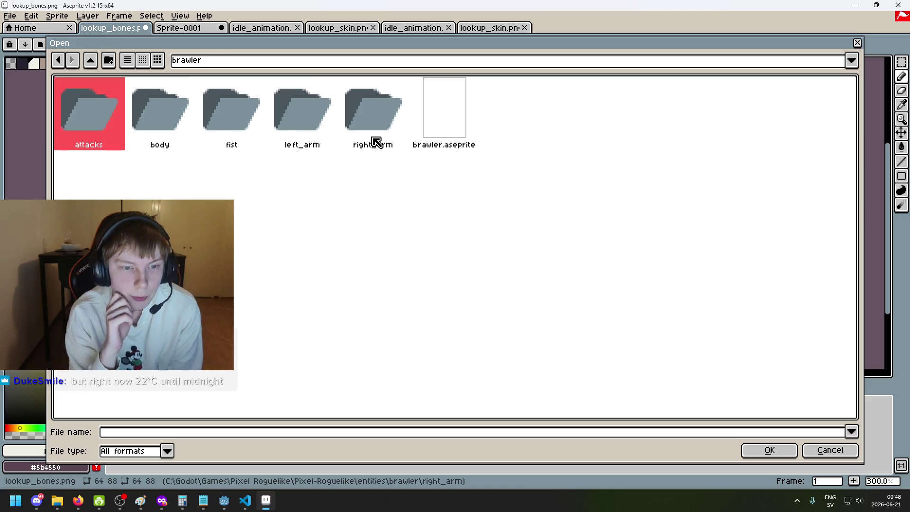
pyautogui.doubleClick(261, 104)
pyautogui.click(280, 114)
pyautogui.click(419, 134)
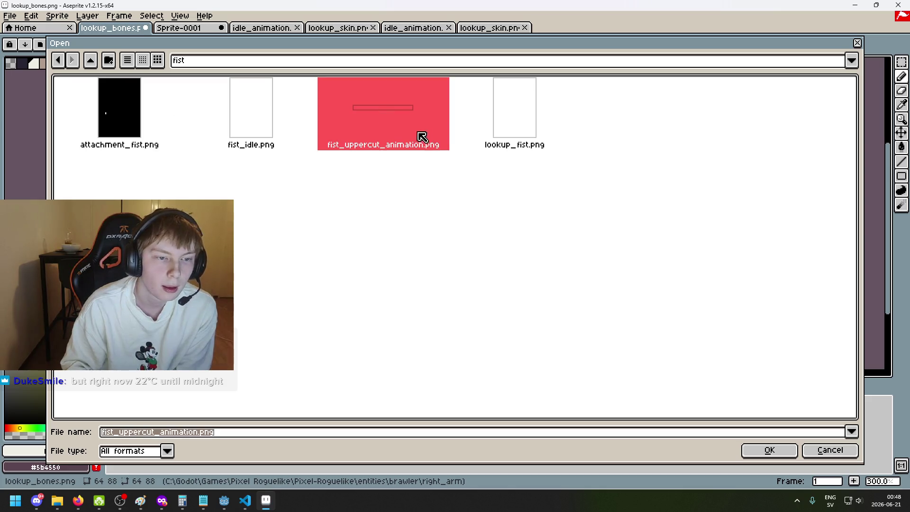
pyautogui.click(527, 104)
pyautogui.click(152, 122)
pyautogui.click(526, 122)
pyautogui.doubleClick(128, 126)
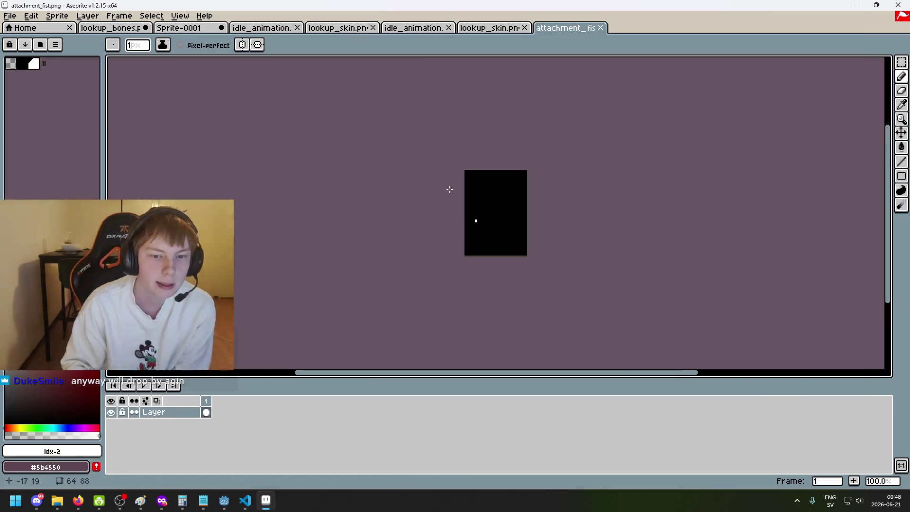
# Step: Copy the whole attachment image and paste it into a new 64×88 sprite
pyautogui.scroll(3, 447, 189)
pyautogui.press('i')
pyautogui.hotkey('ctrl', 'a')
pyautogui.click(10, 16)
pyautogui.click(21, 26)
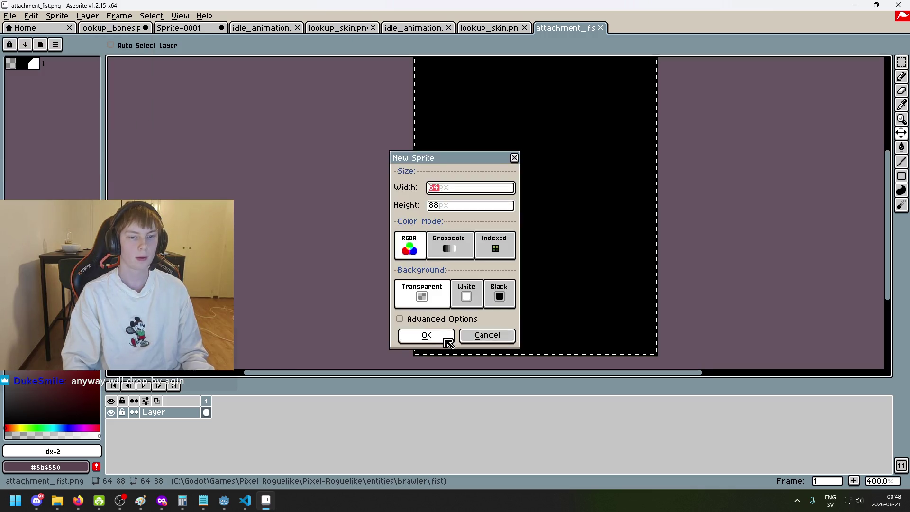
pyautogui.click(448, 341)
pyautogui.hotkey('ctrl', 'v')
# Step: Make the black background transparent using a Magic Wand selection
pyautogui.press('w')
pyautogui.click(451, 162)
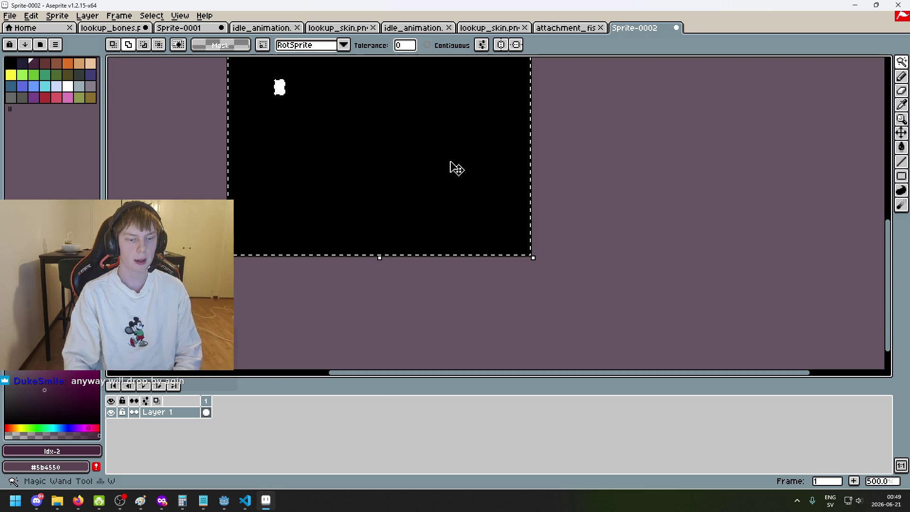
pyautogui.press('Delete')
pyautogui.scroll(2, 258, 95)
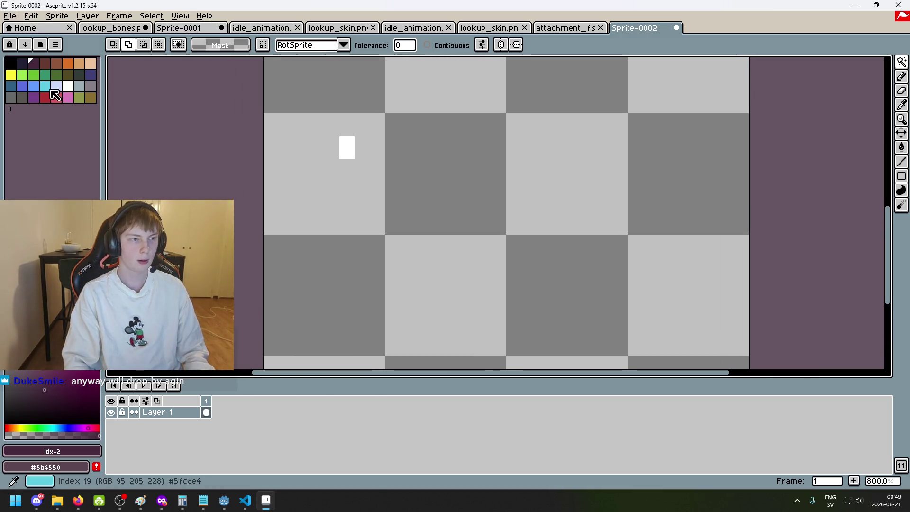
# Step: Recolour the white mark red with the Paint Bucket
pyautogui.click(55, 94)
pyautogui.press('g')
pyautogui.click(346, 150)
pyautogui.scroll(-6, 374, 199)
pyautogui.scroll(6, 405, 185)
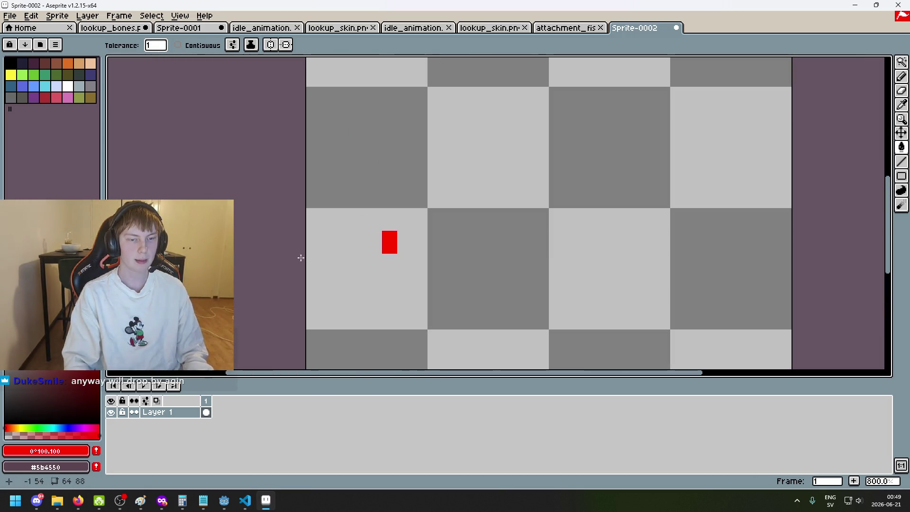
pyautogui.scroll(2, 324, 223)
pyautogui.scroll(-4, 435, 239)
pyautogui.moveTo(457, 290); pyautogui.dragTo(427, 168)
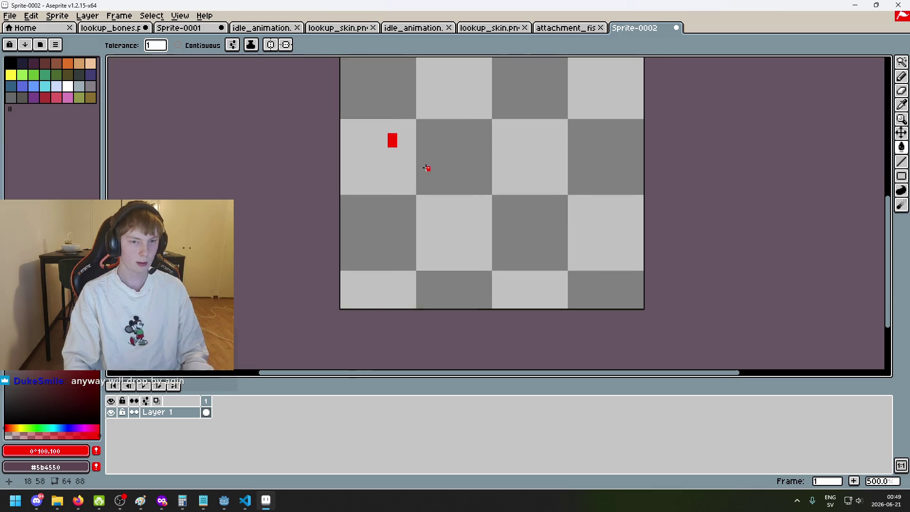
pyautogui.scroll(-2, 424, 171)
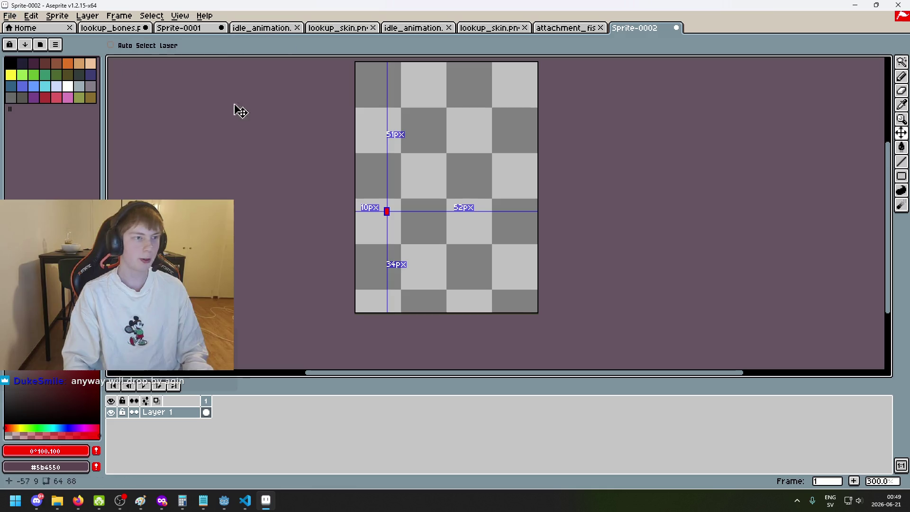
pyautogui.click(49, 18)
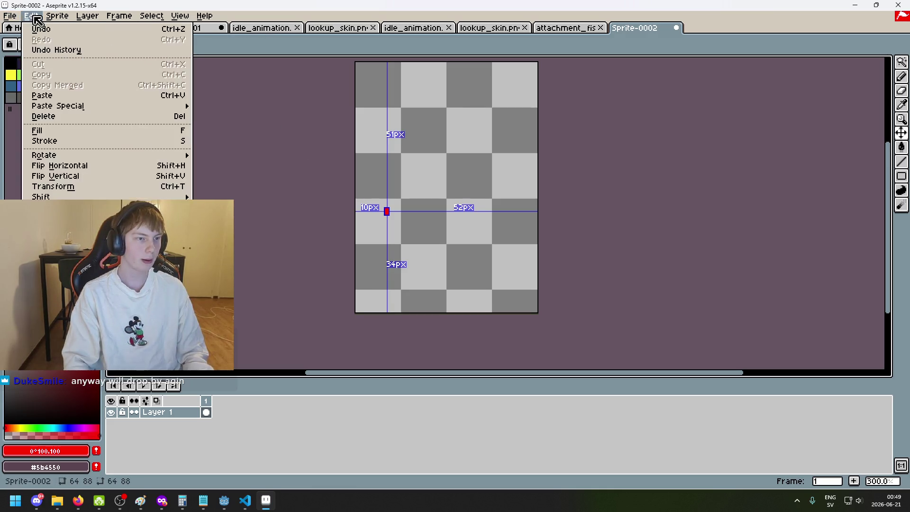
# Step: Set the existing lookup_fist.png as the Export As output file
pyautogui.moveTo(19, 17)
pyautogui.click(62, 89)
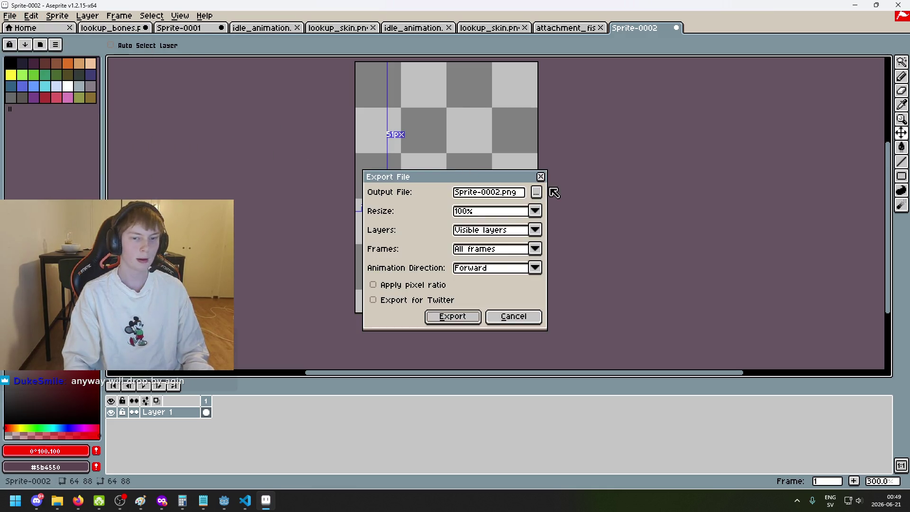
pyautogui.click(541, 190)
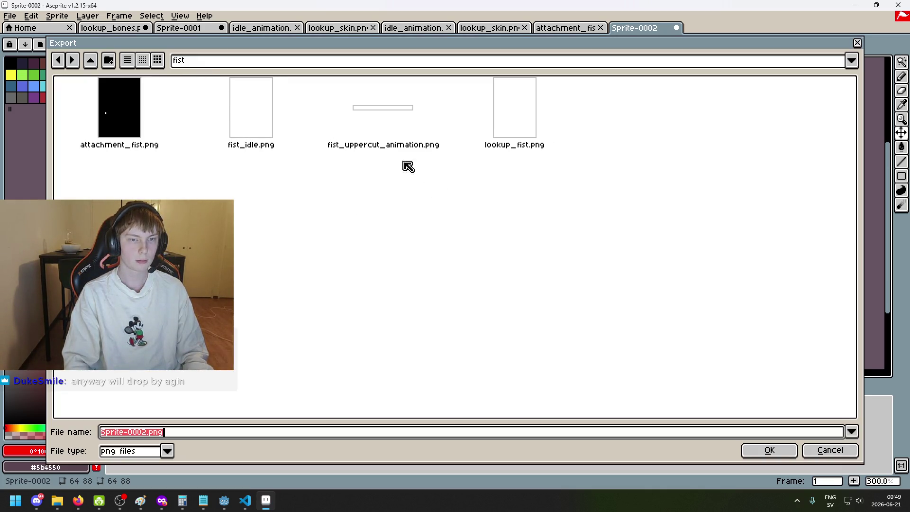
pyautogui.click(147, 433)
pyautogui.doubleClick(152, 432)
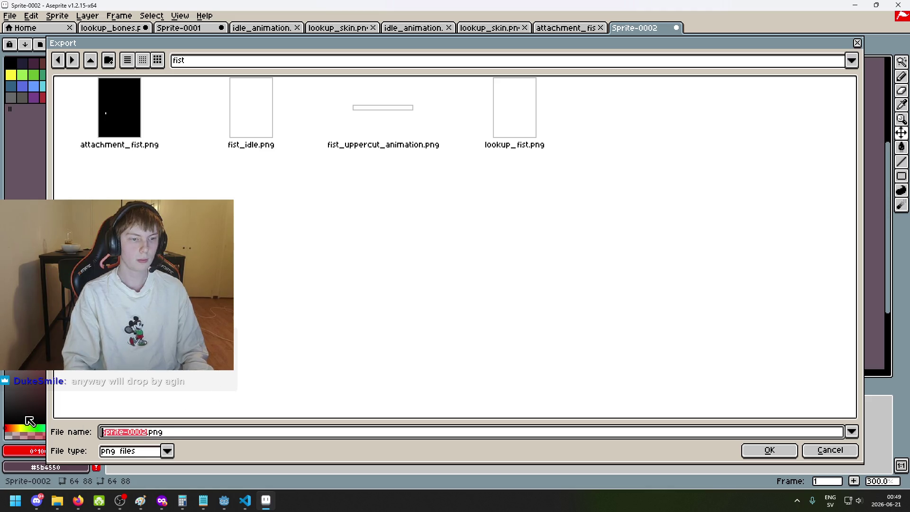
pyautogui.click(493, 137)
pyautogui.click(776, 458)
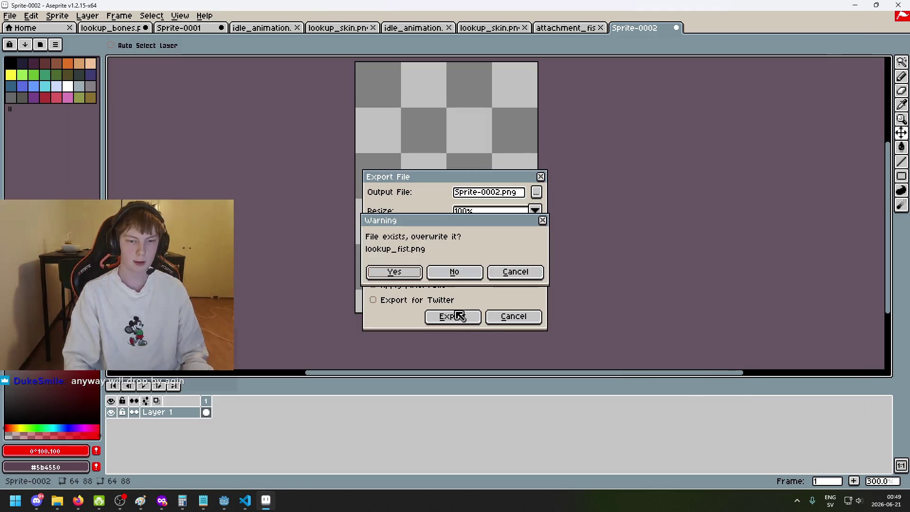
# Step: Export over lookup_fist.png, confirming the overwrite, then save the brawler scene in Godot
pyautogui.press('Return')
pyautogui.click(461, 319)
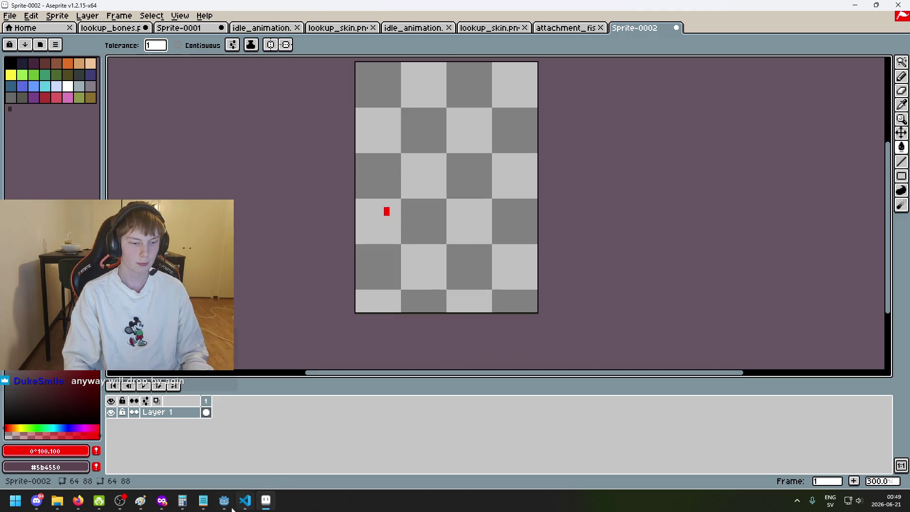
pyautogui.hotkey('alt', 'Tab')
pyautogui.hotkey('ctrl', 's')
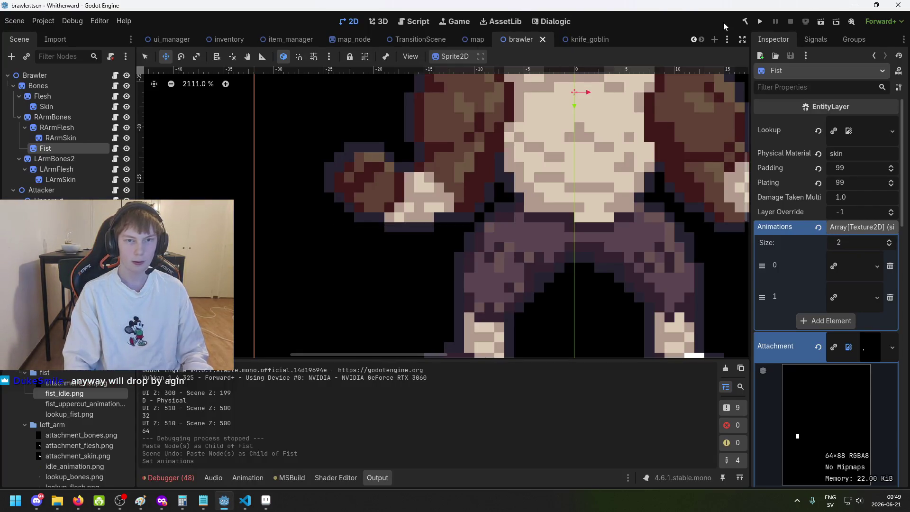
pyautogui.click(876, 122)
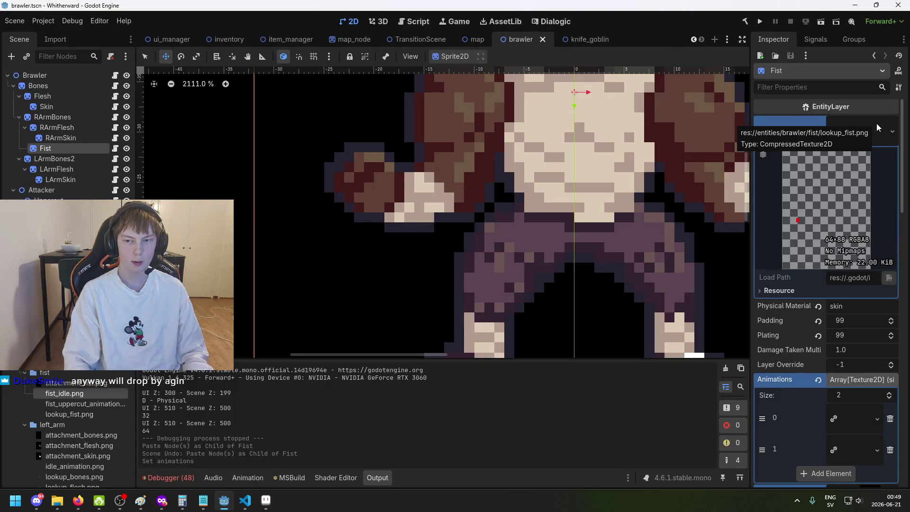
pyautogui.click(876, 123)
pyautogui.scroll(-15, 852, 367)
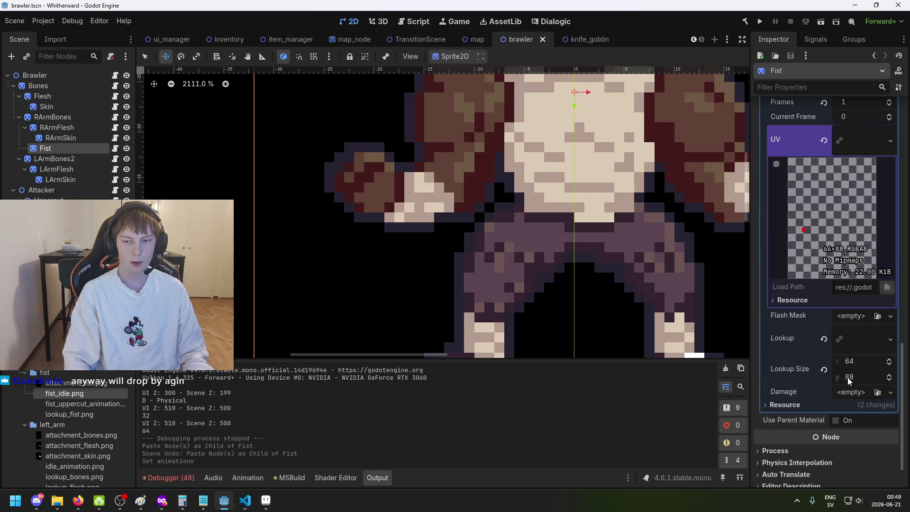
pyautogui.scroll(8, 845, 376)
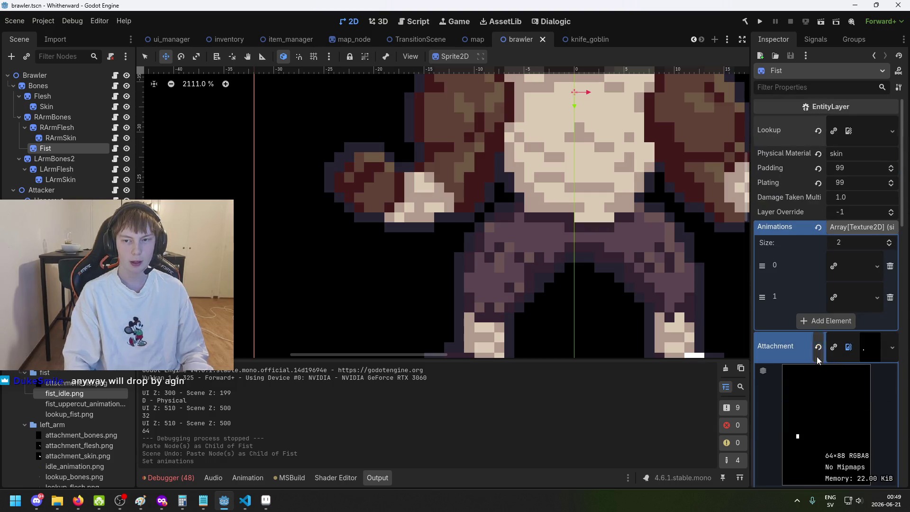
pyautogui.click(47, 197)
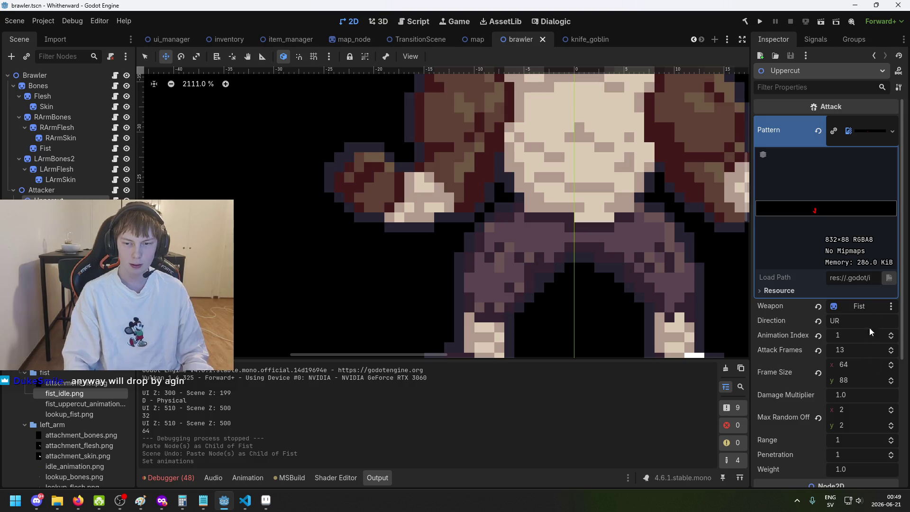
pyautogui.scroll(-2, 860, 308)
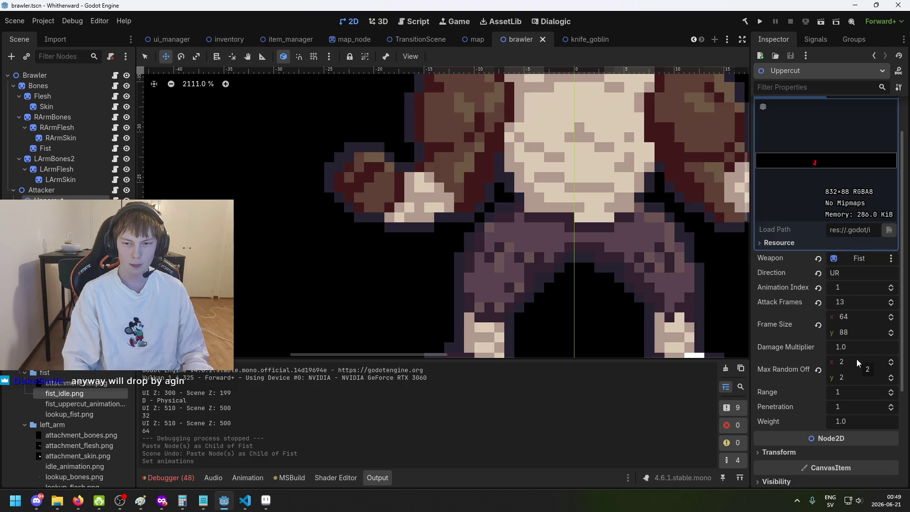
pyautogui.scroll(2, 856, 359)
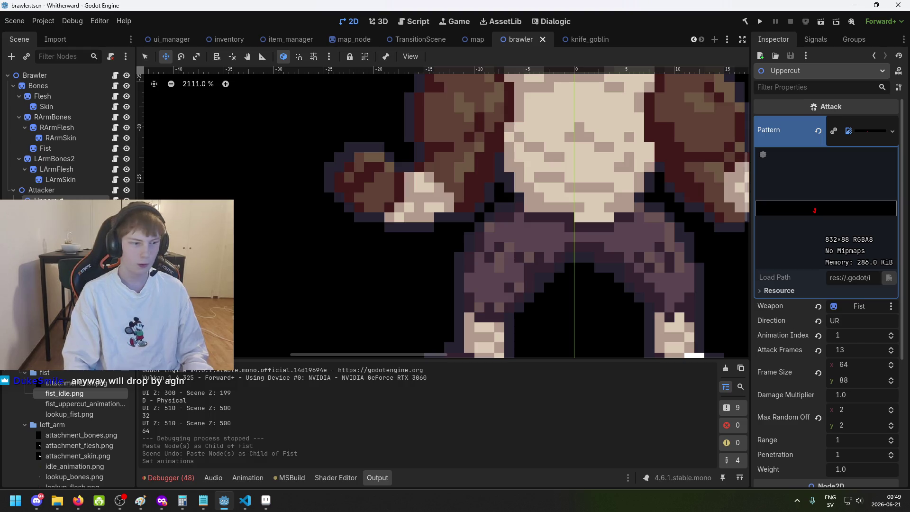
pyautogui.click(42, 189)
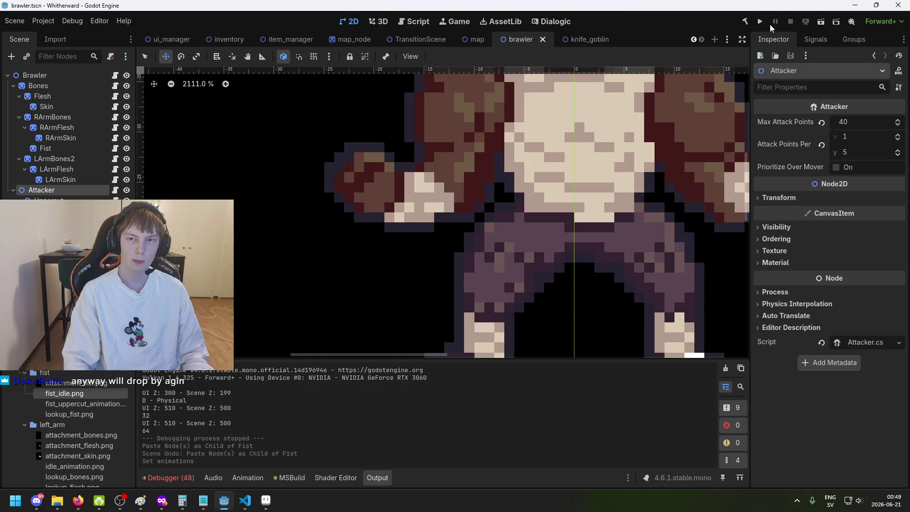
# Step: Run the project in debug, restarting once, and start a new game
pyautogui.click(760, 21)
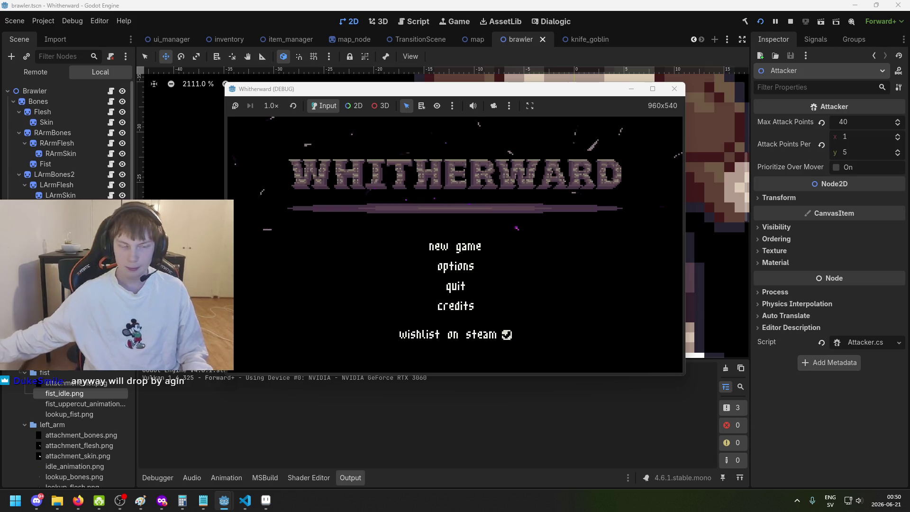
pyautogui.press('d')
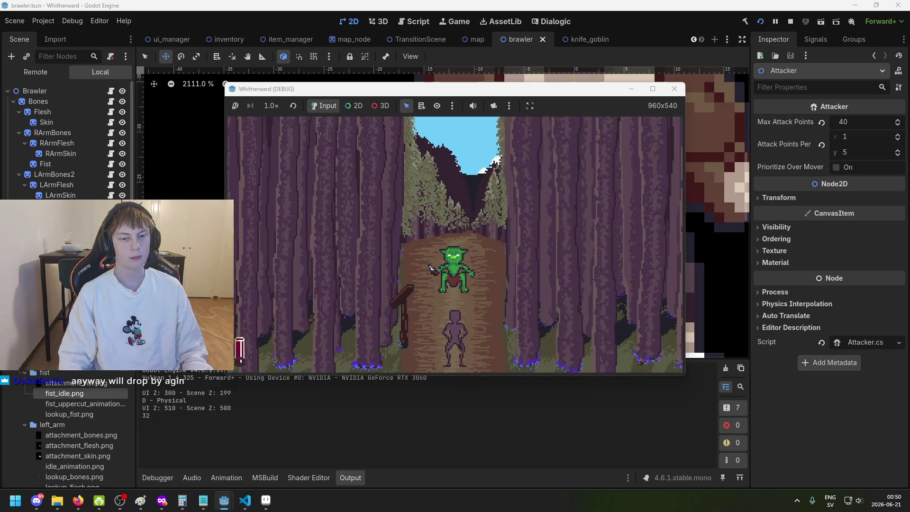
pyautogui.click(760, 21)
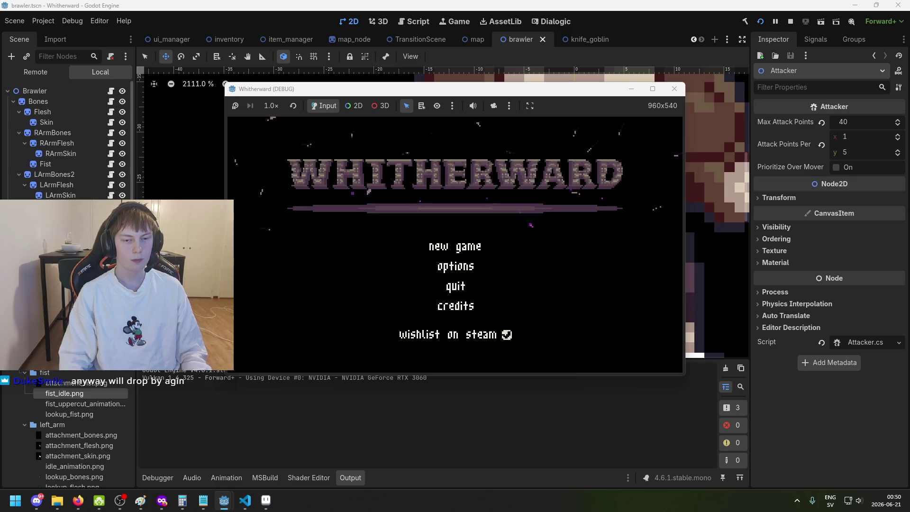
pyautogui.press('Return')
pyautogui.press('Tab')
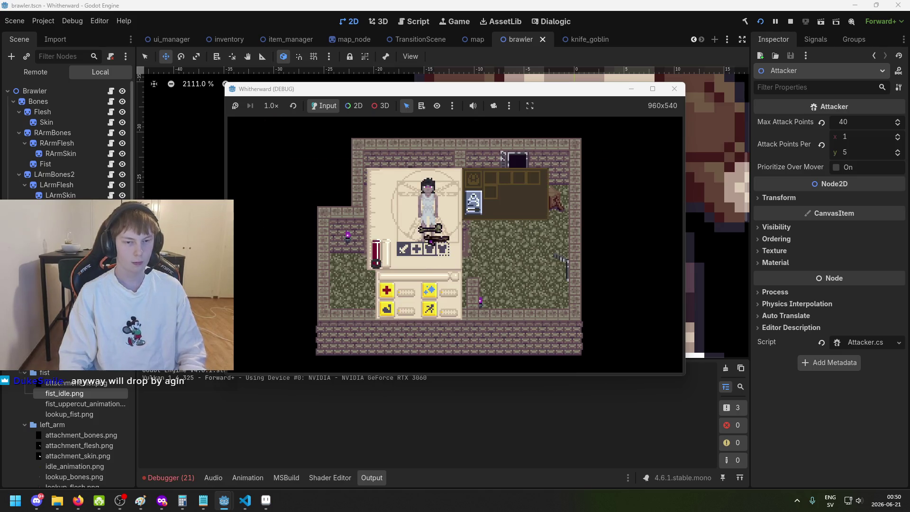
pyautogui.press('Tab')
pyautogui.press('d')
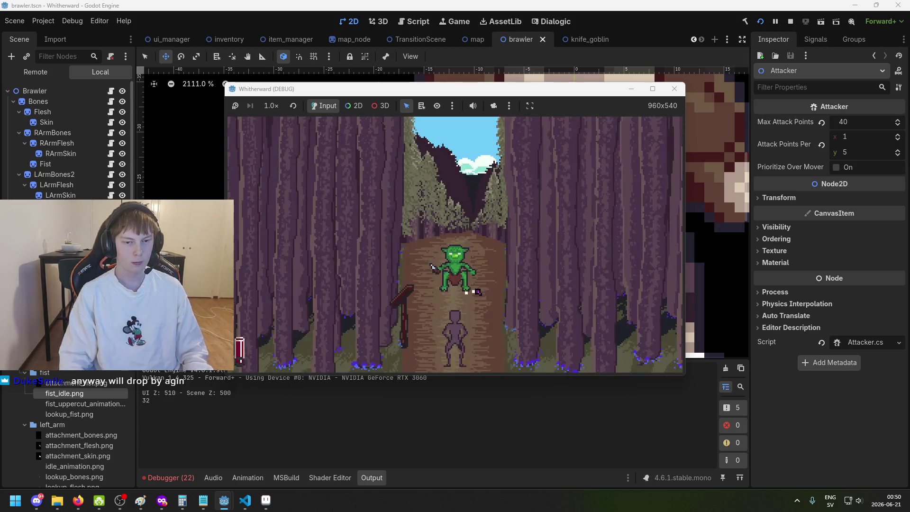
# Step: Travel the map route past the goblin stop and enter the brawler fight
pyautogui.press('m')
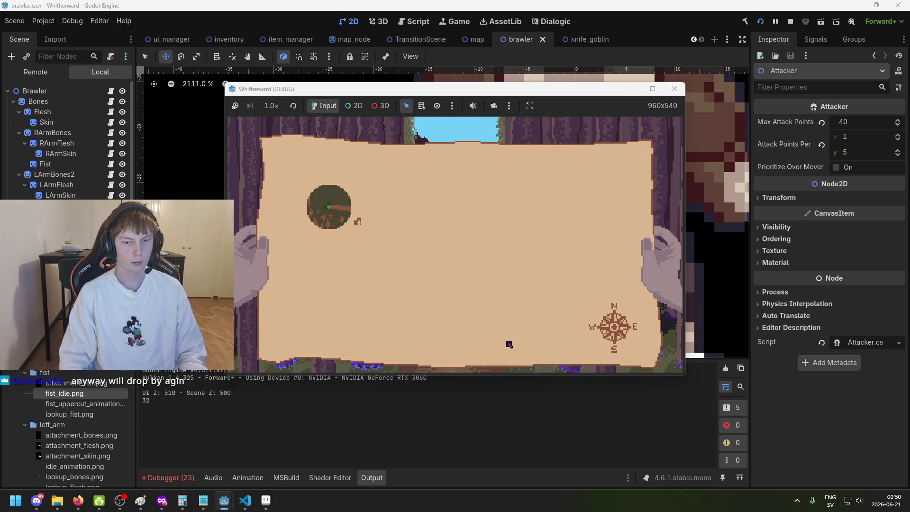
pyautogui.press('m')
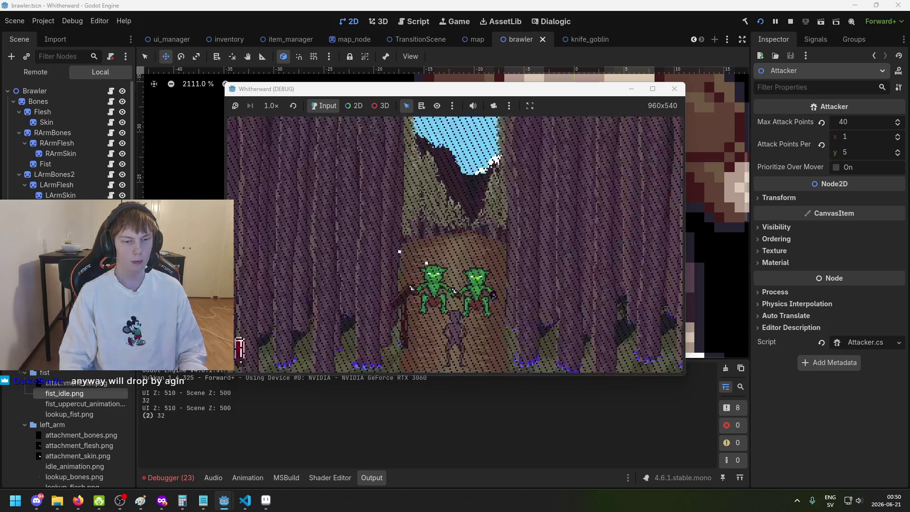
pyautogui.press('m')
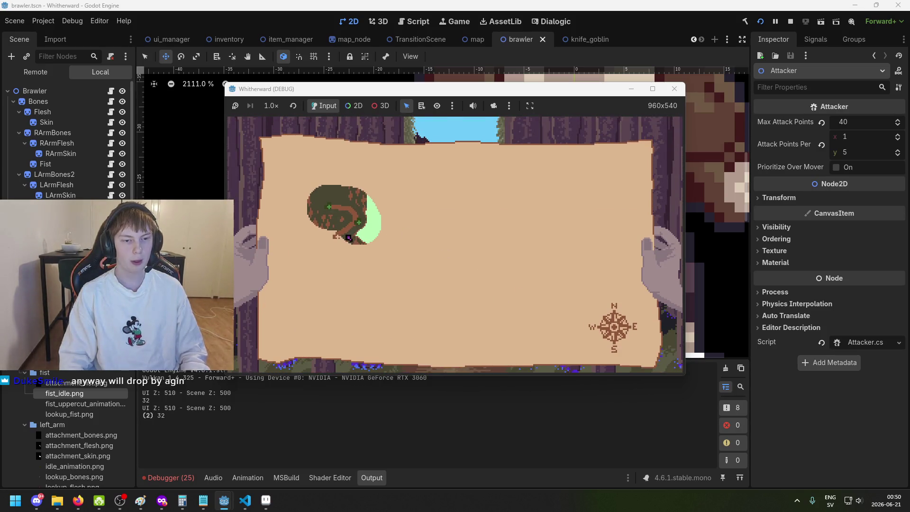
pyautogui.press('m')
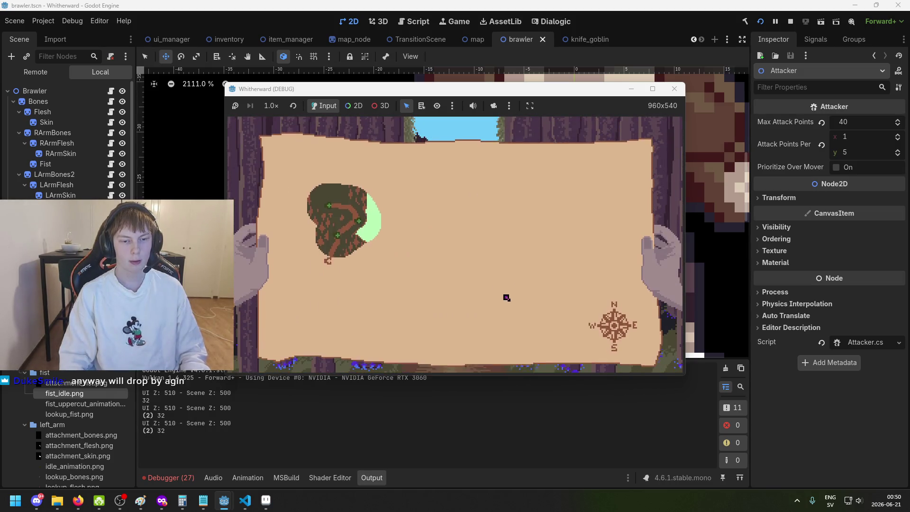
pyautogui.press('m')
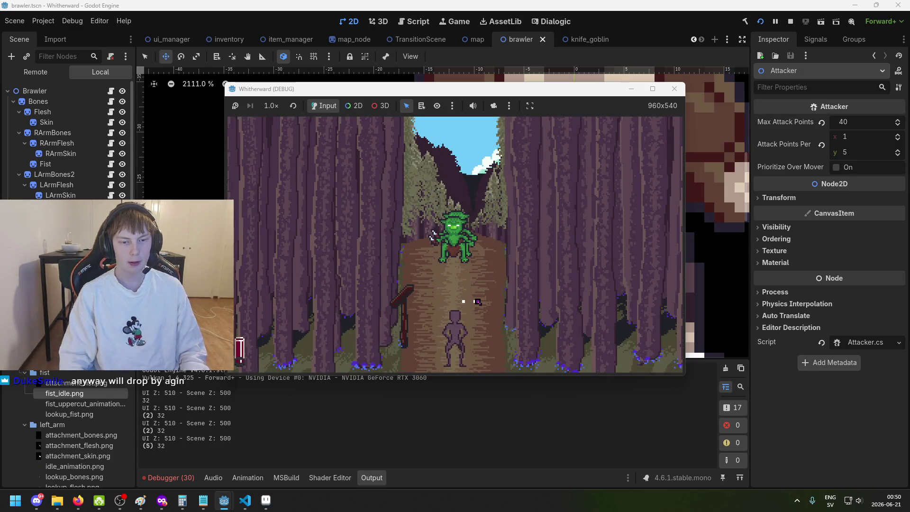
pyautogui.press('m')
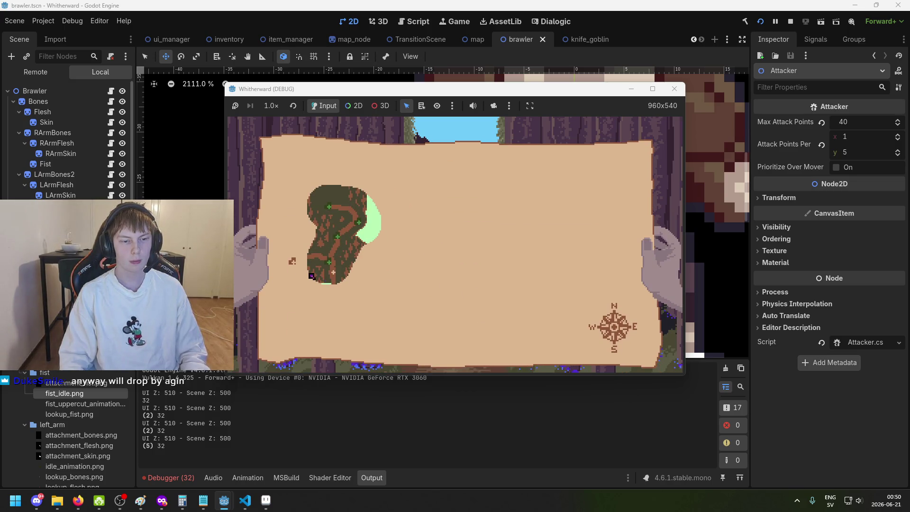
pyautogui.press('m')
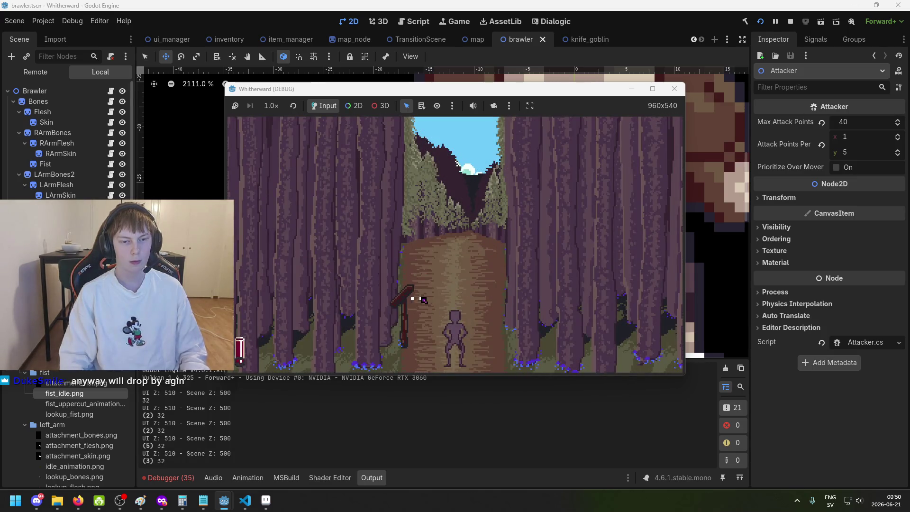
pyautogui.press('m')
pyautogui.click(332, 297)
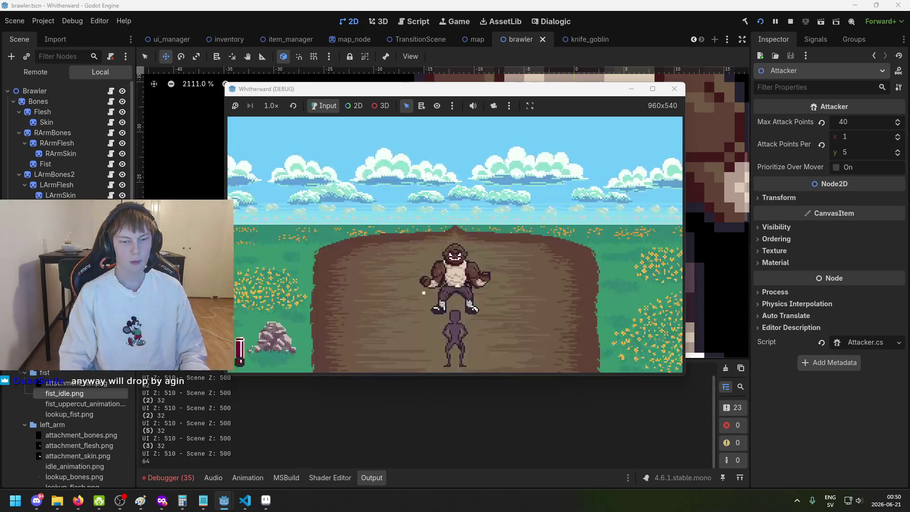
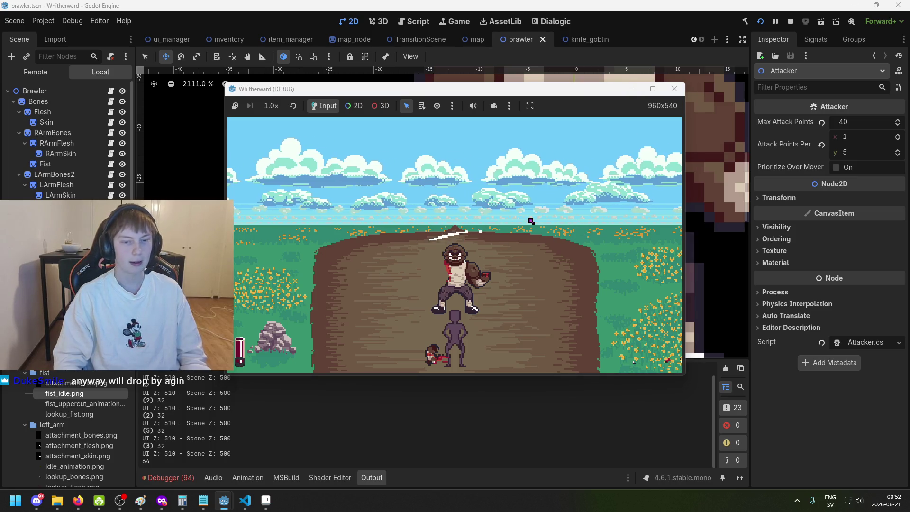
# Step: Attack the enemy in the running game, then stop the debug run with F8
pyautogui.click(365, 317)
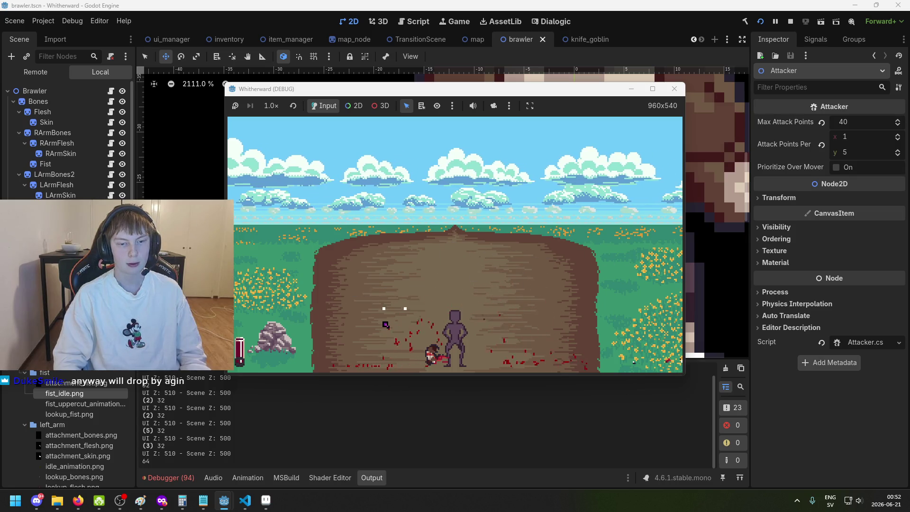
pyautogui.press('F8')
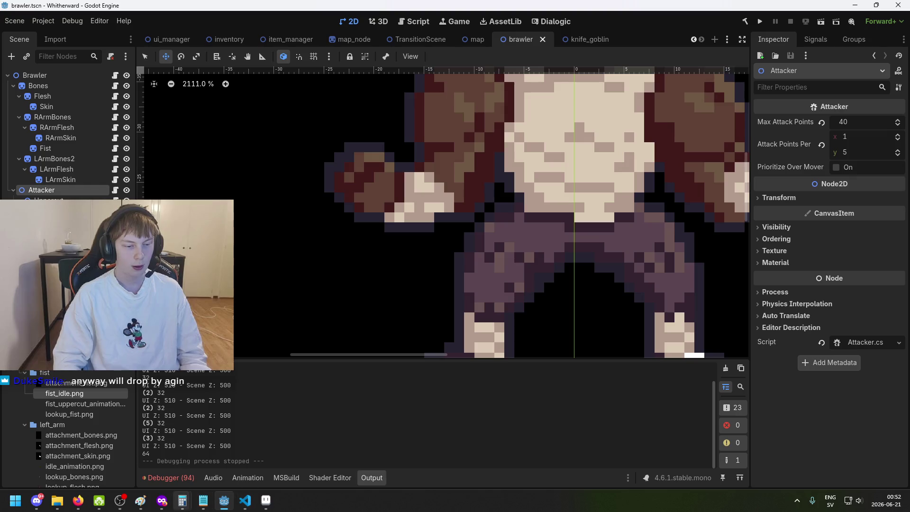
# Step: Highlight the line 'brawler doesnt have his arm assigned as a weapon' in green
pyautogui.click(81, 500)
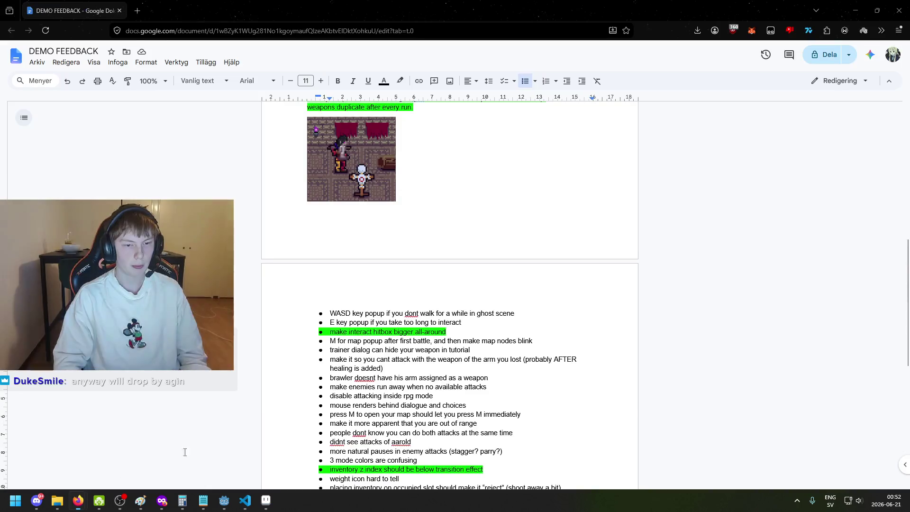
pyautogui.moveTo(487, 377); pyautogui.dragTo(328, 378)
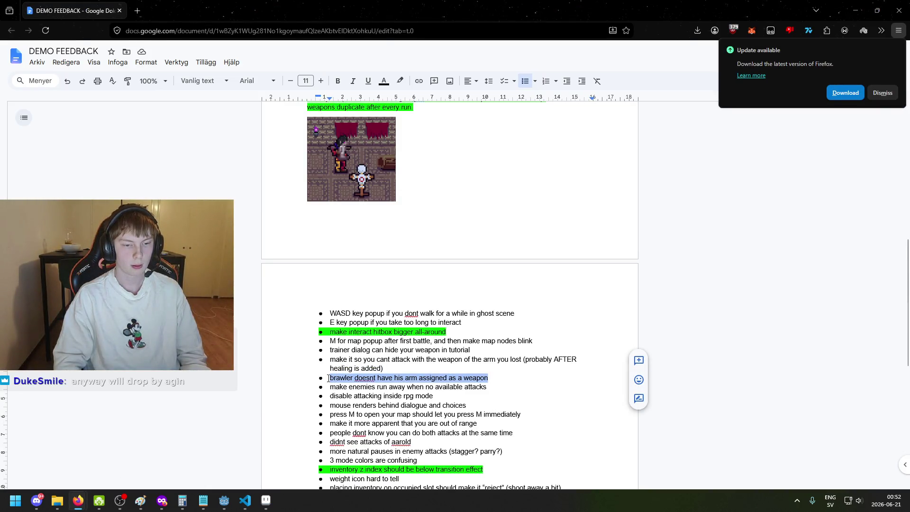
pyautogui.click(400, 80)
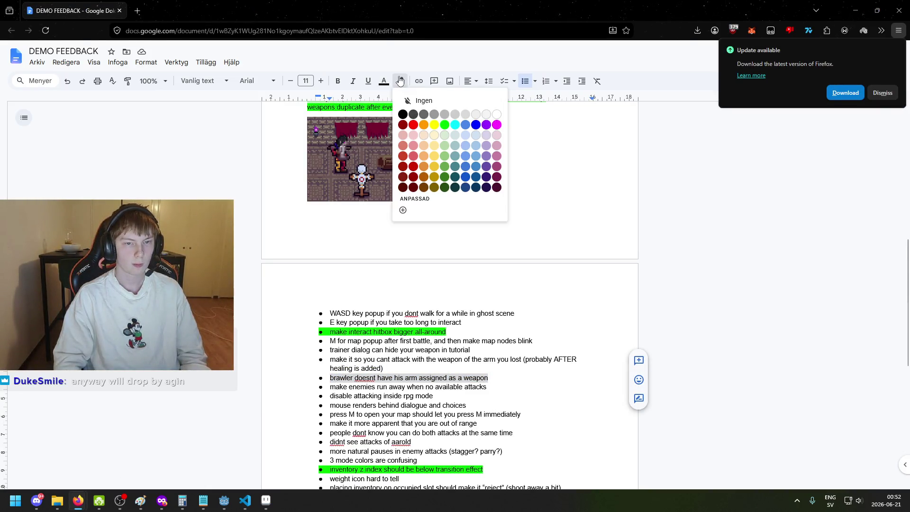
pyautogui.click(451, 126)
pyautogui.click(463, 281)
# Step: Scroll through the feedback list and select the starter items soft-lock line
pyautogui.scroll(-3, 465, 380)
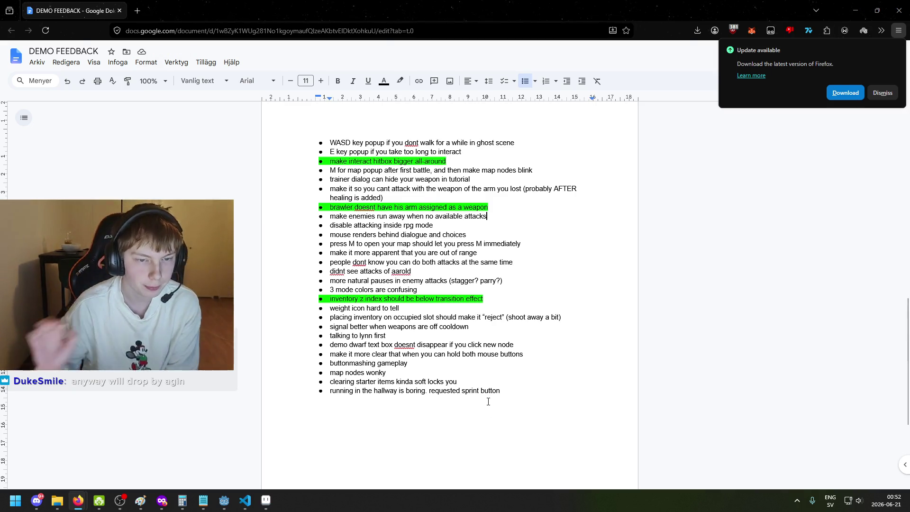
pyautogui.scroll(2, 443, 333)
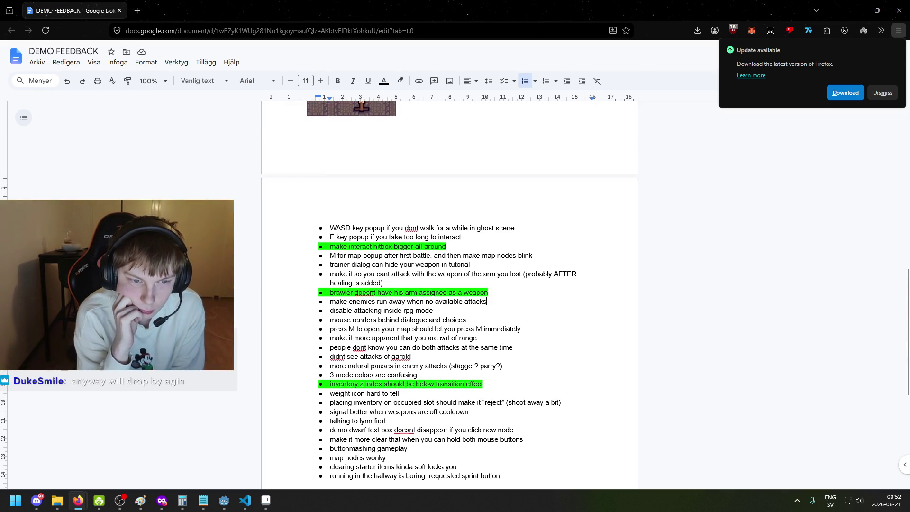
pyautogui.scroll(1, 417, 288)
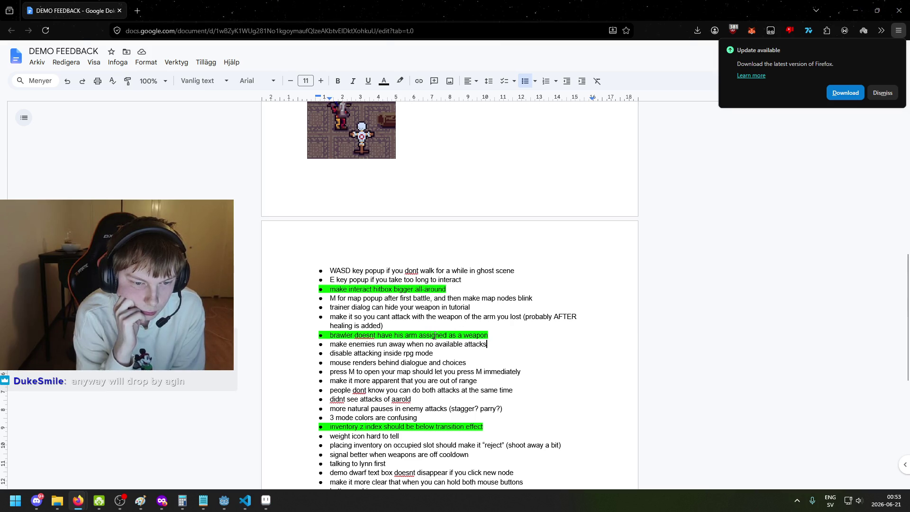
pyautogui.scroll(7, 439, 334)
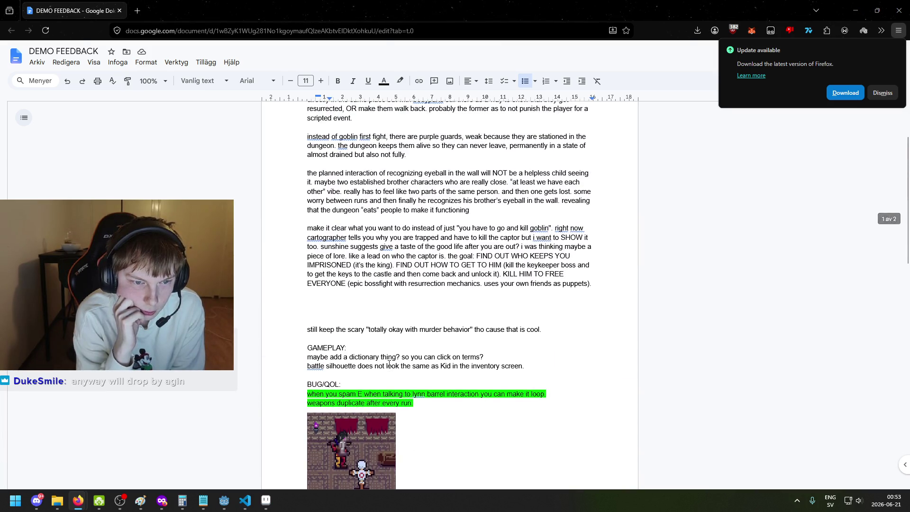
pyautogui.scroll(-10, 352, 351)
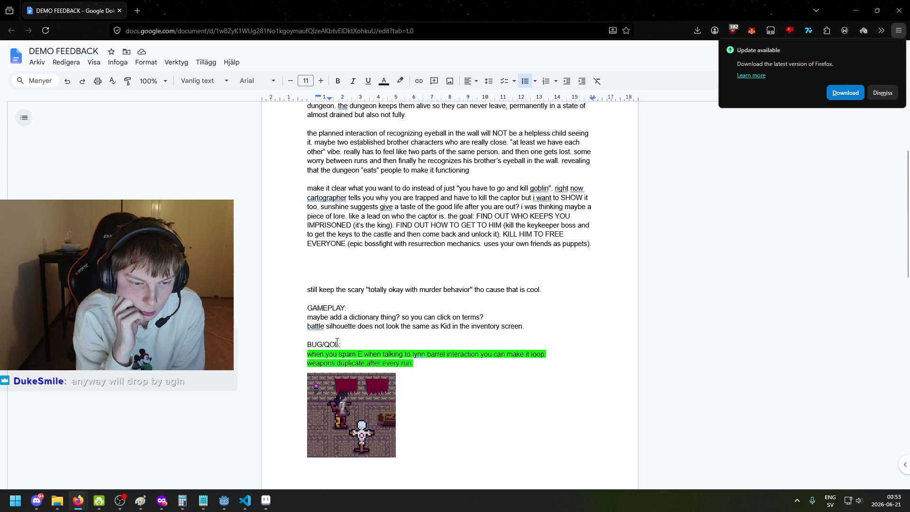
pyautogui.scroll(-1, 333, 356)
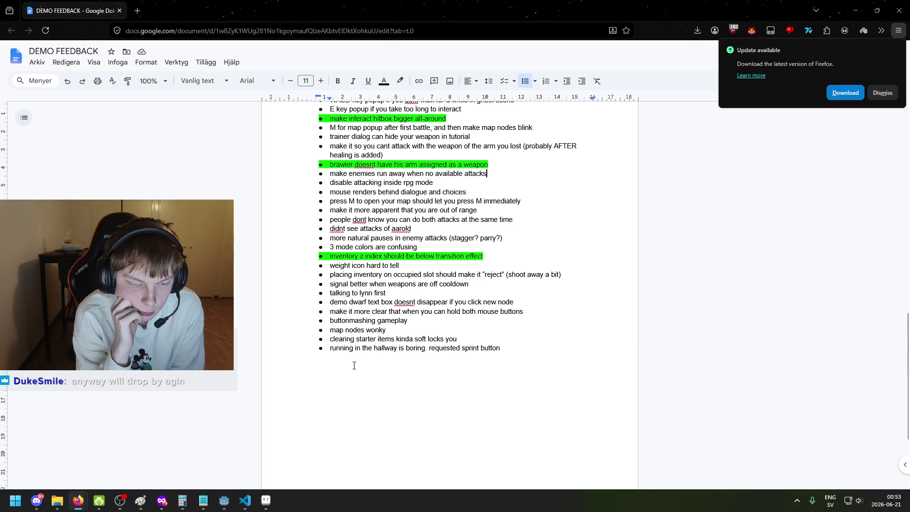
pyautogui.moveTo(333, 342)
pyautogui.mouseDown()
pyautogui.moveTo(457, 322)
pyautogui.moveTo(507, 339)
pyautogui.moveTo(316, 345)
pyautogui.moveTo(427, 348)
pyautogui.moveTo(469, 338)
pyautogui.mouseUp()
# Step: Select the 'clearing starter items' line and the last three feedback lines, then deselect
pyautogui.click(327, 341)
pyautogui.tripleClick(469, 337)
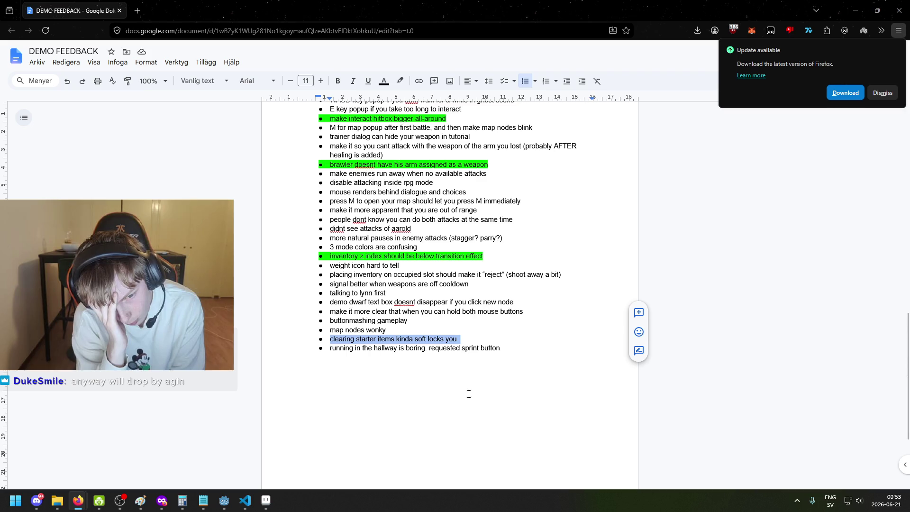
pyautogui.click(329, 342)
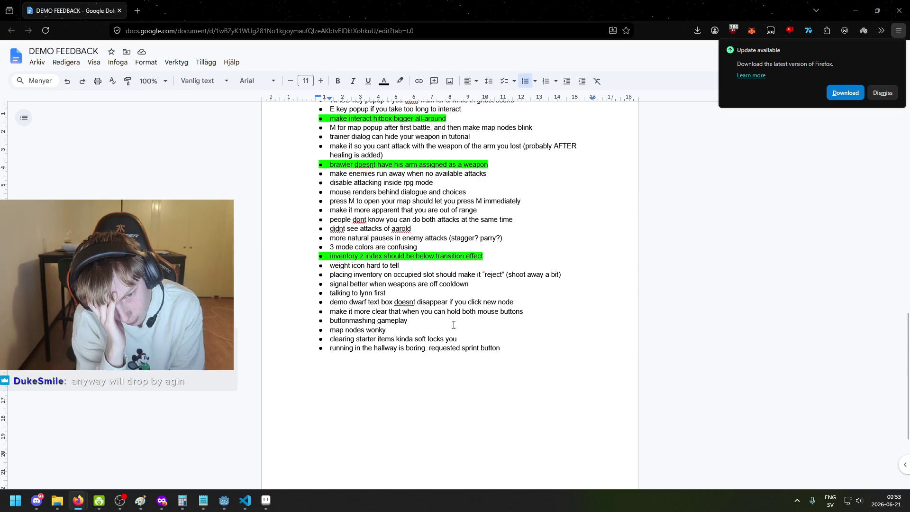
pyautogui.moveTo(460, 341)
pyautogui.mouseDown()
pyautogui.moveTo(360, 332)
pyautogui.moveTo(366, 320)
pyautogui.mouseUp()
pyautogui.moveTo(286, 348)
pyautogui.mouseDown()
pyautogui.moveTo(289, 324)
pyautogui.moveTo(288, 340)
pyautogui.mouseUp()
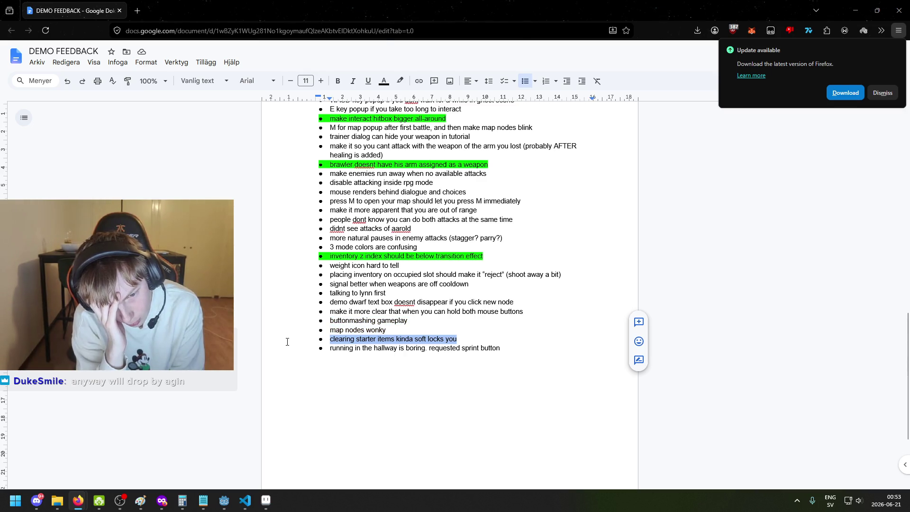
pyautogui.click(298, 334)
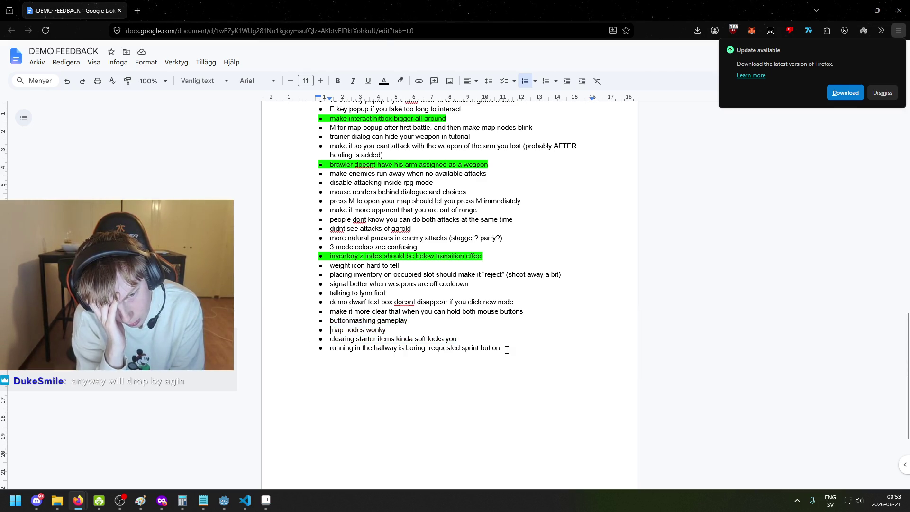
# Step: Delete the trailing space after 'you' and bring Visual Studio Code to the front
pyautogui.doubleClick(464, 341)
pyautogui.press('BackSpace')
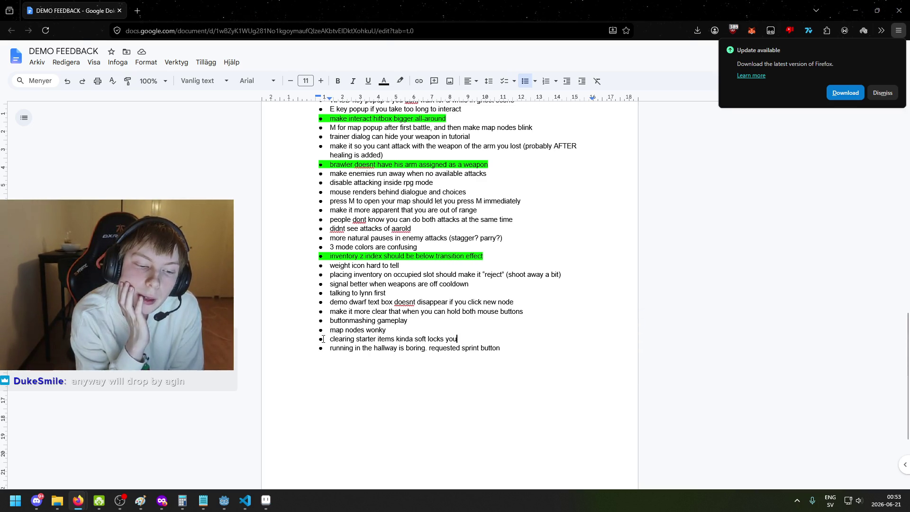
pyautogui.moveTo(324, 339); pyautogui.dragTo(454, 339)
pyautogui.click(451, 349)
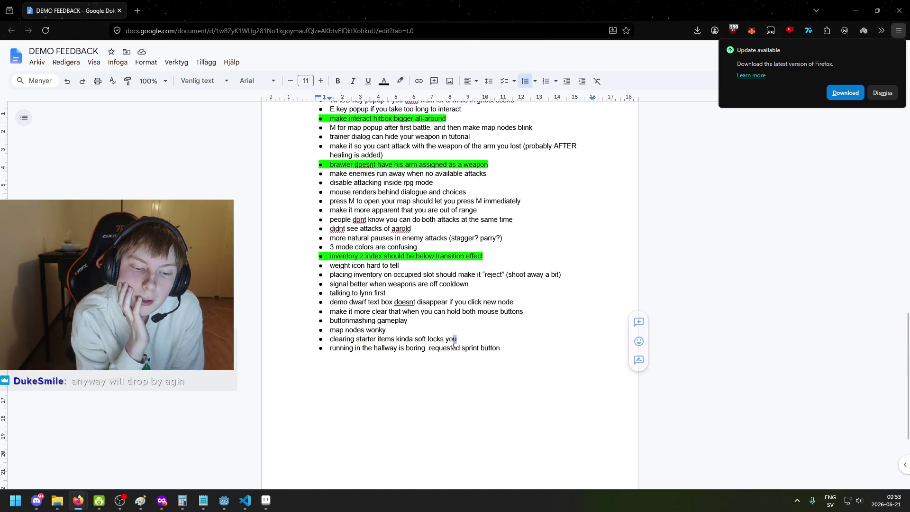
pyautogui.click(252, 500)
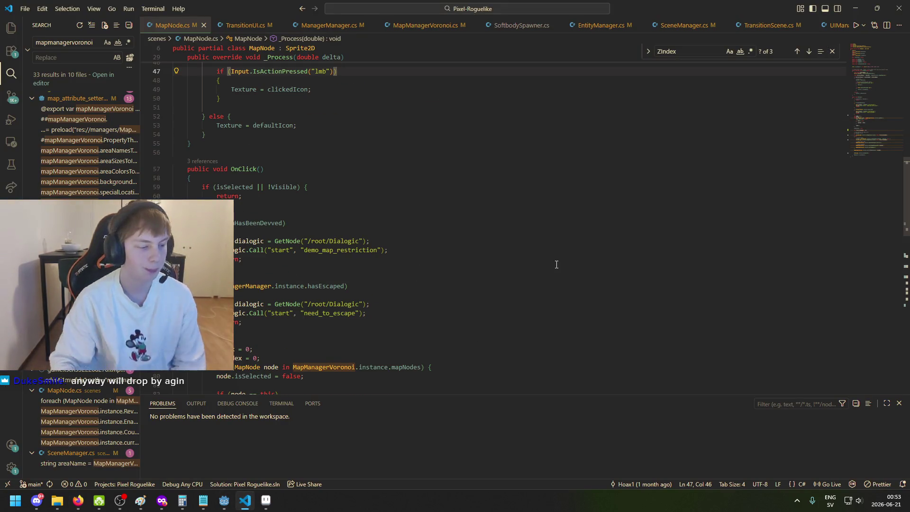
# Step: Go through the UIManager, TransitionScene, SceneManager, MapManagerVoronoi and ManagerManager tabs
pyautogui.scroll(-2, 596, 28)
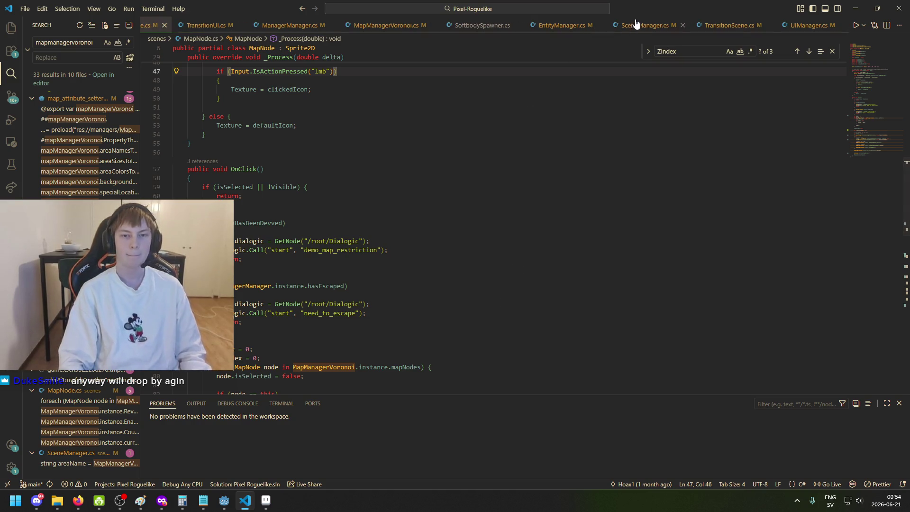
pyautogui.click(805, 28)
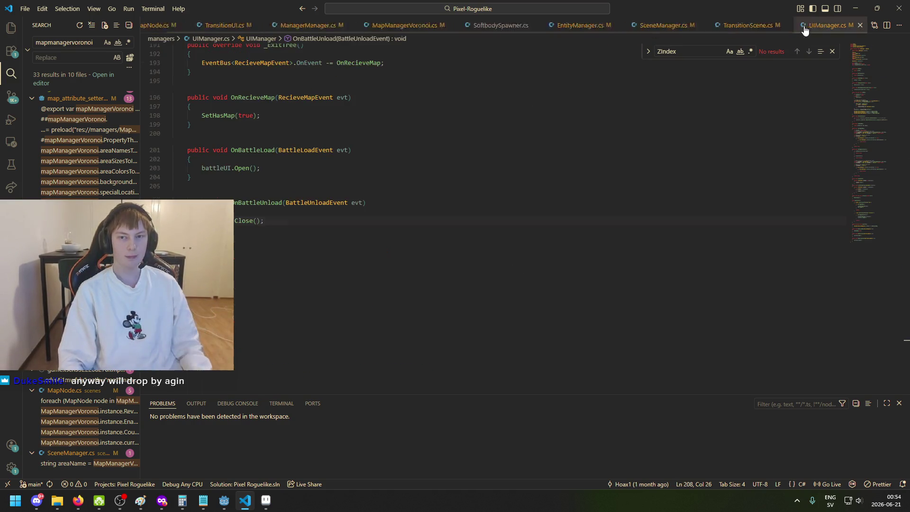
pyautogui.click(730, 25)
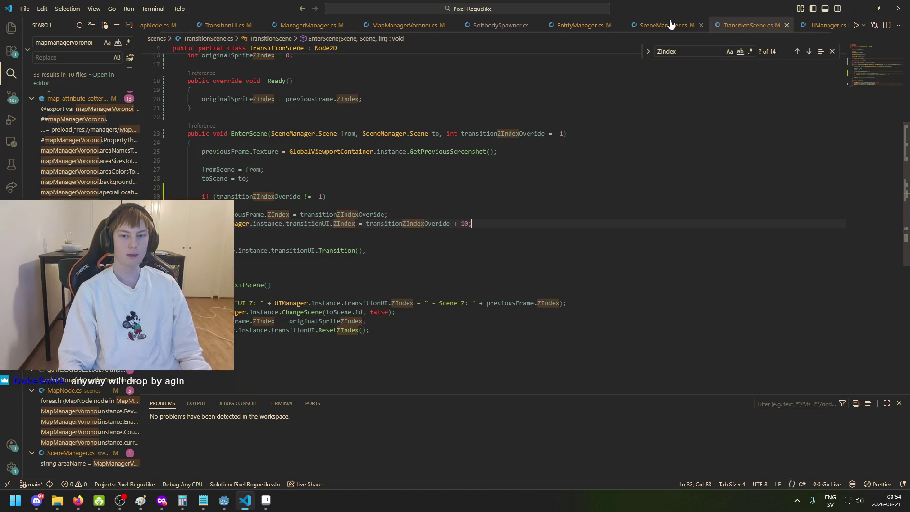
pyautogui.click(670, 24)
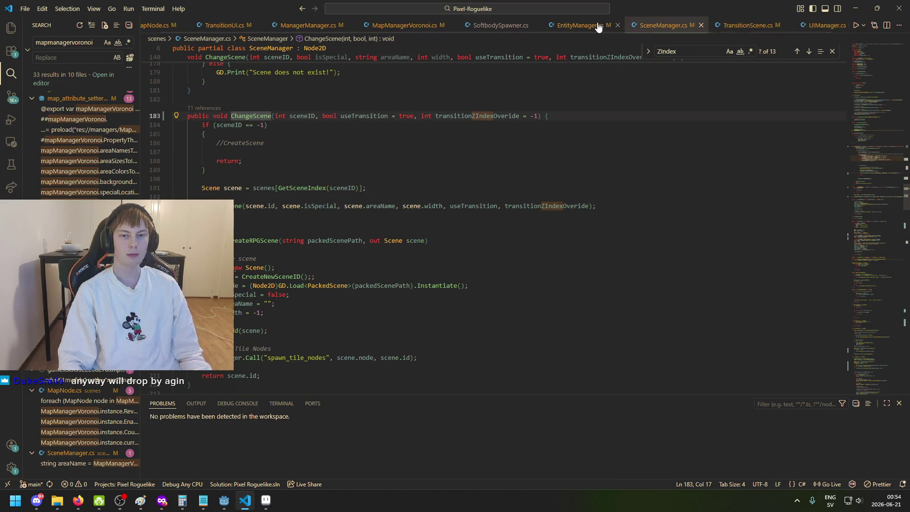
pyautogui.click(406, 26)
pyautogui.click(308, 25)
# Step: Scroll to NewRun and select the femur and sharp_stick CreateDroppedItem lines
pyautogui.scroll(-10, 411, 289)
pyautogui.scroll(-15, 411, 288)
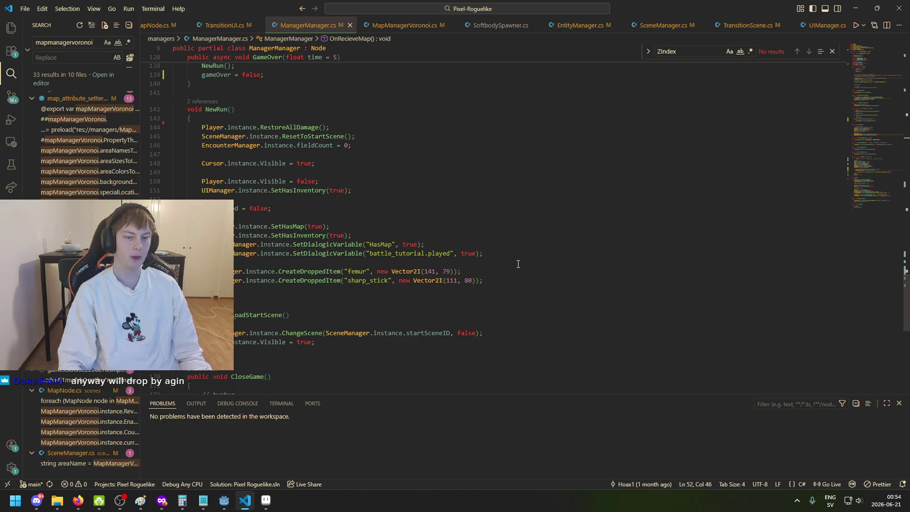
pyautogui.scroll(-2, 333, 267)
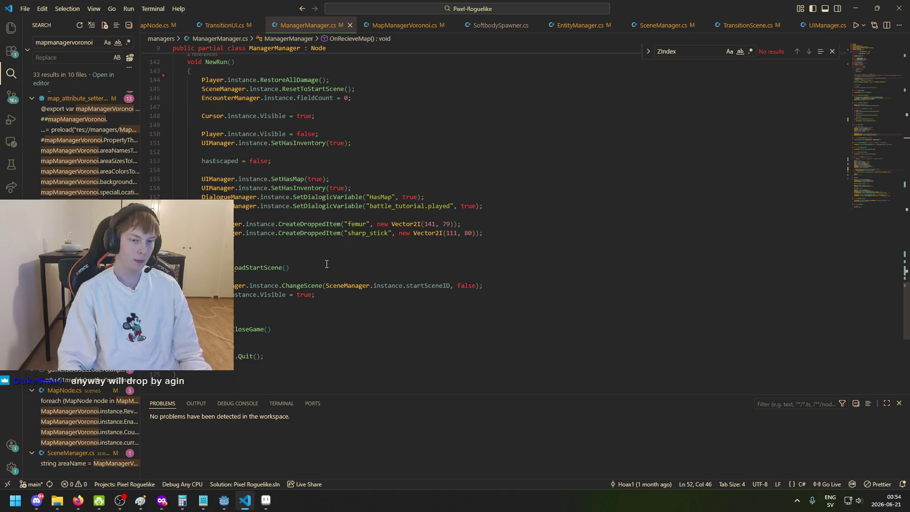
pyautogui.click(237, 241)
pyautogui.hotkey('shift', 'Up')
pyautogui.hotkey('shift', 'Up')
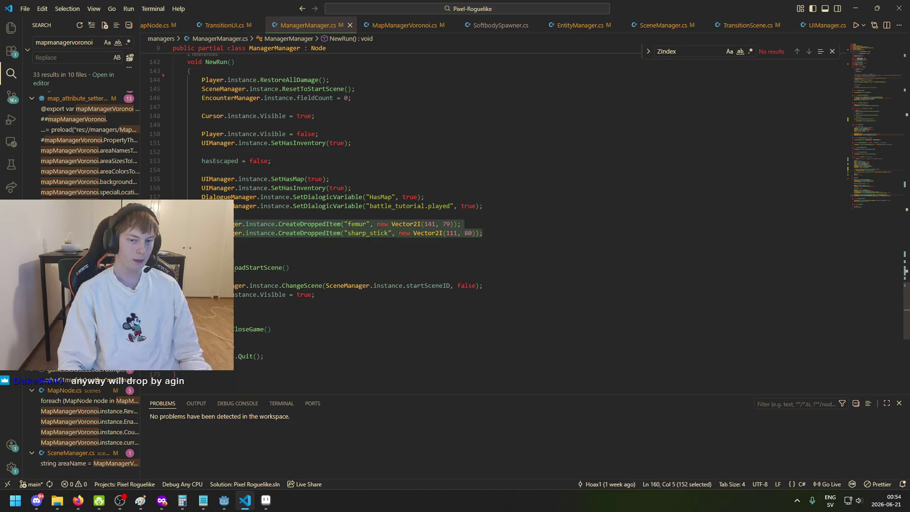
pyautogui.scroll(2, 357, 361)
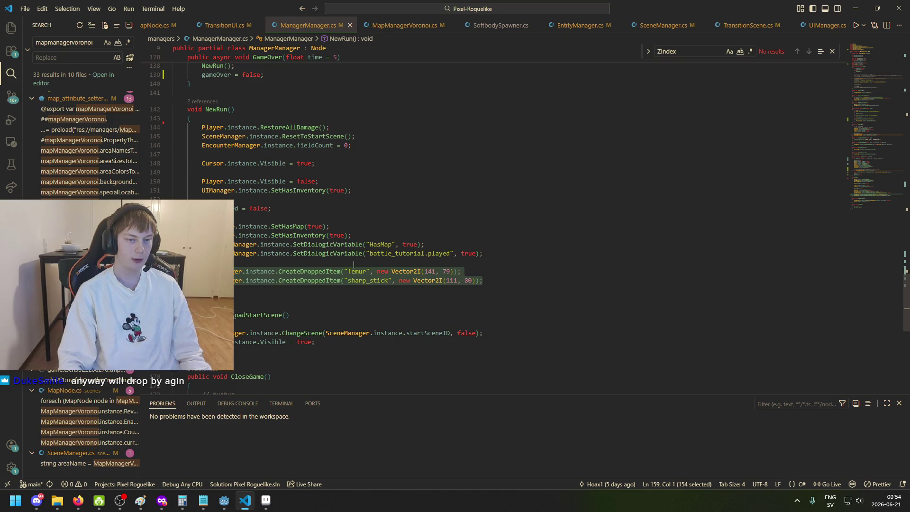
pyautogui.click(354, 264)
pyautogui.press('Return')
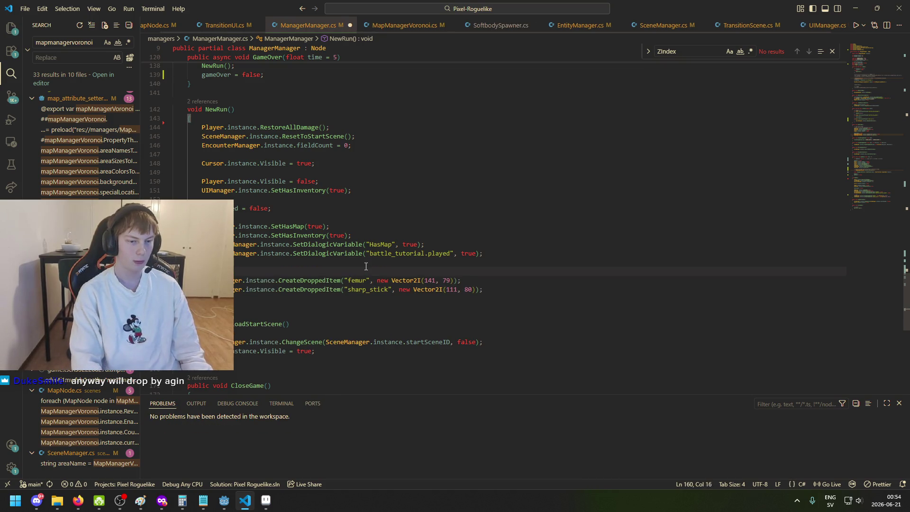
pyautogui.write('to')
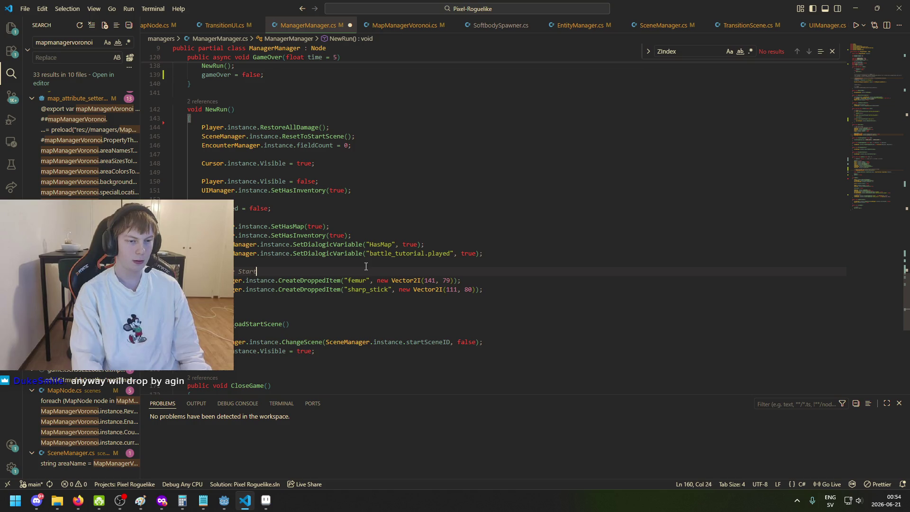
pyautogui.moveTo(483, 289); pyautogui.dragTo(175, 271)
pyautogui.press('BackSpace')
pyautogui.press('BackSpace')
pyautogui.press('BackSpace')
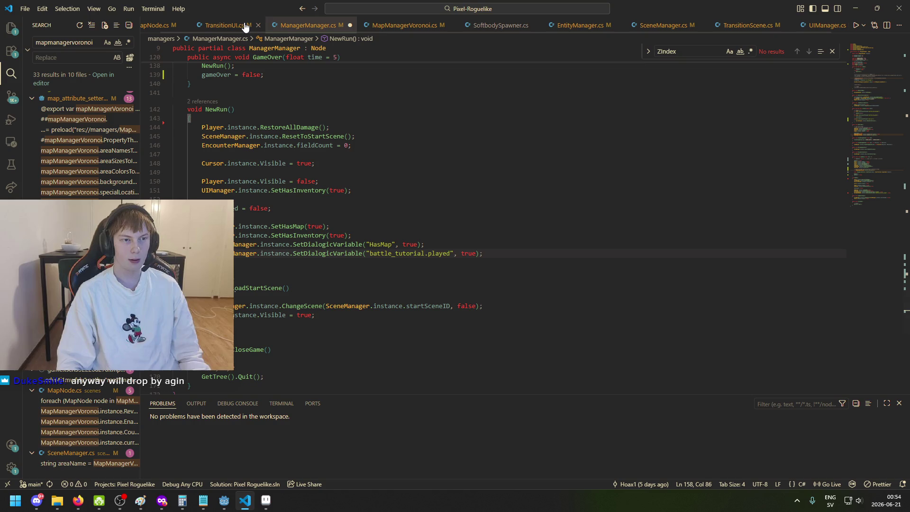
pyautogui.scroll(1, 223, 28)
pyautogui.scroll(-2, 182, 23)
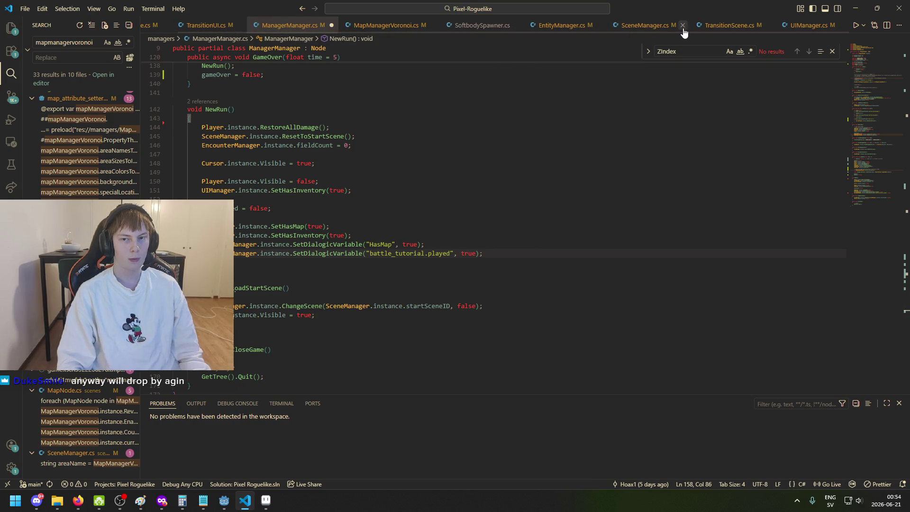
# Step: Review the CreateRPGScene and LoadScene methods in SceneManager.cs
pyautogui.click(650, 27)
pyautogui.scroll(-5, 480, 229)
pyautogui.click(246, 102)
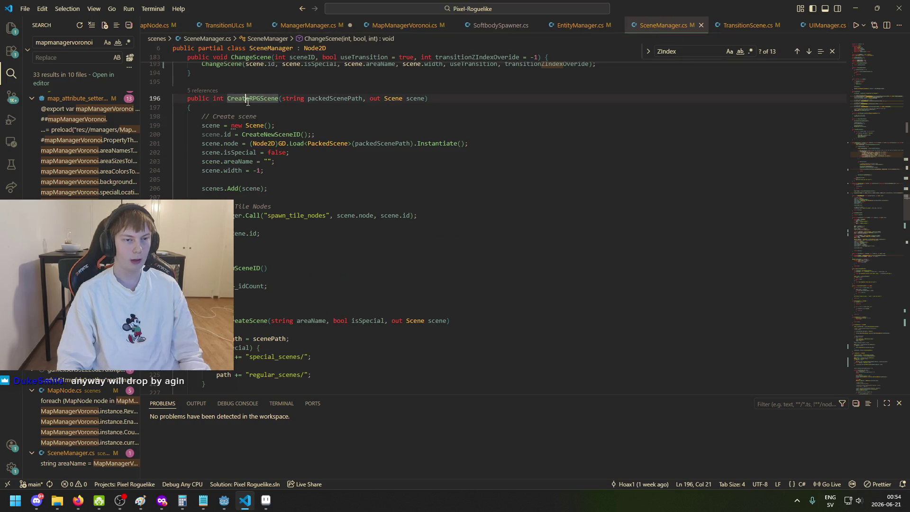
pyautogui.scroll(-4, 299, 277)
pyautogui.scroll(-15, 258, 206)
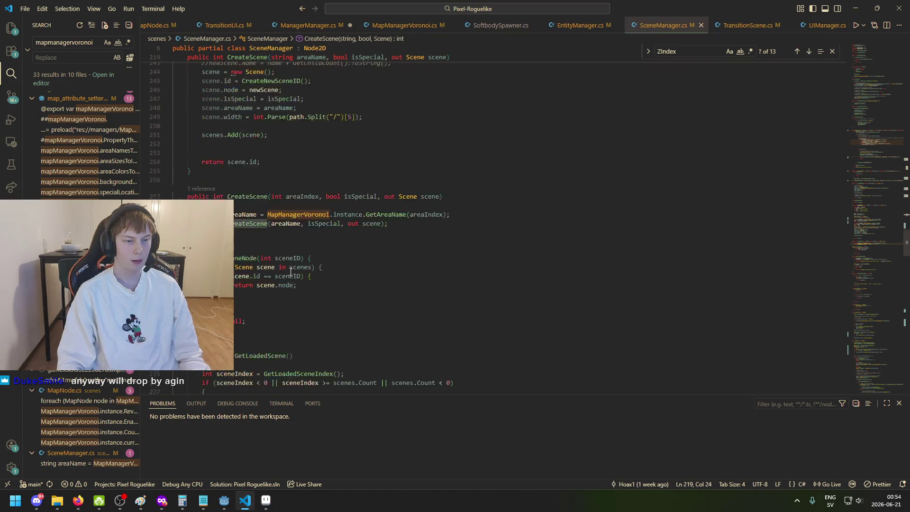
pyautogui.scroll(-15, 322, 310)
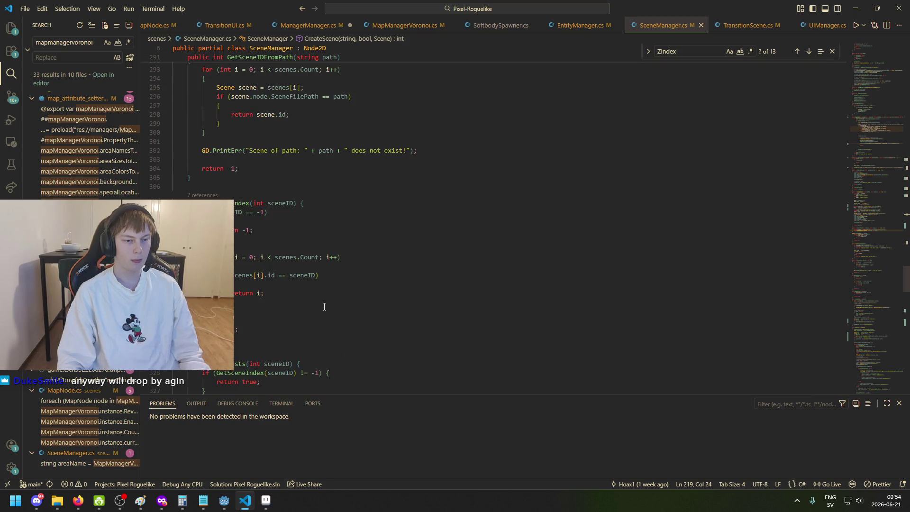
pyautogui.scroll(-3, 319, 320)
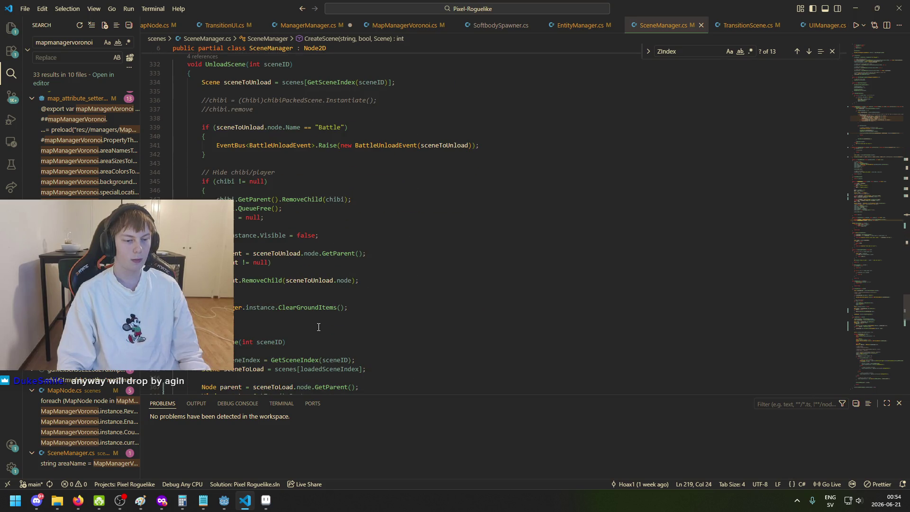
pyautogui.scroll(-5, 318, 326)
pyautogui.click(230, 176)
pyautogui.scroll(-5, 281, 320)
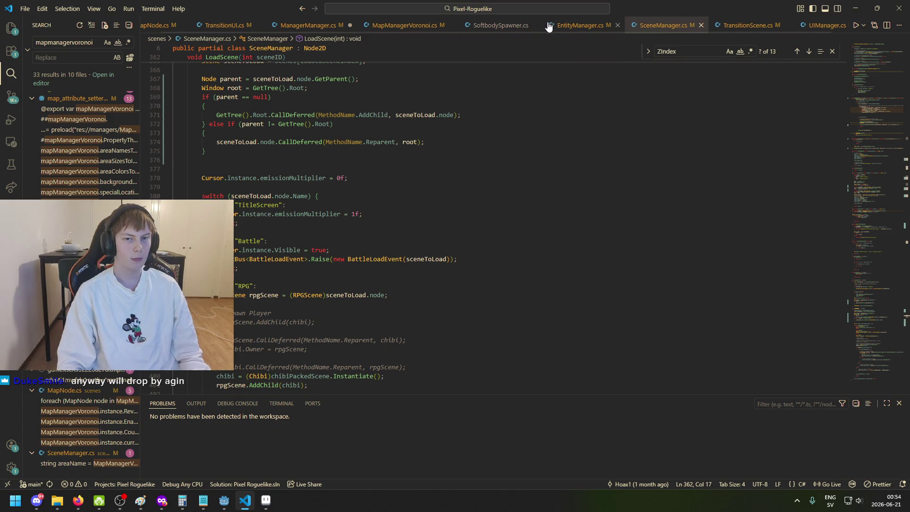
# Step: Undo in ManagerManager.cs to restore the Starter Items lines, then return to Godot
pyautogui.click(410, 28)
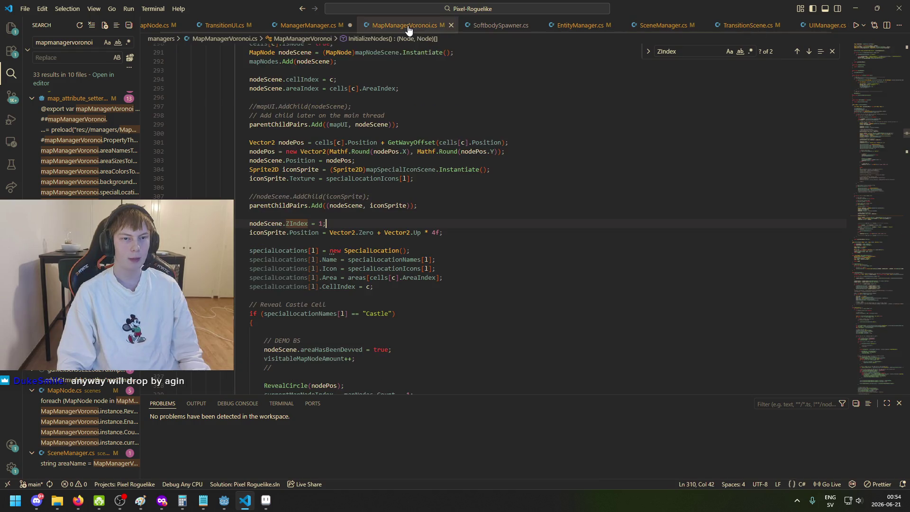
pyautogui.click(308, 25)
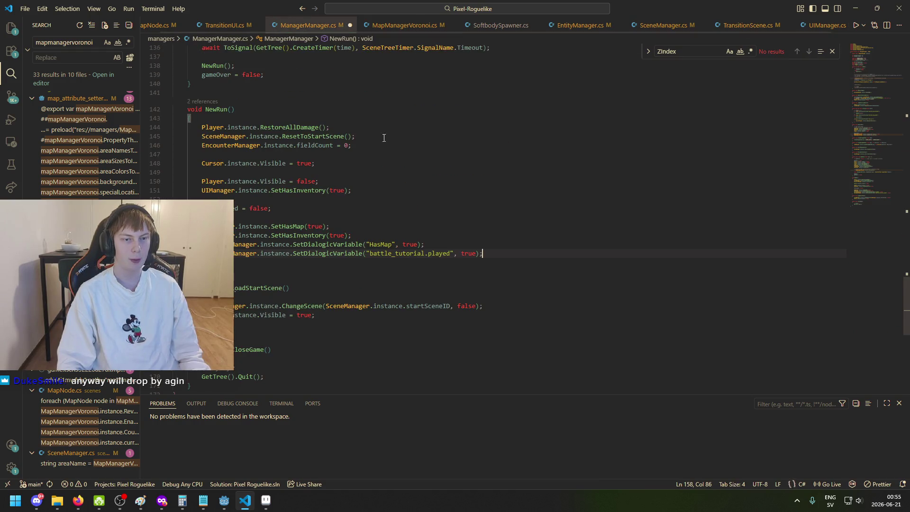
pyautogui.hotkey('ctrl', 'z')
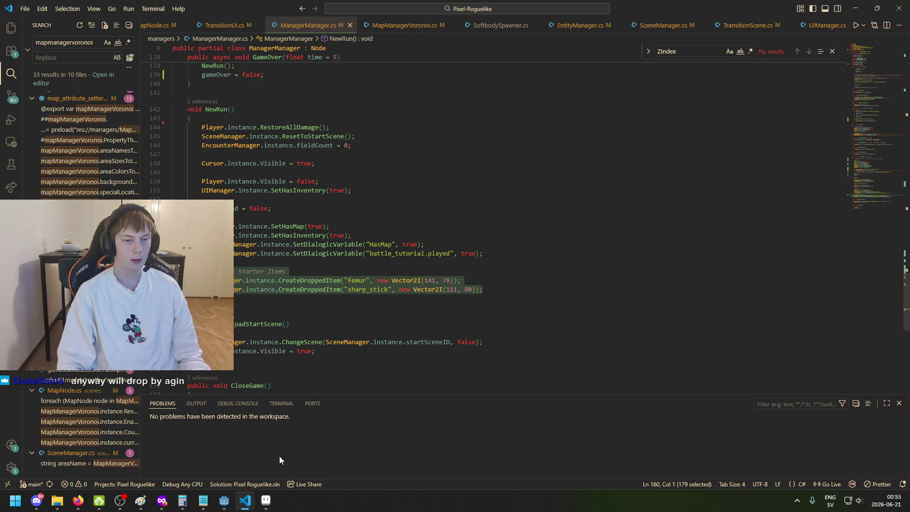
pyautogui.click(224, 500)
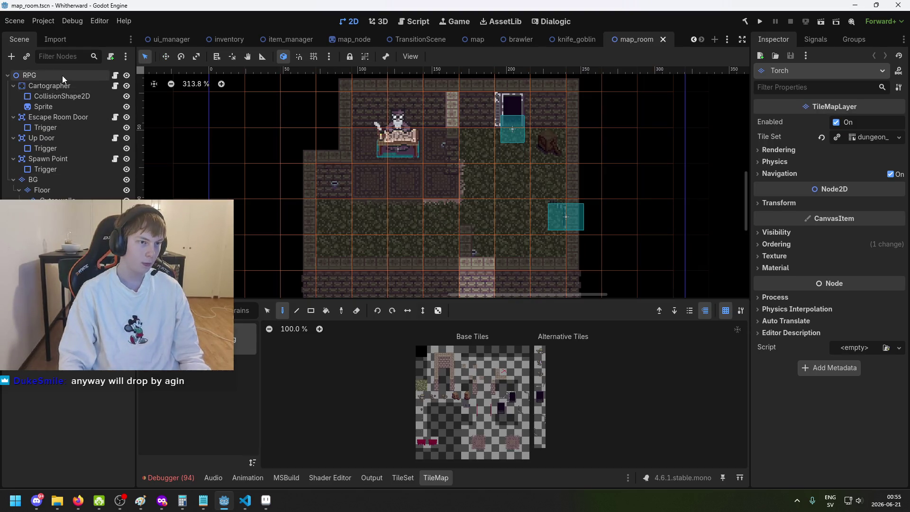
# Step: Open the map_room scene, adjust the room view, and save the scene
pyautogui.click(62, 75)
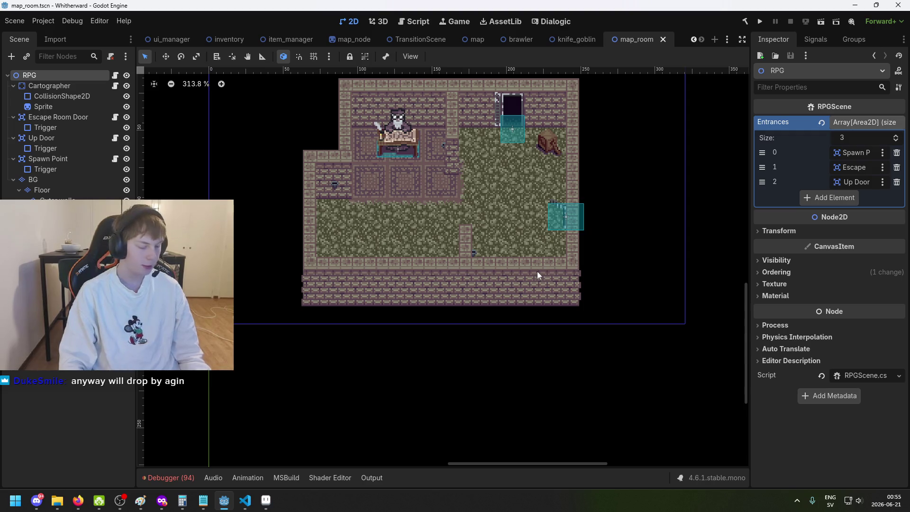
pyautogui.scroll(2, 527, 274)
pyautogui.moveTo(490, 232); pyautogui.dragTo(613, 271)
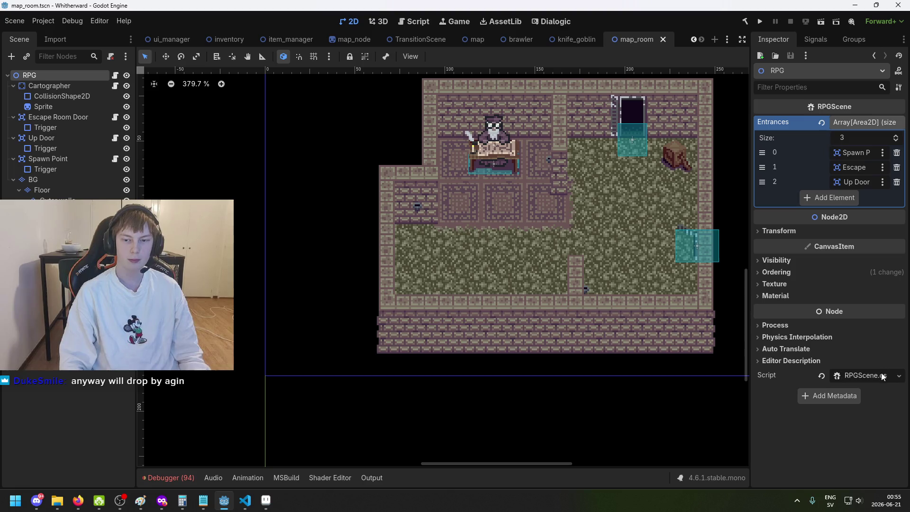
pyautogui.moveTo(592, 314); pyautogui.dragTo(491, 329)
pyautogui.hotkey('ctrl', 's')
# Step: Select the RPG root and open its RPGScene.cs script in Visual Studio Code
pyautogui.click(52, 94)
pyautogui.click(49, 76)
pyautogui.scroll(-4, 434, 188)
pyautogui.scroll(2, 434, 188)
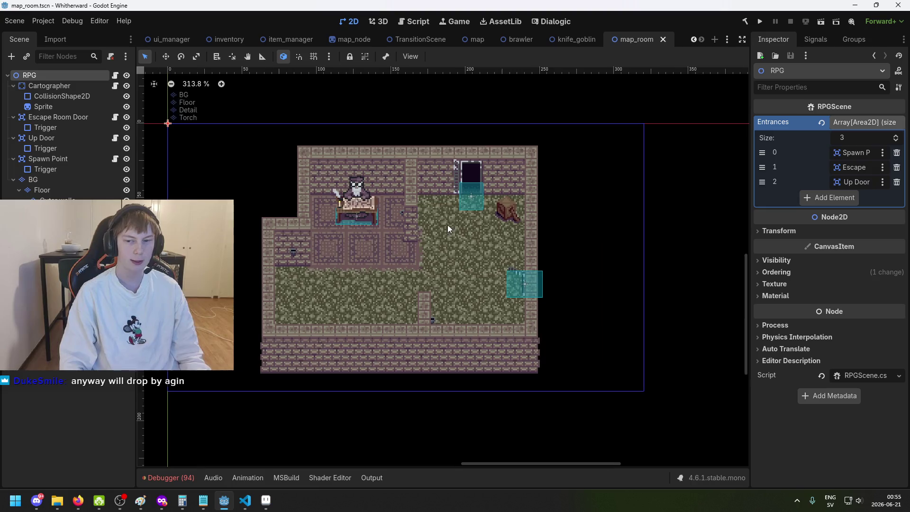
pyautogui.click(869, 372)
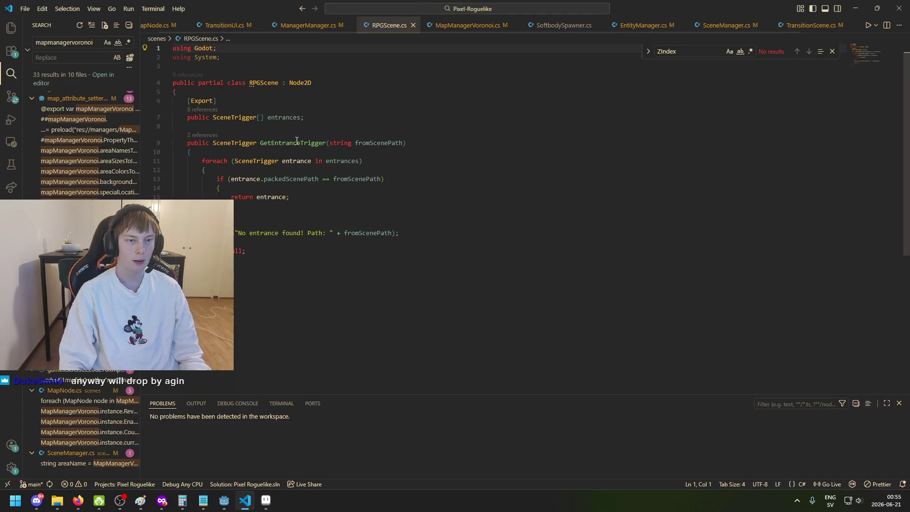
pyautogui.click(264, 82)
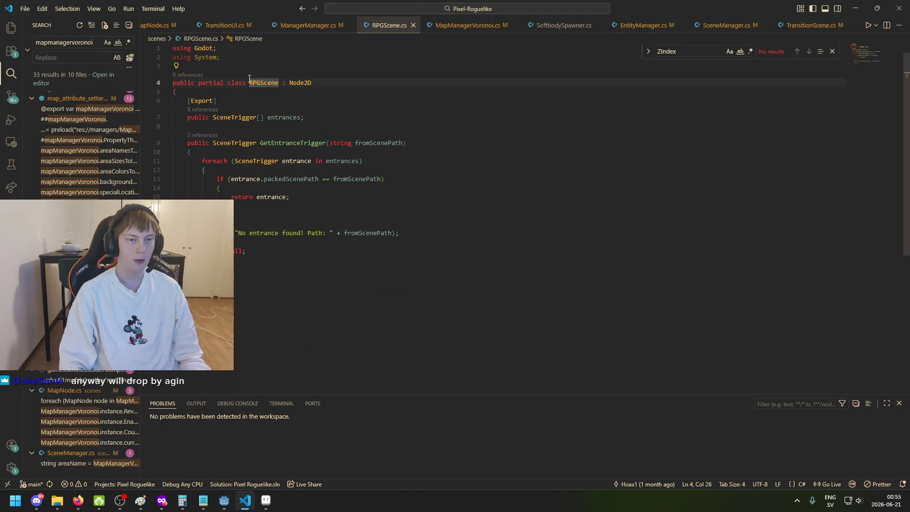
# Step: Review RPGScene.cs, selecting the class name and GetEntranceTrigger, then go back to Godot
pyautogui.press('Down')
pyautogui.press('Down')
pyautogui.moveTo(279, 83)
pyautogui.mouseDown()
pyautogui.moveTo(249, 83)
pyautogui.moveTo(279, 82)
pyautogui.mouseUp()
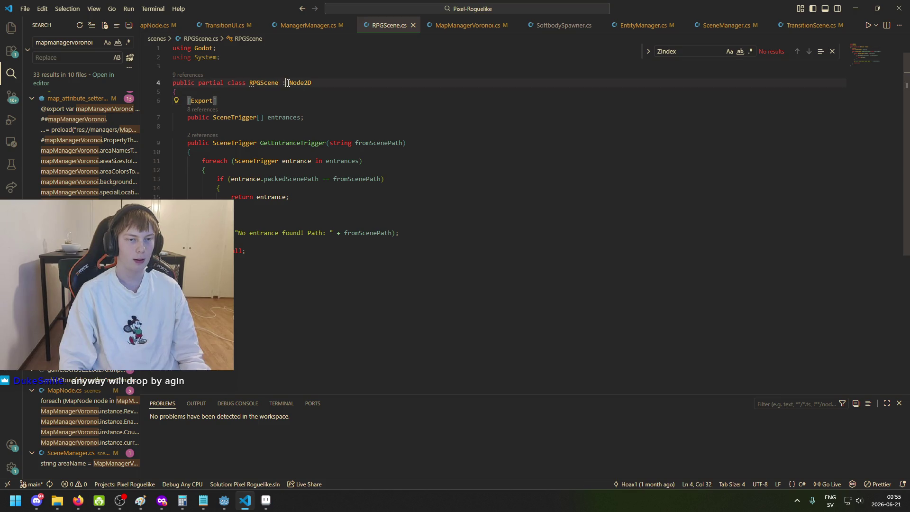
pyautogui.click(250, 83)
pyautogui.moveTo(251, 82); pyautogui.dragTo(280, 82)
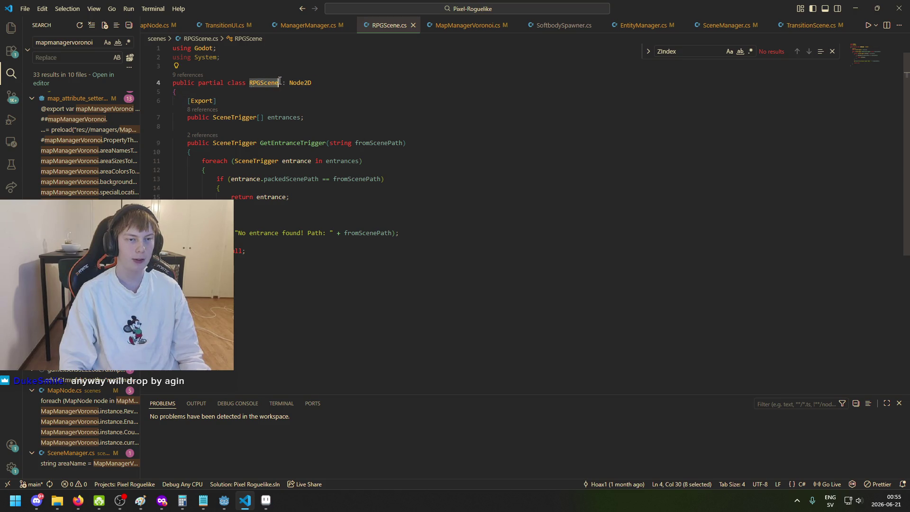
pyautogui.click(205, 170)
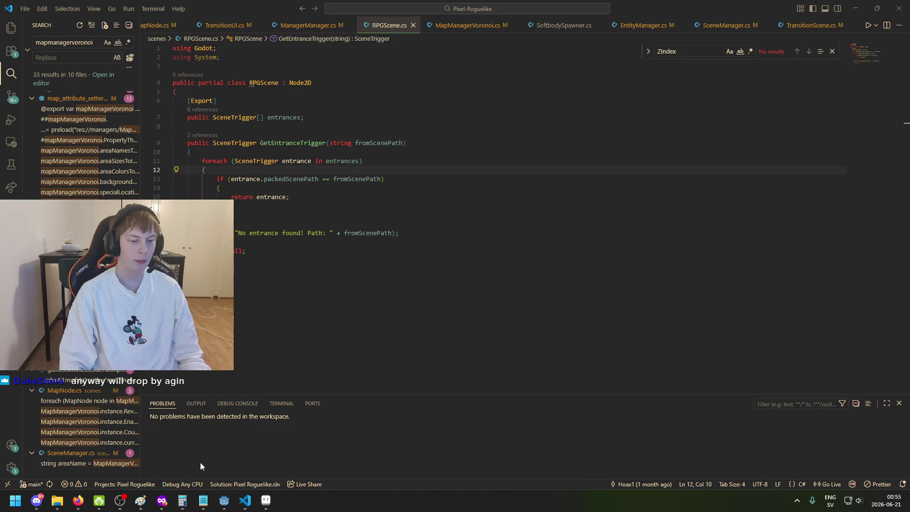
pyautogui.click(225, 501)
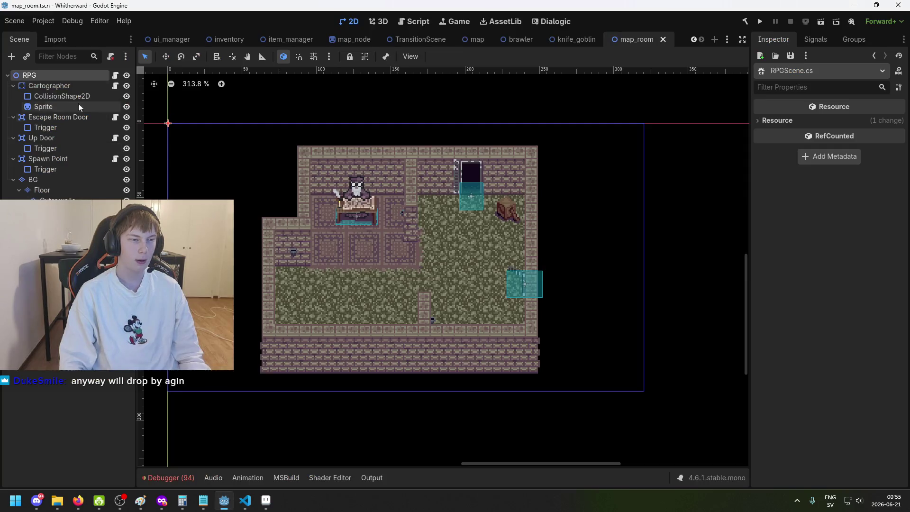
# Step: Add a plain Node under the RPG root and move it to be RPG's first child
pyautogui.rightClick(63, 75)
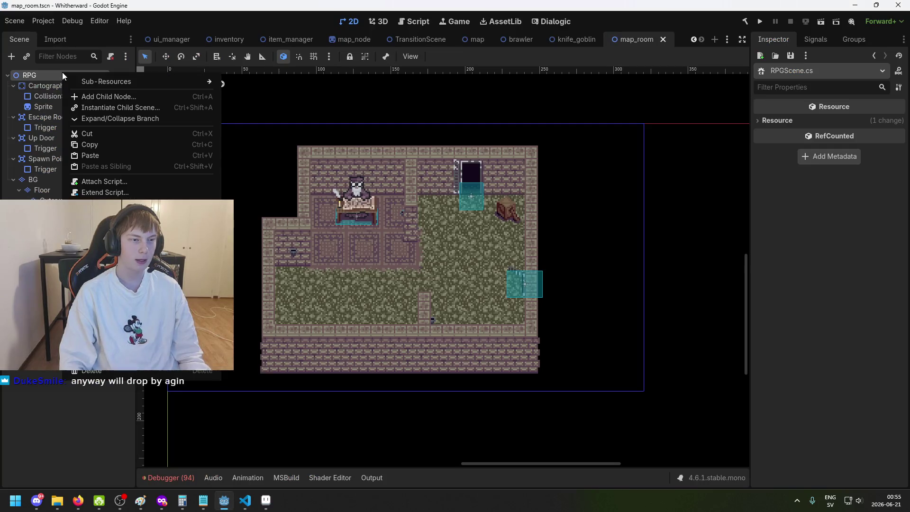
pyautogui.click(112, 93)
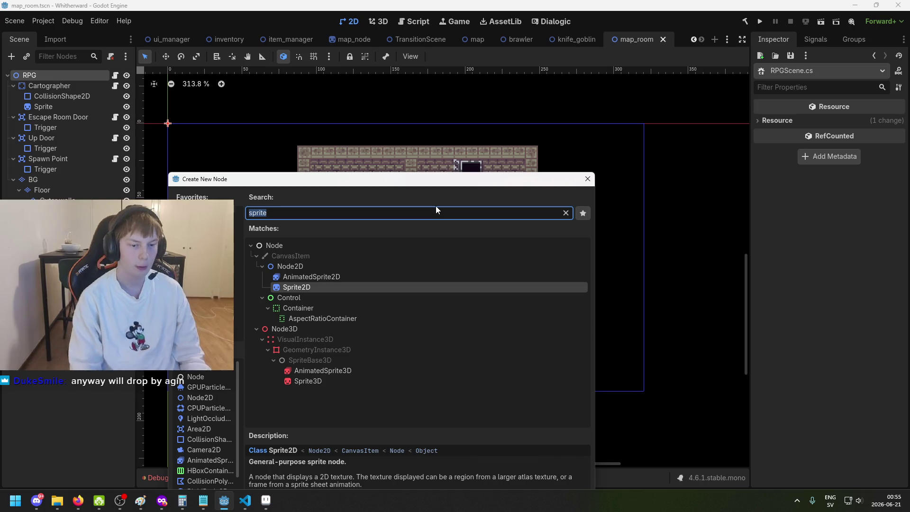
pyautogui.write('Node')
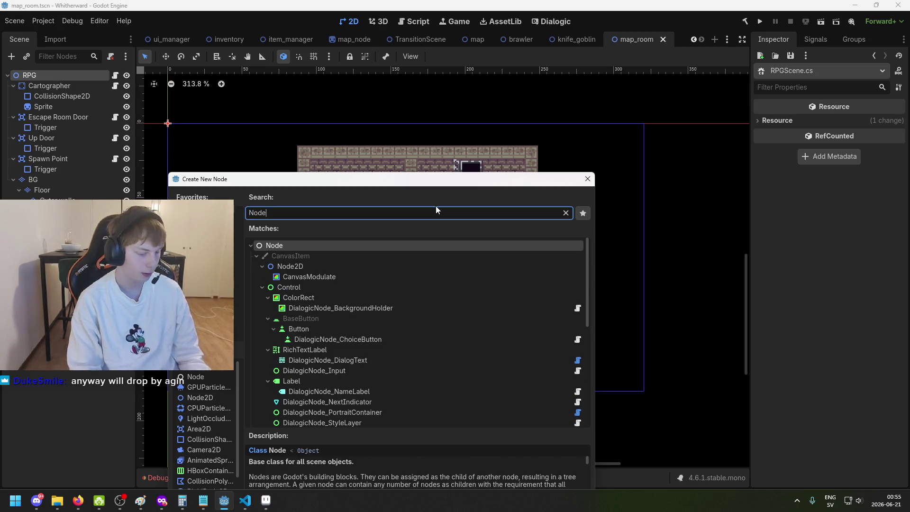
pyautogui.press('Return')
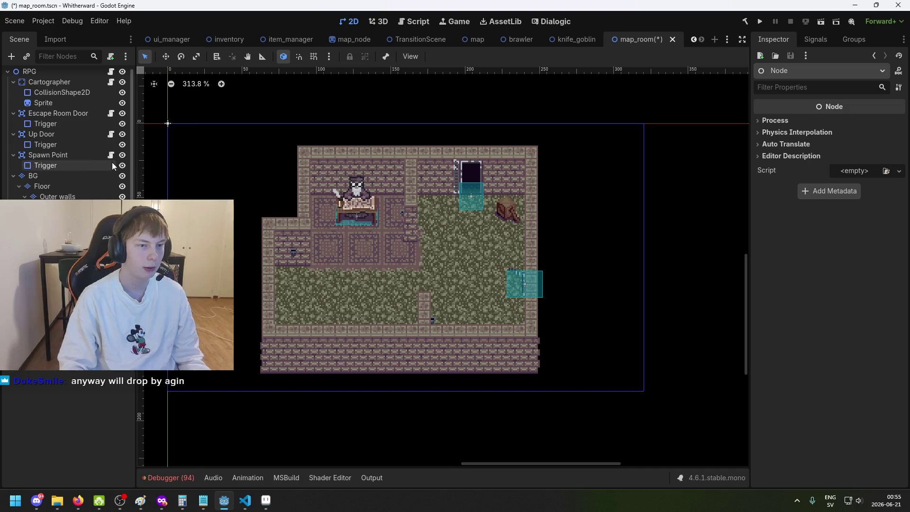
pyautogui.click(57, 206)
pyautogui.click(57, 227)
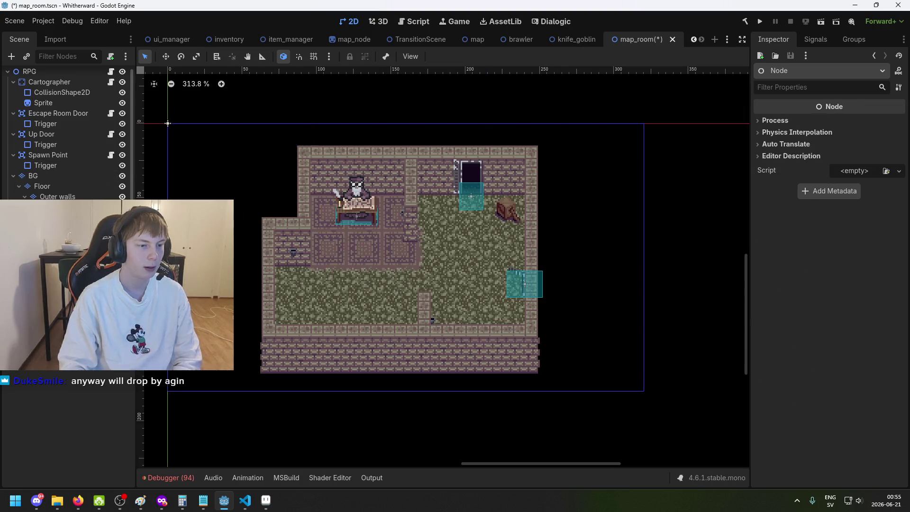
pyautogui.moveTo(57, 228); pyautogui.dragTo(43, 81)
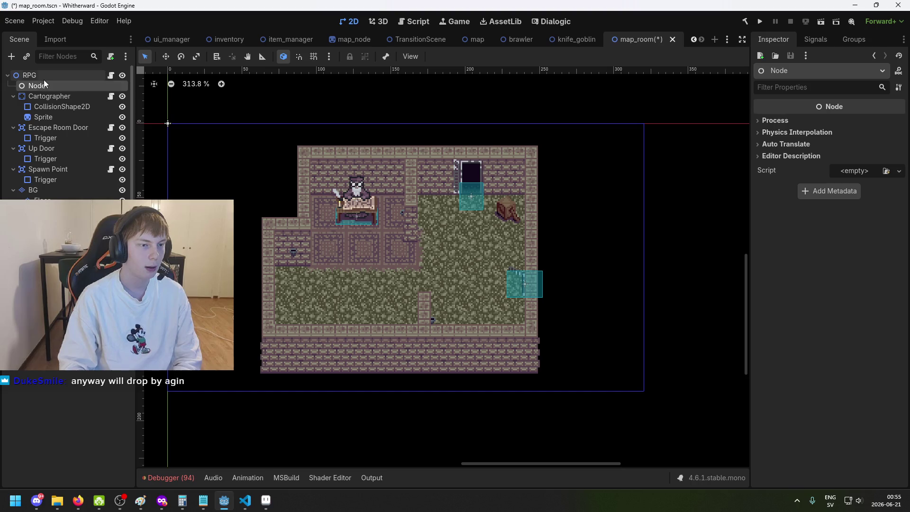
# Step: Rename the Node 'Started Items Spawner', then select it and press Delete
pyautogui.doubleClick(44, 86)
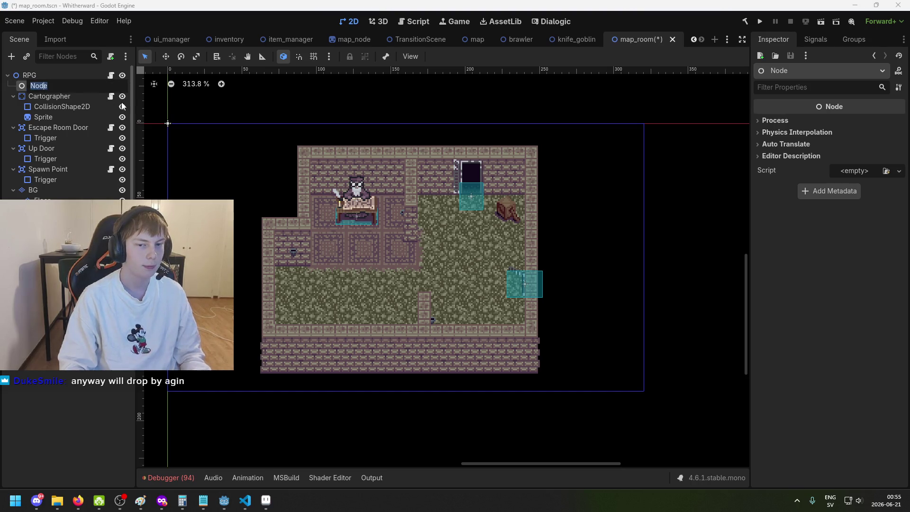
pyautogui.write('Started I')
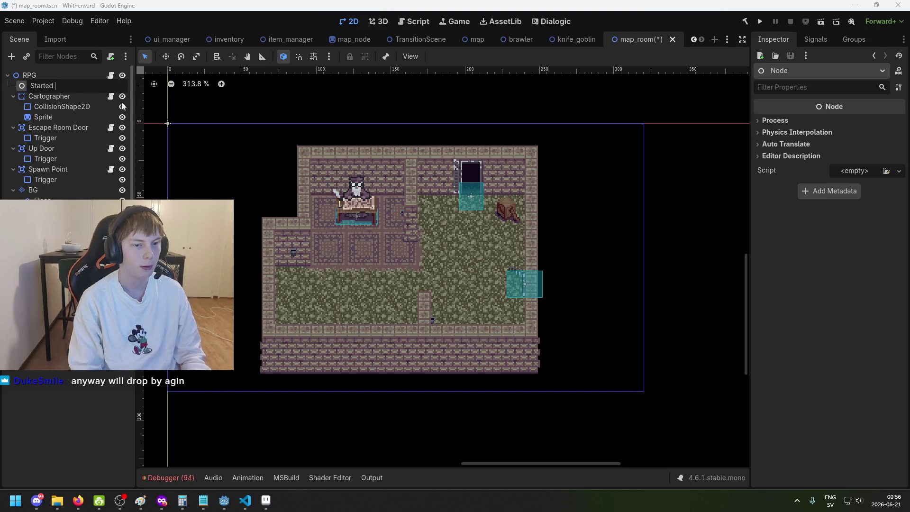
pyautogui.write('tems Spawner')
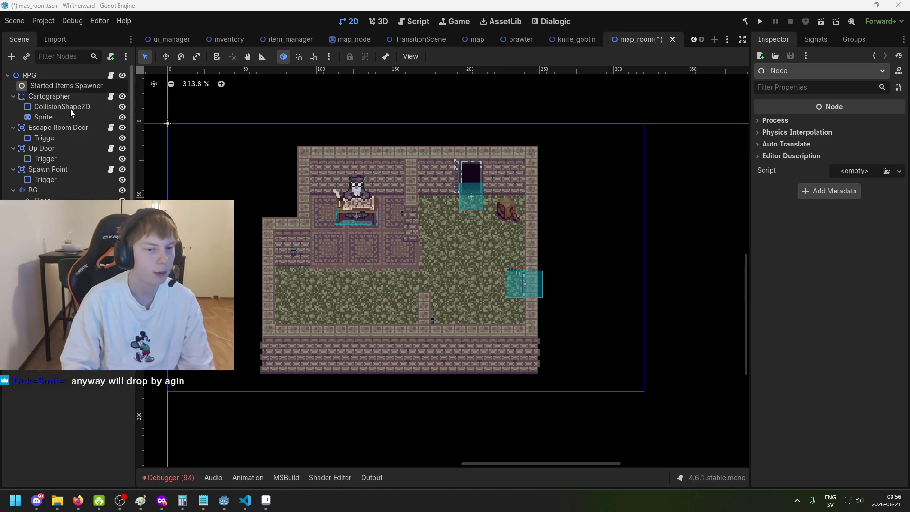
pyautogui.click(67, 86)
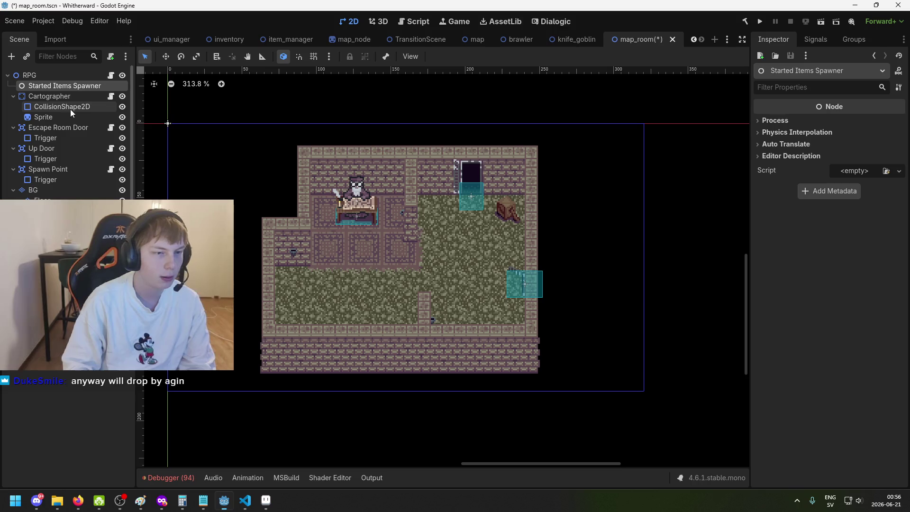
pyautogui.click(67, 76)
pyautogui.click(67, 83)
pyautogui.press('Delete')
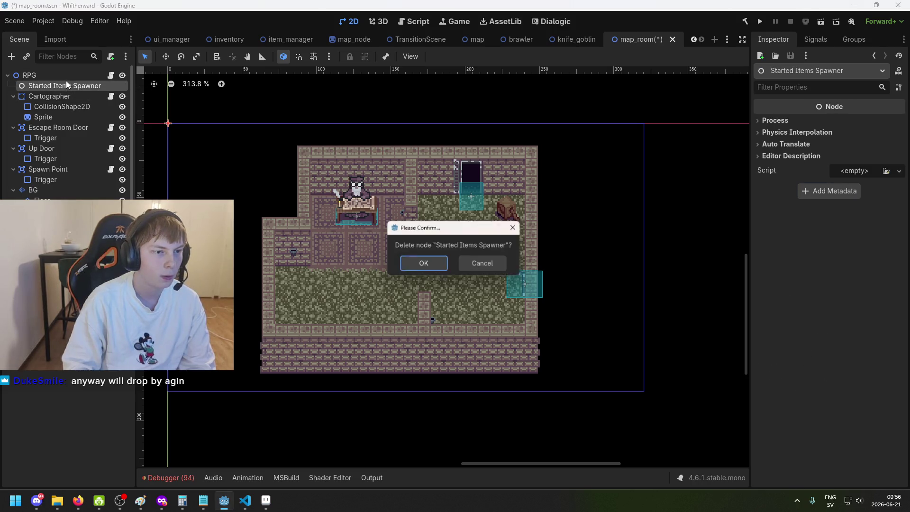
# Step: Confirm the deletion and add a Node2D as the RPG root's first child
pyautogui.press('Return')
pyautogui.rightClick(64, 79)
pyautogui.click(83, 104)
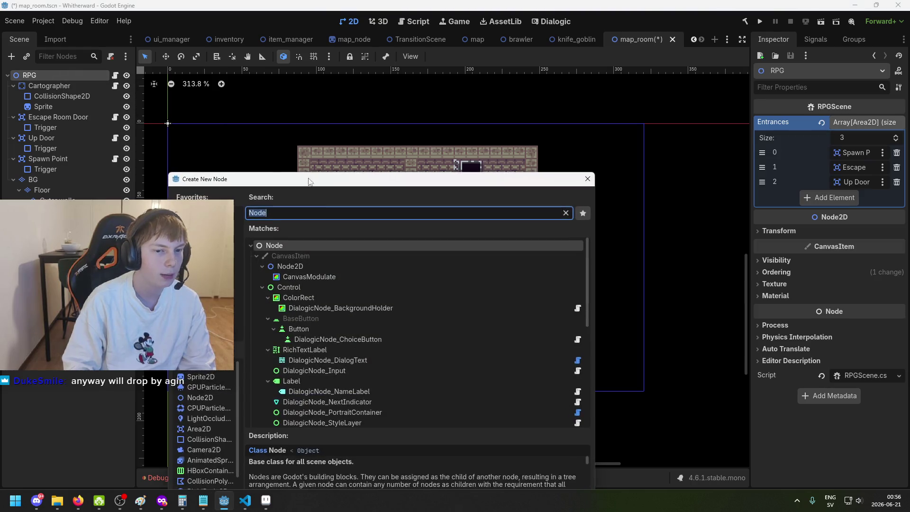
pyautogui.write('sha')
pyautogui.press('BackSpace')
pyautogui.press('BackSpace')
pyautogui.press('BackSpace')
pyautogui.write('node2d')
pyautogui.press('Return')
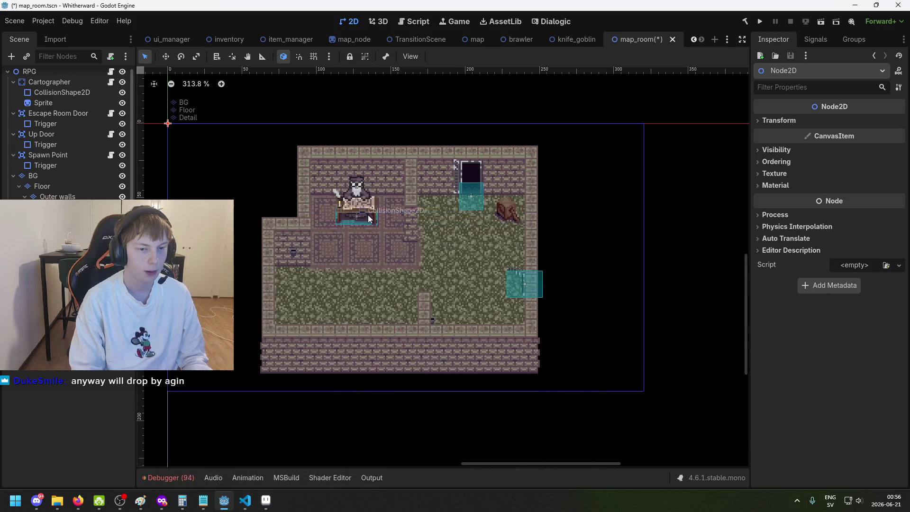
pyautogui.moveTo(52, 304); pyautogui.dragTo(49, 80)
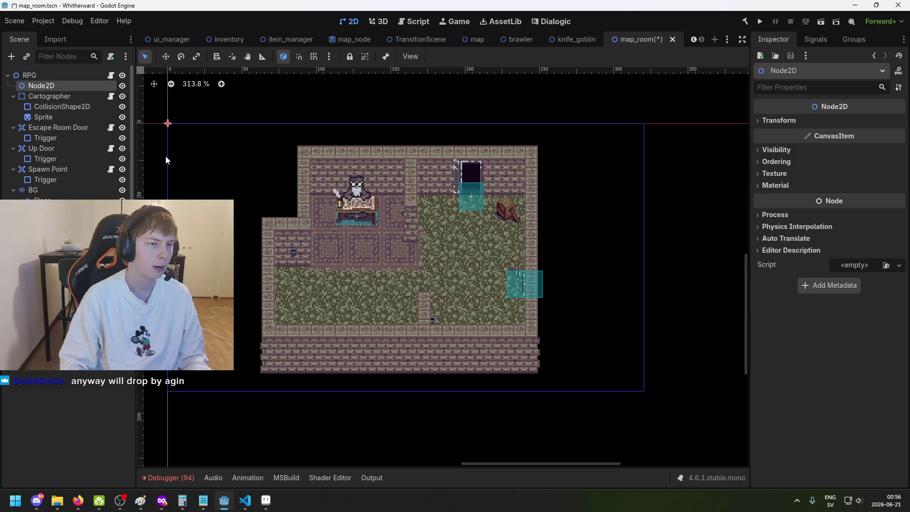
# Step: Rename the new Node2D to 'Starter Items Spawner'
pyautogui.click(65, 86)
pyautogui.write('SS')
pyautogui.press('BackSpace')
pyautogui.write('tarter ')
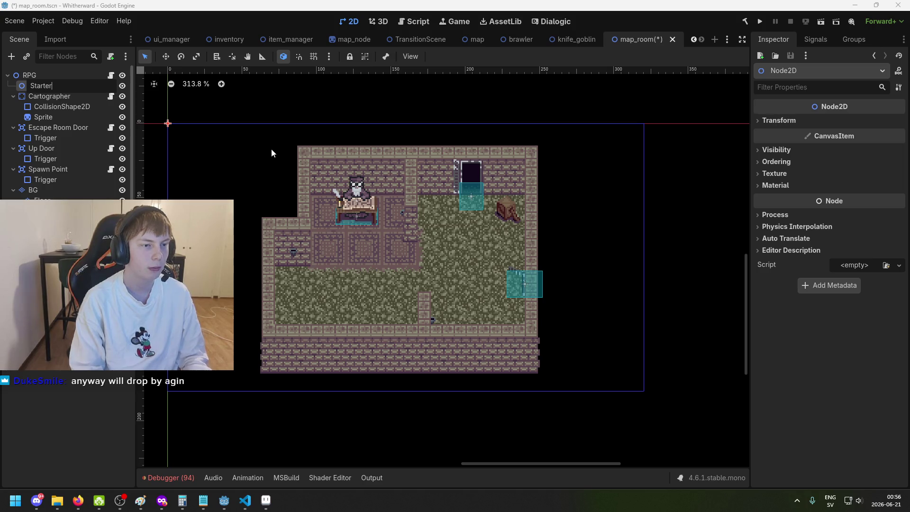
pyautogui.write('Item')
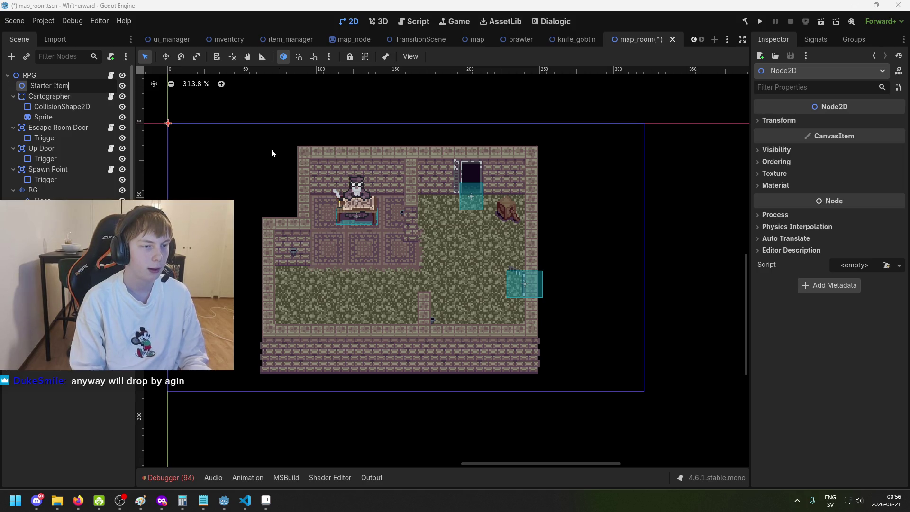
pyautogui.write('s Spawner')
pyautogui.press('Return')
# Step: Move the spawner onto the carpet inside the room, nudging it 2 pixels up
pyautogui.press('w')
pyautogui.moveTo(245, 161); pyautogui.dragTo(435, 282)
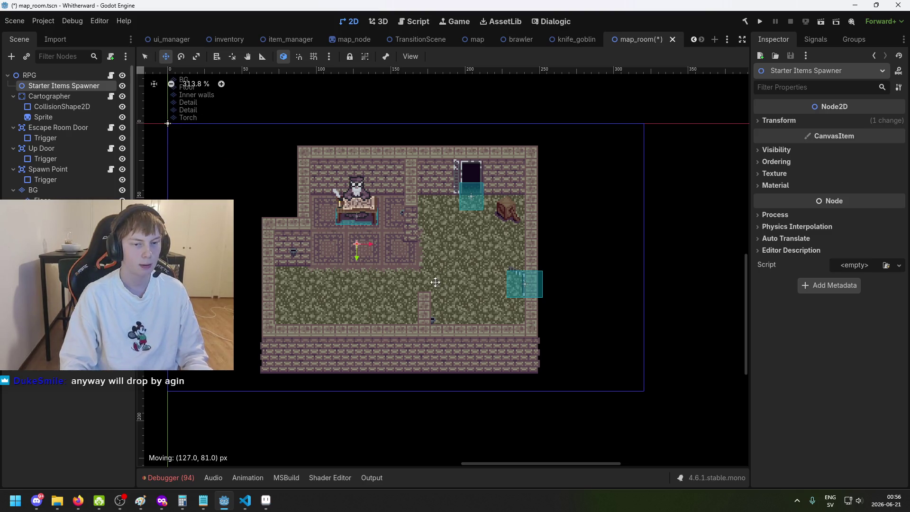
pyautogui.scroll(5, 376, 261)
pyautogui.moveTo(370, 249); pyautogui.dragTo(369, 255)
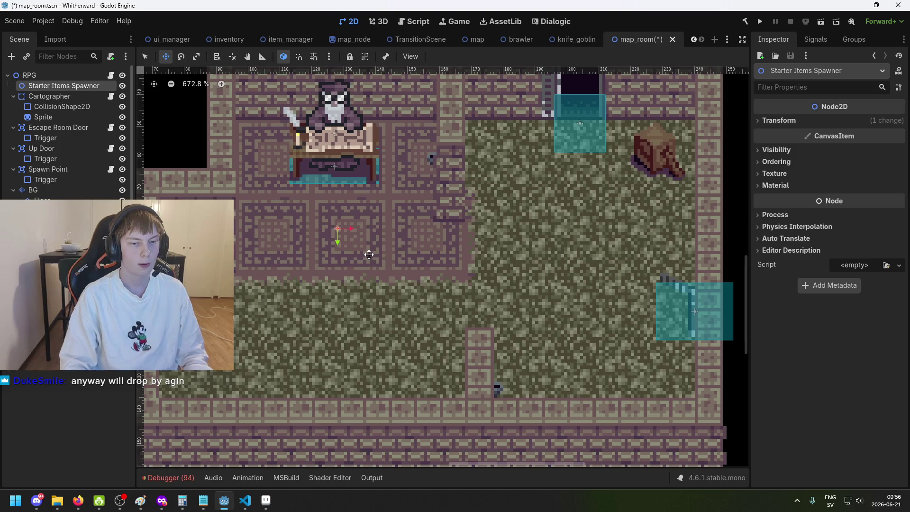
# Step: Create and attach a new StarterItemsSpawner.cs script to the spawner
pyautogui.click(856, 265)
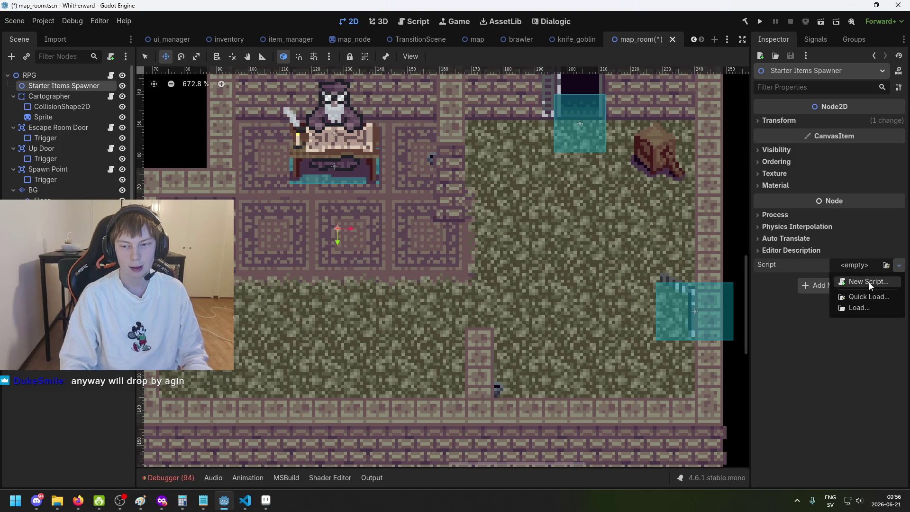
pyautogui.click(869, 283)
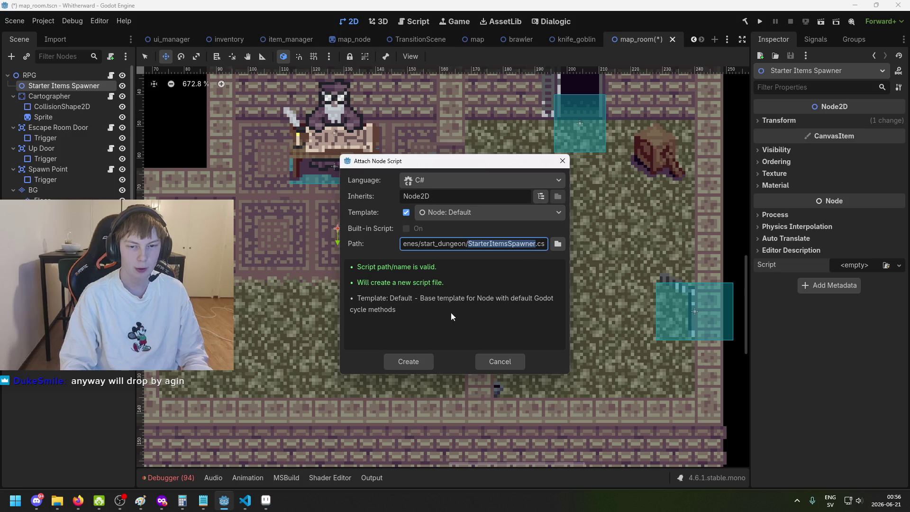
pyautogui.click(422, 360)
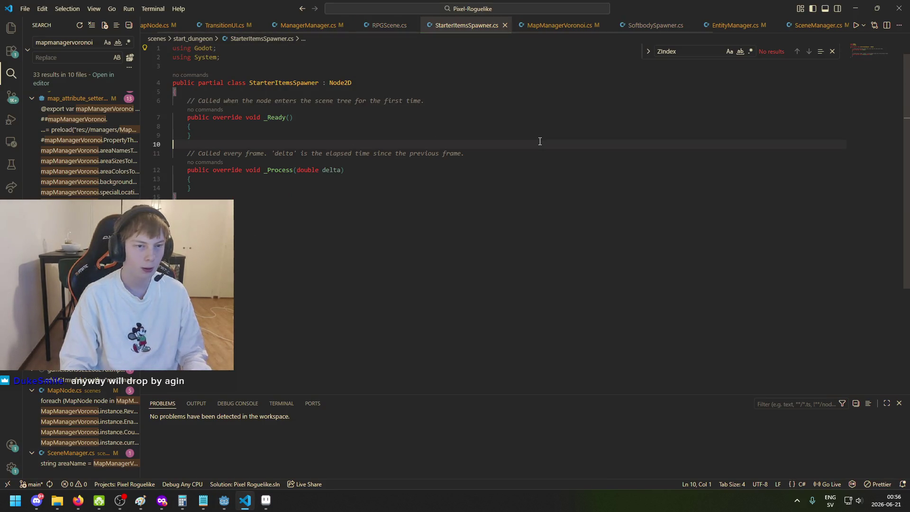
pyautogui.click(528, 120)
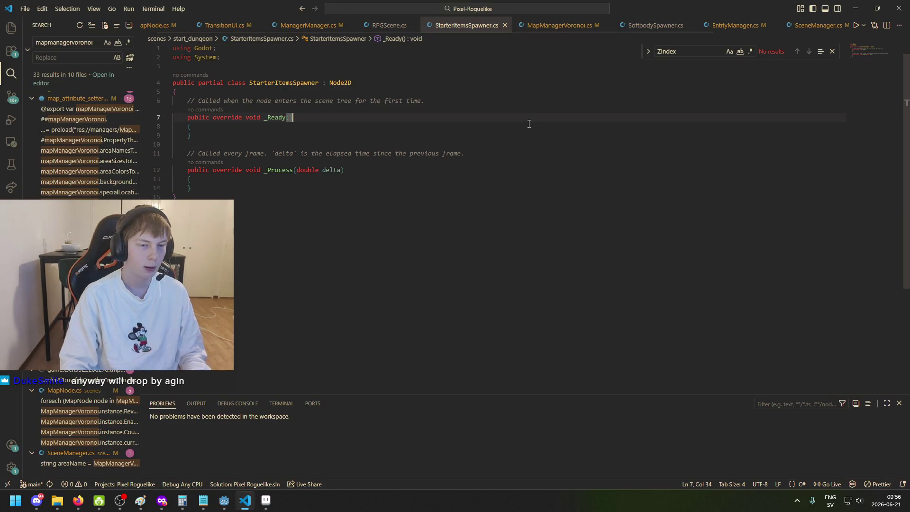
# Step: Add blank lines after _Ready and try a 'public override void _' method before trimming back to 'public'
pyautogui.click(369, 136)
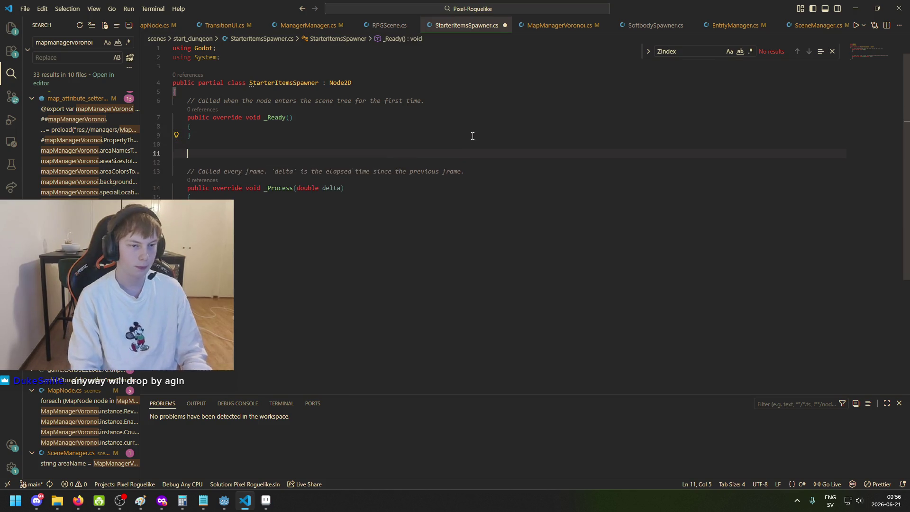
pyautogui.press('Return')
pyautogui.press('Return')
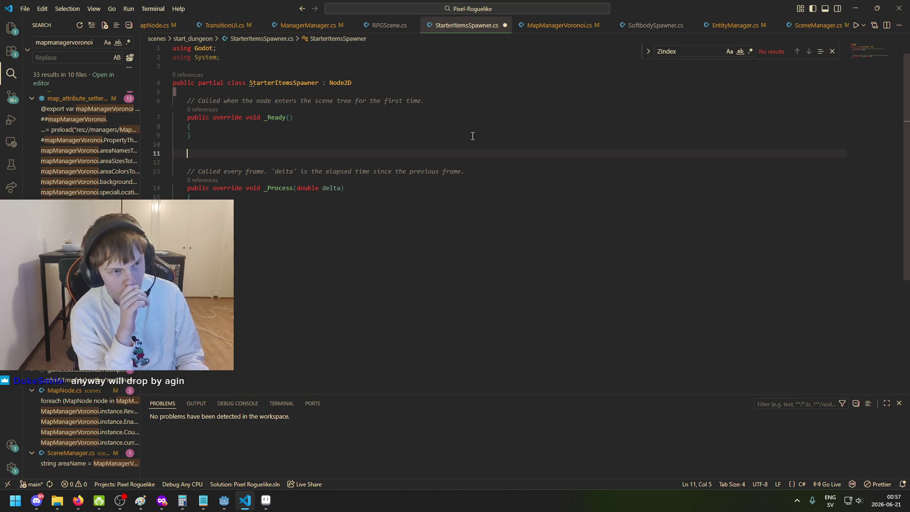
pyautogui.write('public override')
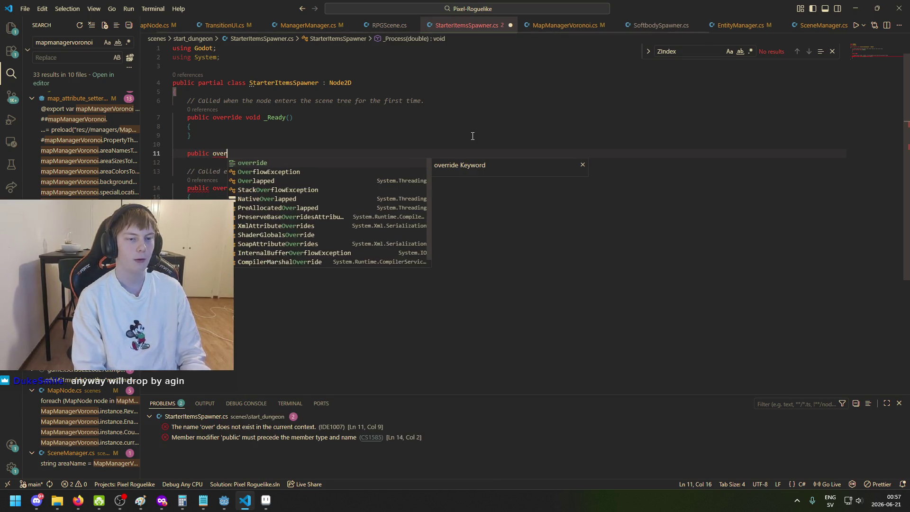
pyautogui.press('Escape')
pyautogui.write(' void')
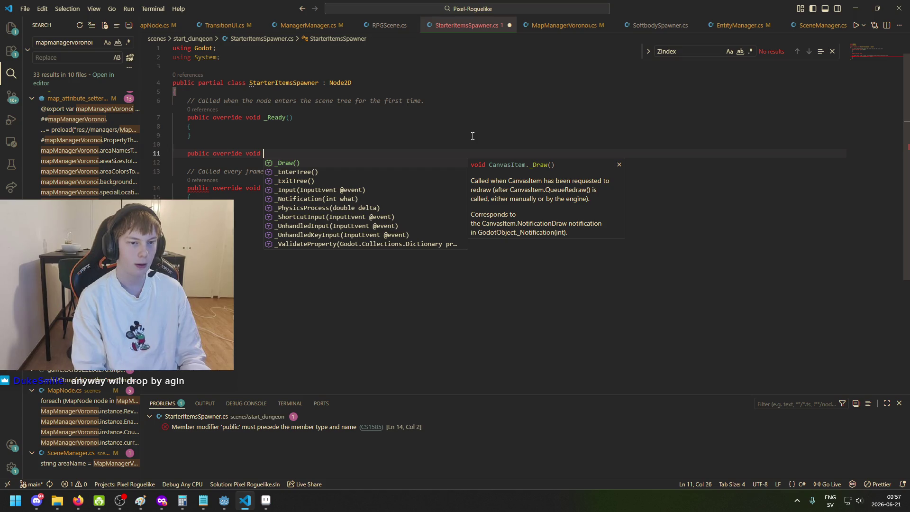
pyautogui.write('_')
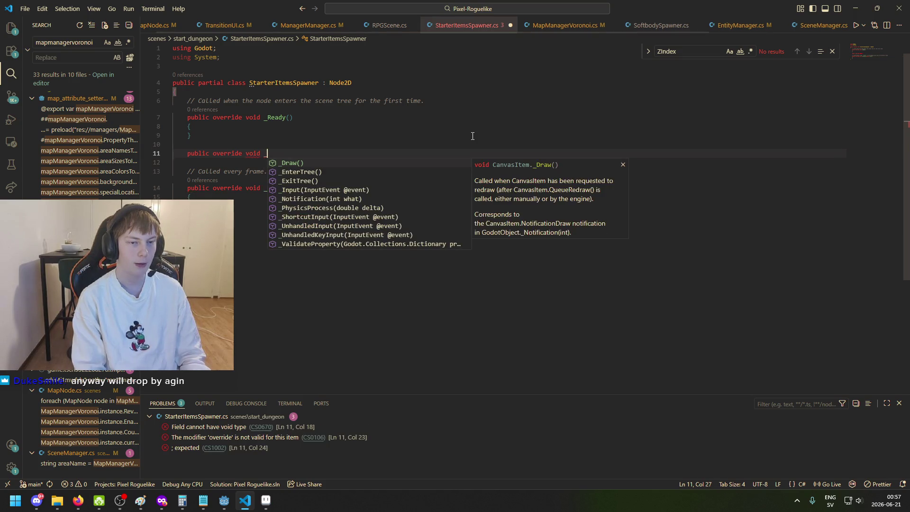
pyautogui.press('Down')
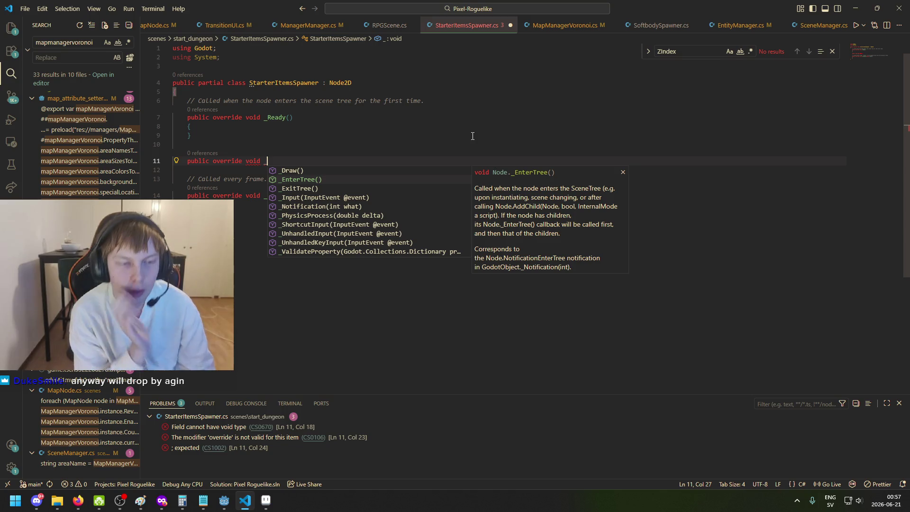
pyautogui.press('super')
pyautogui.press('Escape')
pyautogui.hotkey('ctrl', 'BackSpace')
pyautogui.hotkey('ctrl', 'BackSpace')
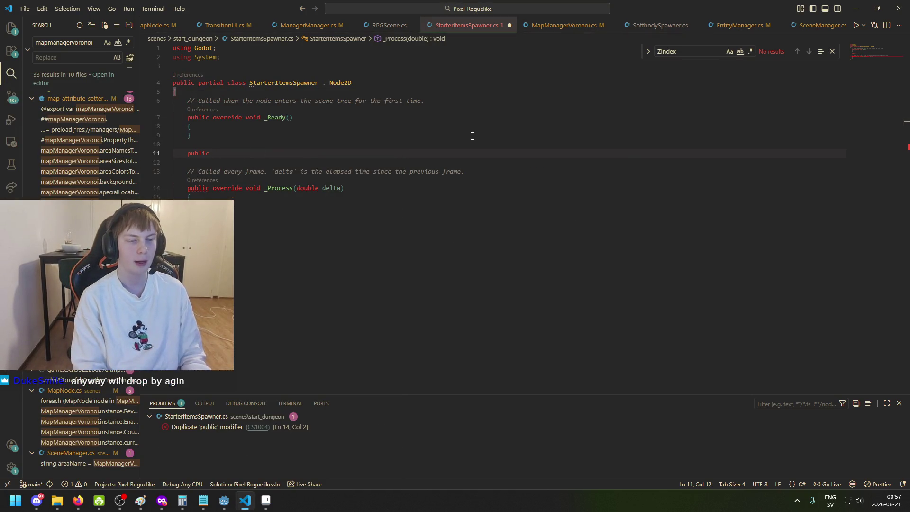
# Step: Type the method header 'public void SpawnStartedItems' and select ItemsSpawner in the class name
pyautogui.write('// Create Starter Items \t\tItemManager.instance.CreateDroppedItem("femur", new Vector2I(141, 79)); \t\tItemManager.instance.CreateDroppedItem("sharp_stick", new Vector2I(111, 80));')
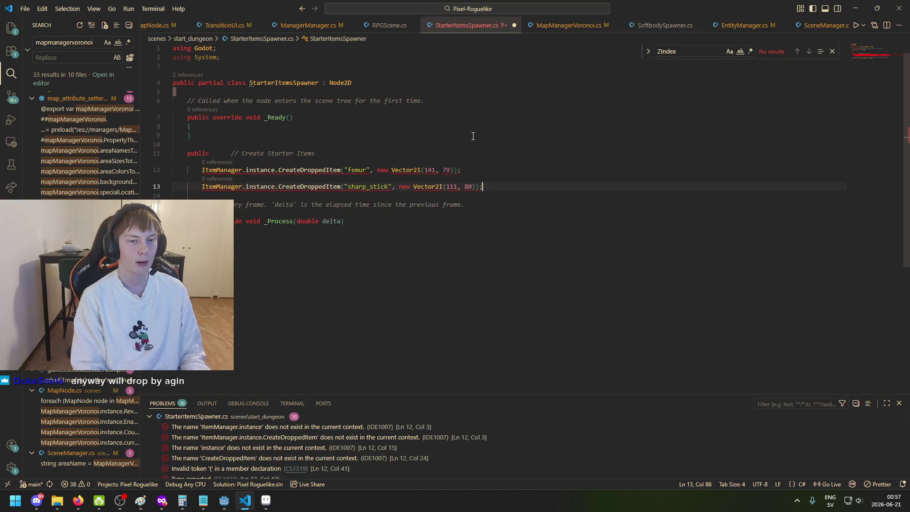
pyautogui.hotkey('ctrl', 'z')
pyautogui.write('vo')
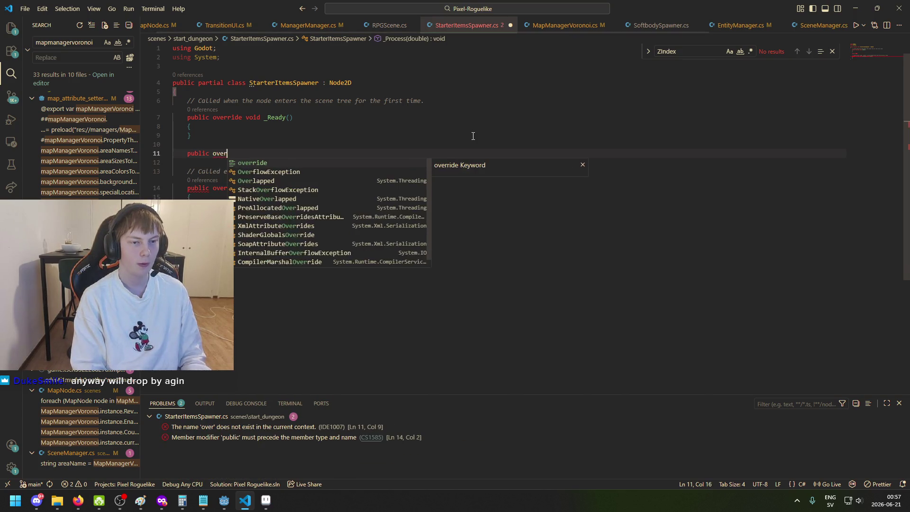
pyautogui.write('id ')
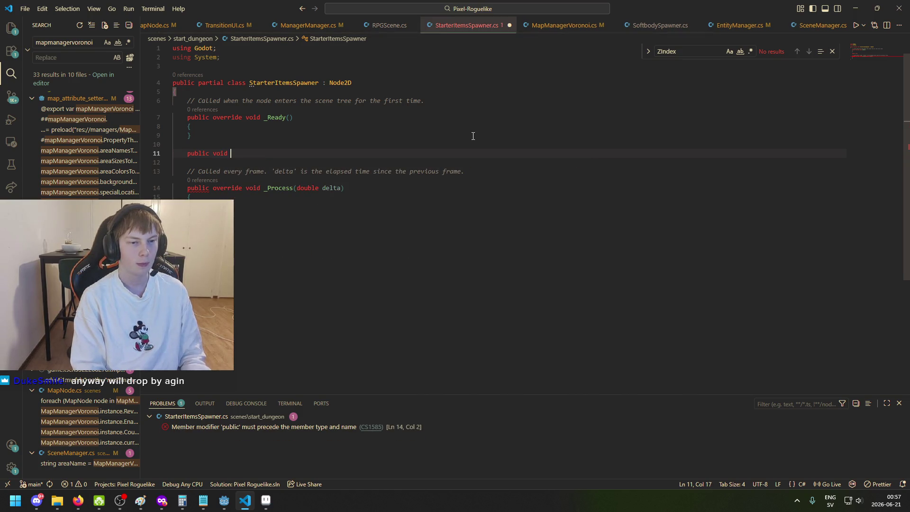
pyautogui.write('SpawnStarter')
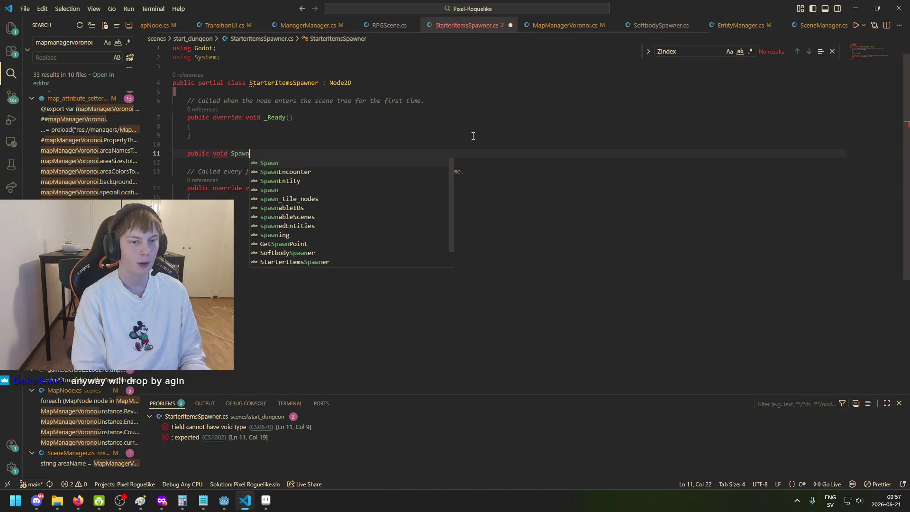
pyautogui.hotkey('ctrl', 'BackSpace')
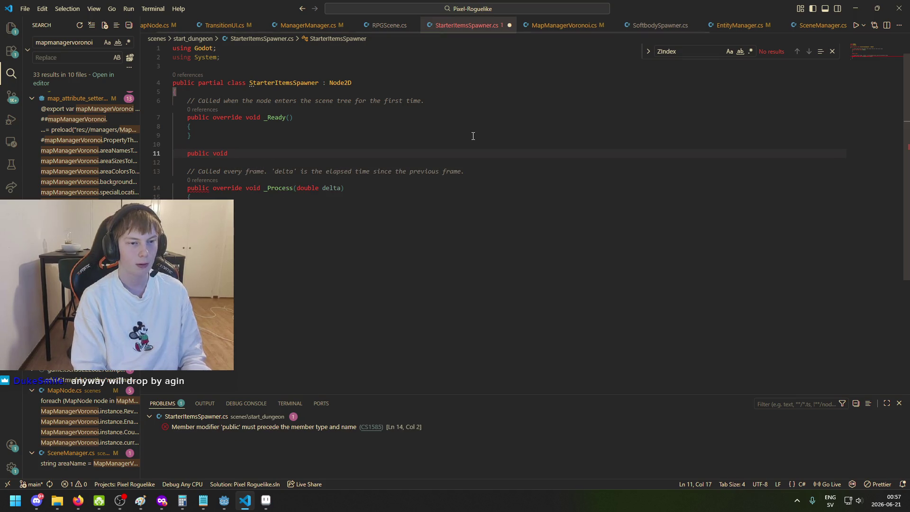
pyautogui.write('SpawnStarted')
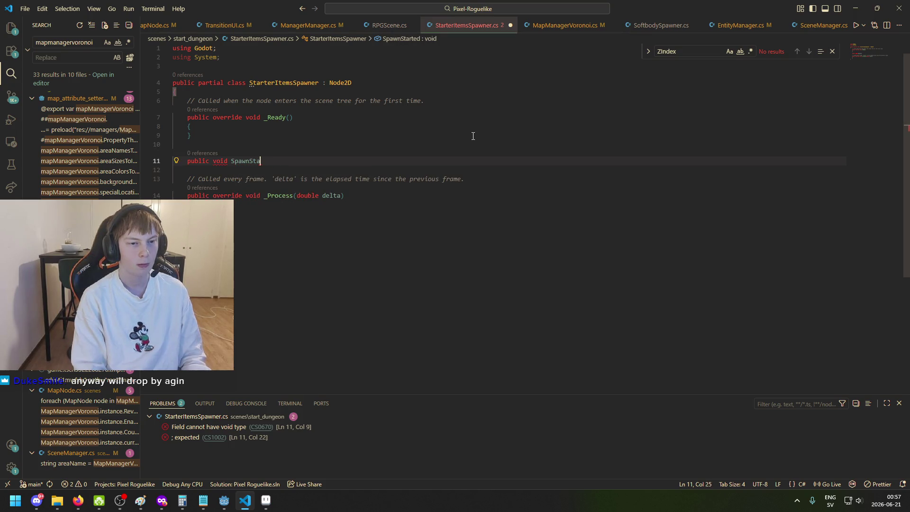
pyautogui.write('Items')
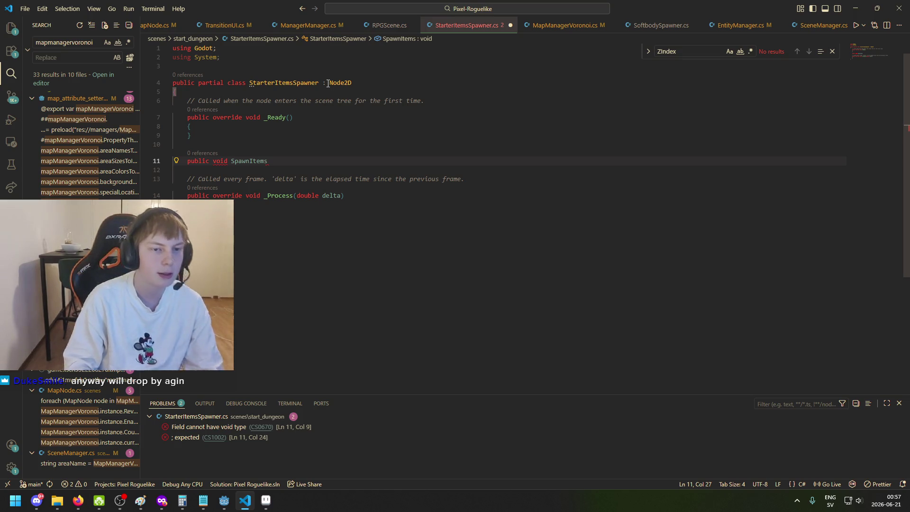
pyautogui.moveTo(318, 83); pyautogui.dragTo(275, 82)
# Step: Rename the class from StarterItemsSpawner to ItemSpawner
pyautogui.press('Left')
pyautogui.hotkey('ctrl', 'shift', 'Left')
pyautogui.write('S')
pyautogui.press('BackSpace')
pyautogui.click(268, 93)
pyautogui.press('BackSpace')
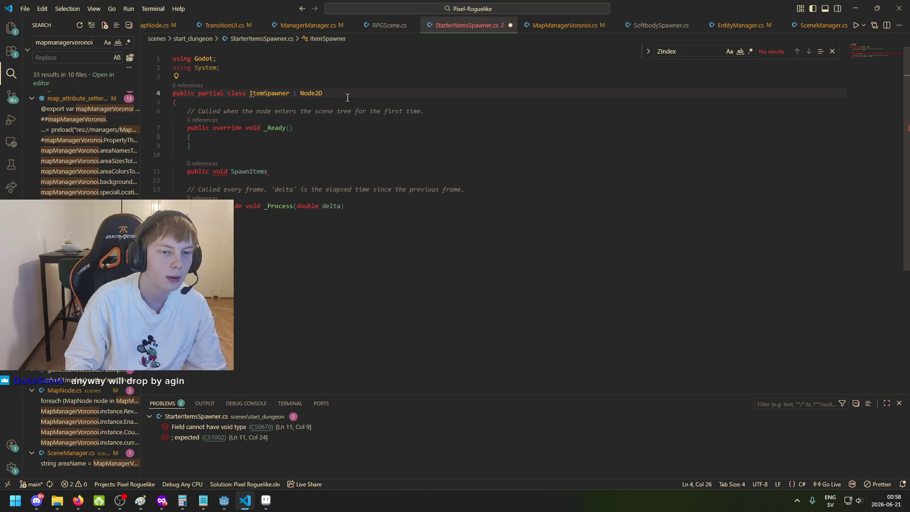
# Step: Declare a PackedScene[] items field at the top of the class body
pyautogui.press('Return')
pyautogui.press('Return')
pyautogui.press('Up')
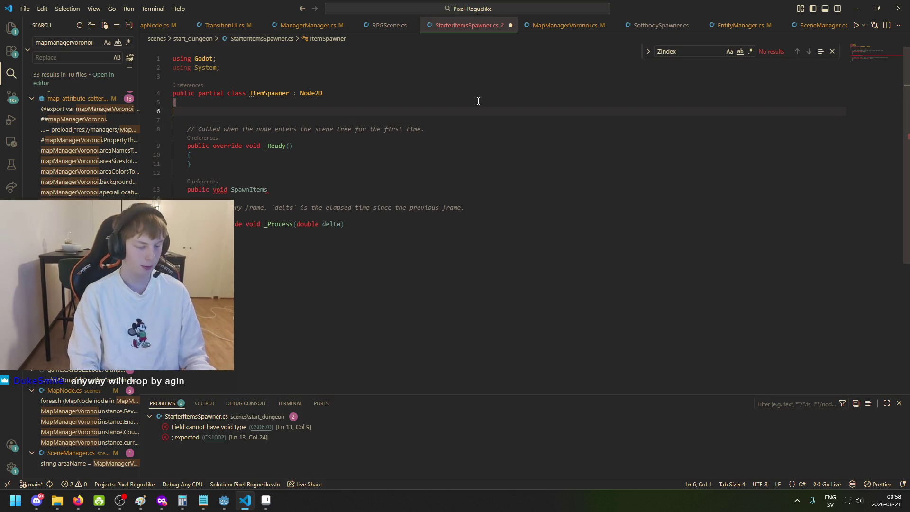
pyautogui.press('Return')
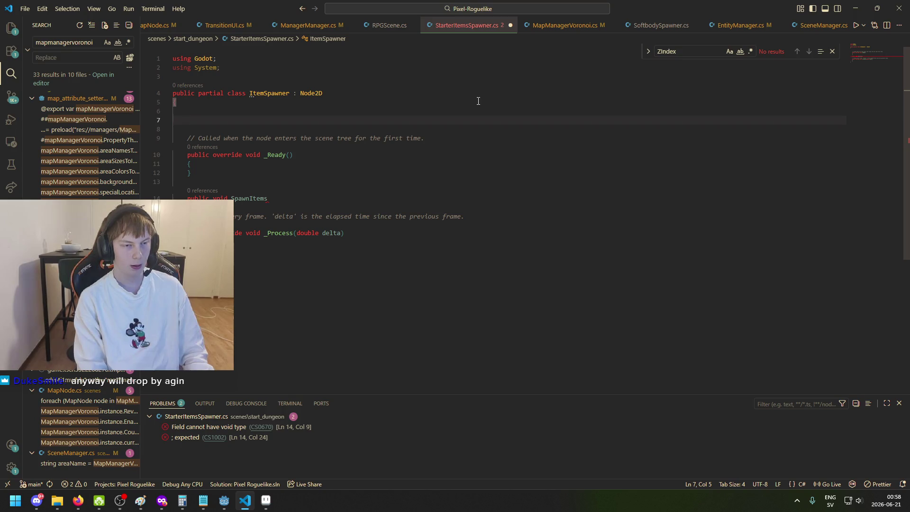
pyautogui.write('Pa')
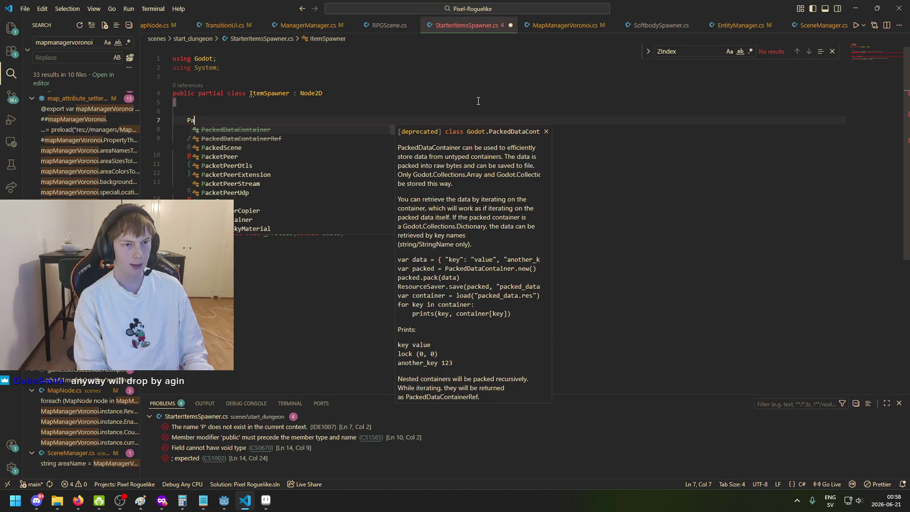
pyautogui.write('ckedS')
pyautogui.press('Tab')
pyautogui.write('[] items;')
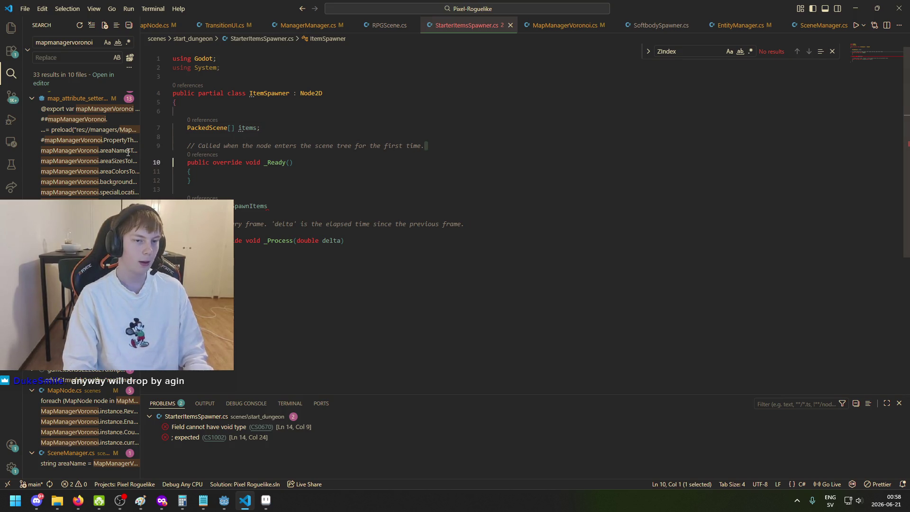
pyautogui.tripleClick(458, 150)
# Step: Start an [Export] attribute above the field and give SpawnItems() an opening brace
pyautogui.click(231, 114)
pyautogui.press('BackSpace')
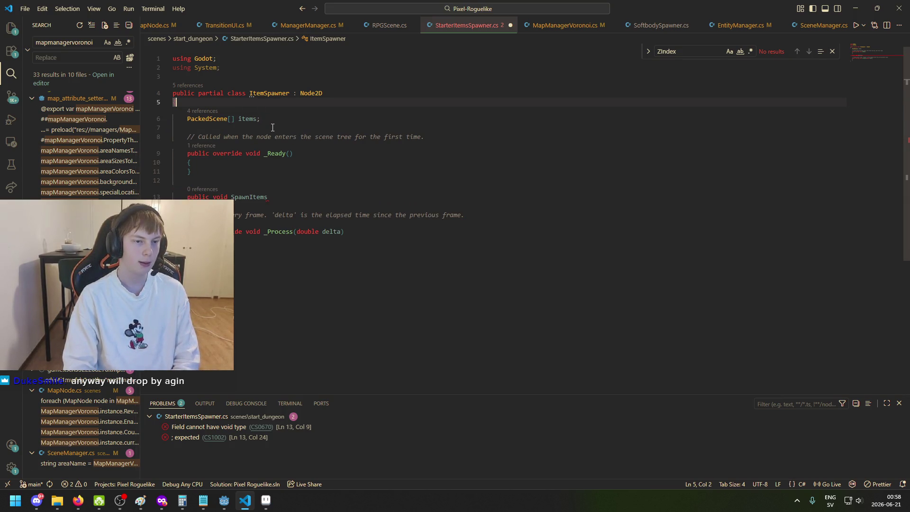
pyautogui.press('Return')
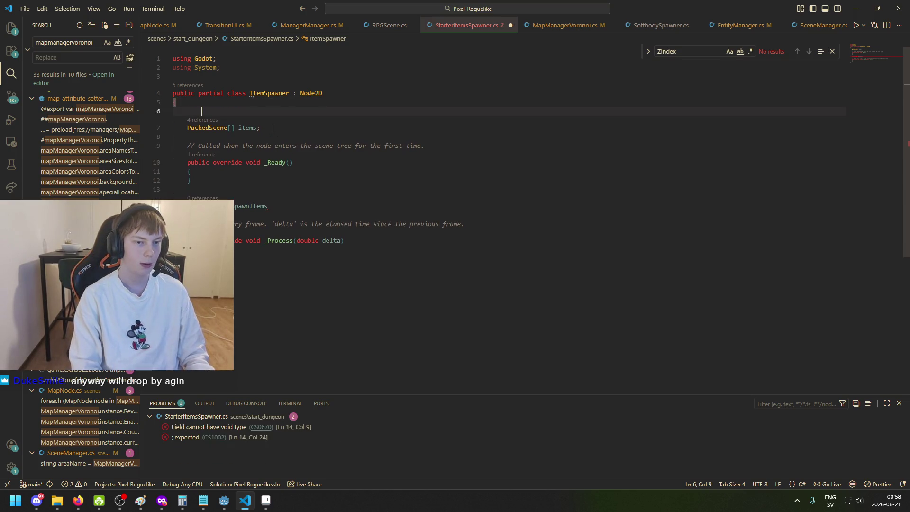
pyautogui.press('Return')
pyautogui.write('[Export')
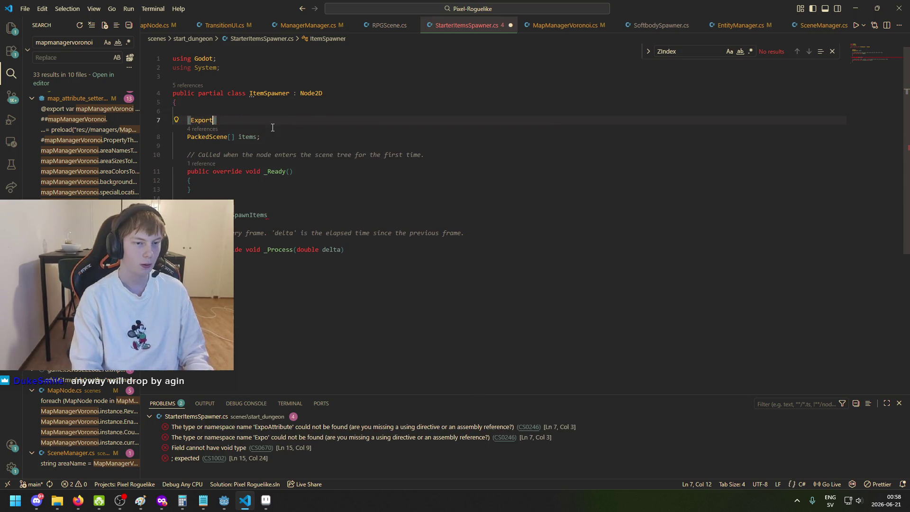
pyautogui.click(375, 194)
pyautogui.click(377, 215)
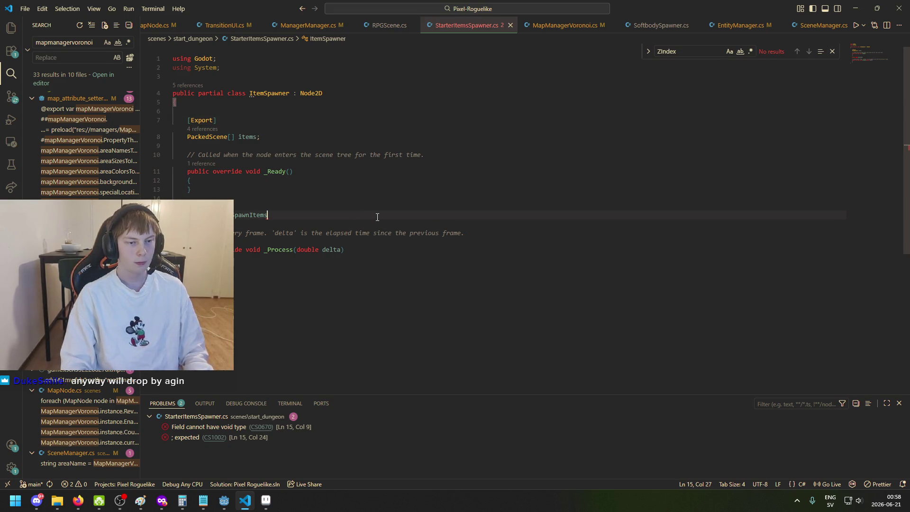
pyautogui.write('() {')
pyautogui.press('Return')
pyautogui.press('Return')
# Step: Add an exported Vector2I[] itemPositions field below the items field
pyautogui.click(315, 139)
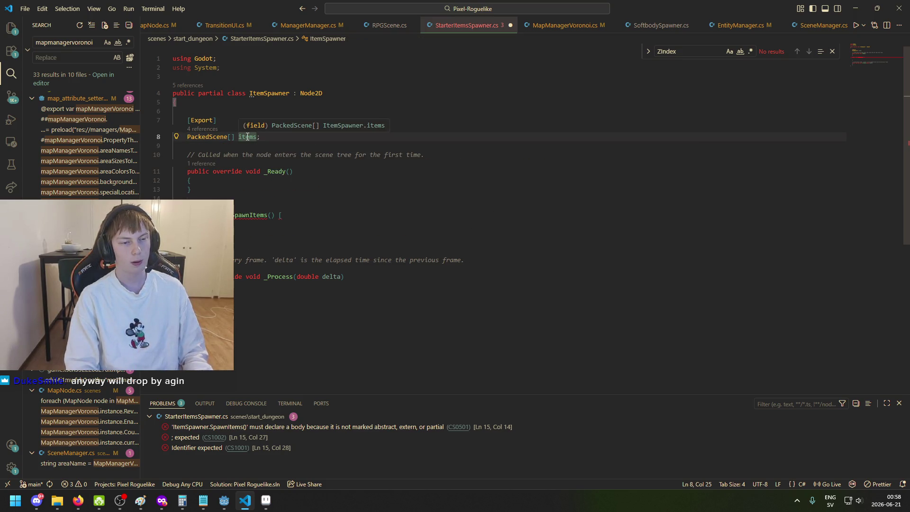
pyautogui.press('Return')
pyautogui.press('Return')
pyautogui.write('[E')
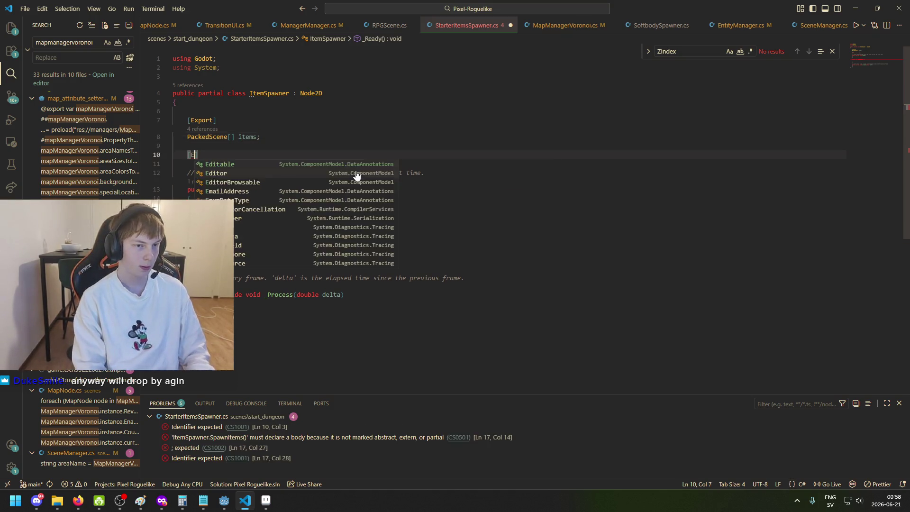
pyautogui.write('xport')
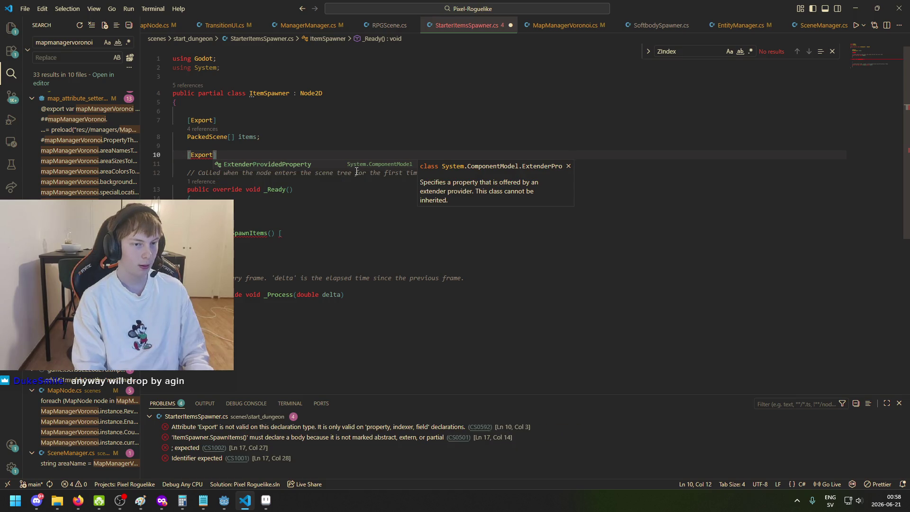
pyautogui.write(']')
pyautogui.press('Return')
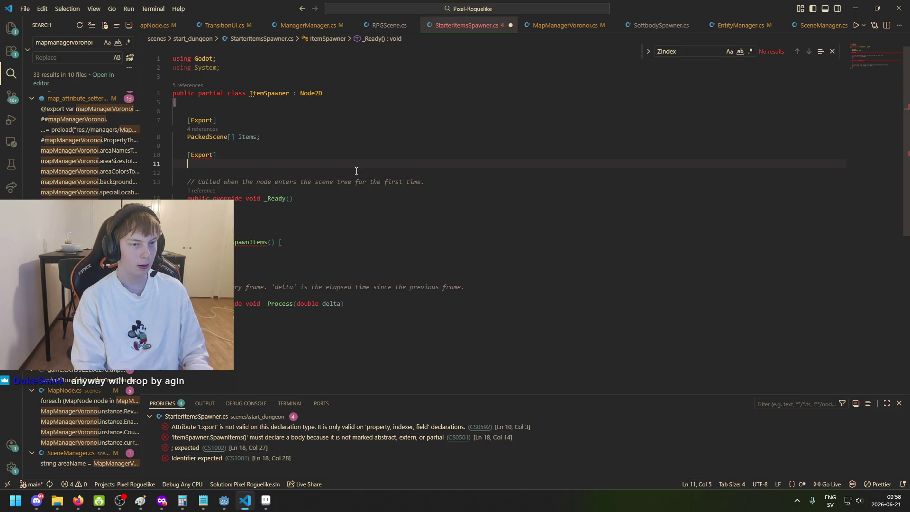
pyautogui.write('Vec')
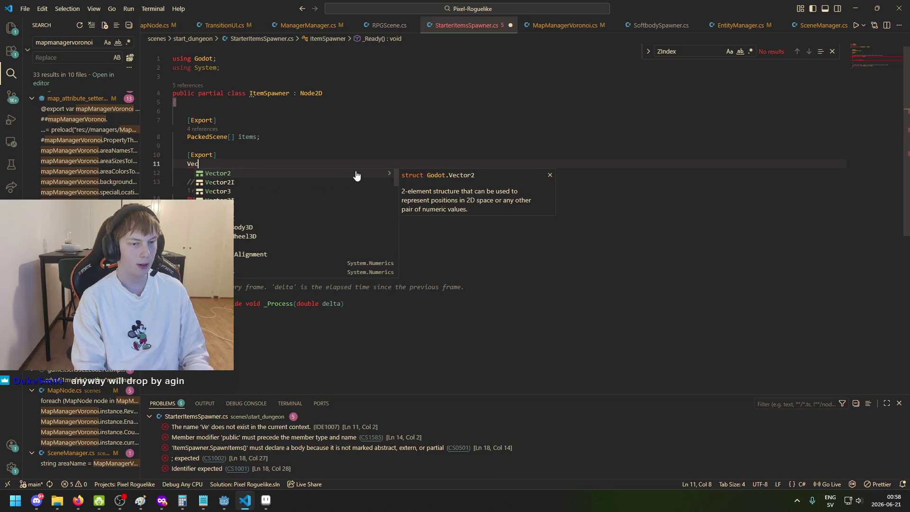
pyautogui.press('Tab')
pyautogui.write('[] ')
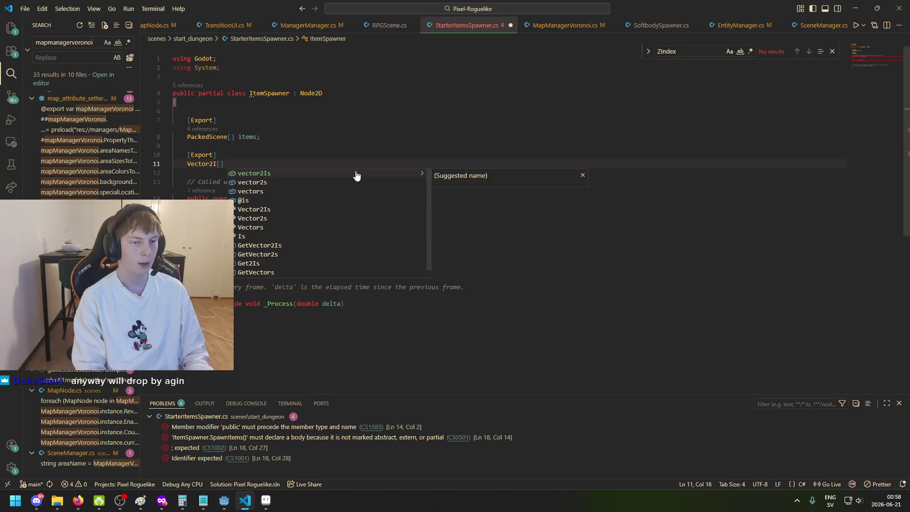
pyautogui.write('itemPositio')
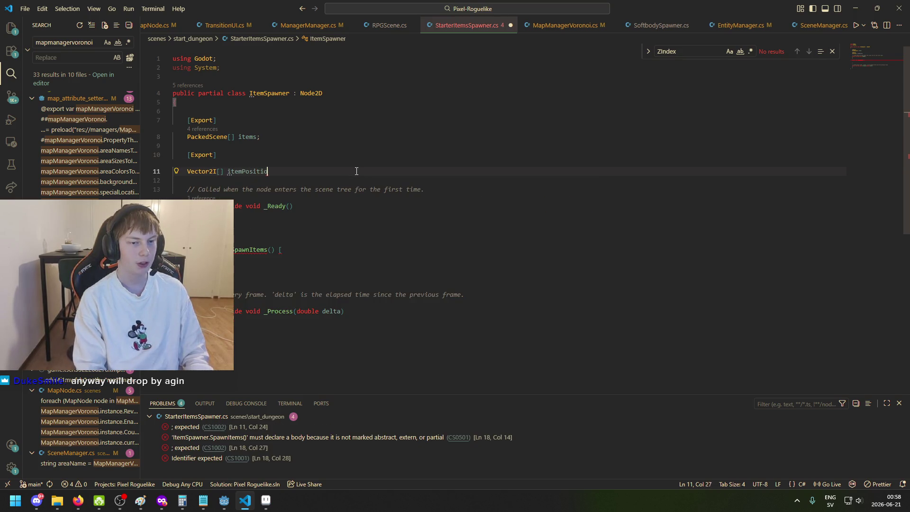
pyautogui.write('ns;')
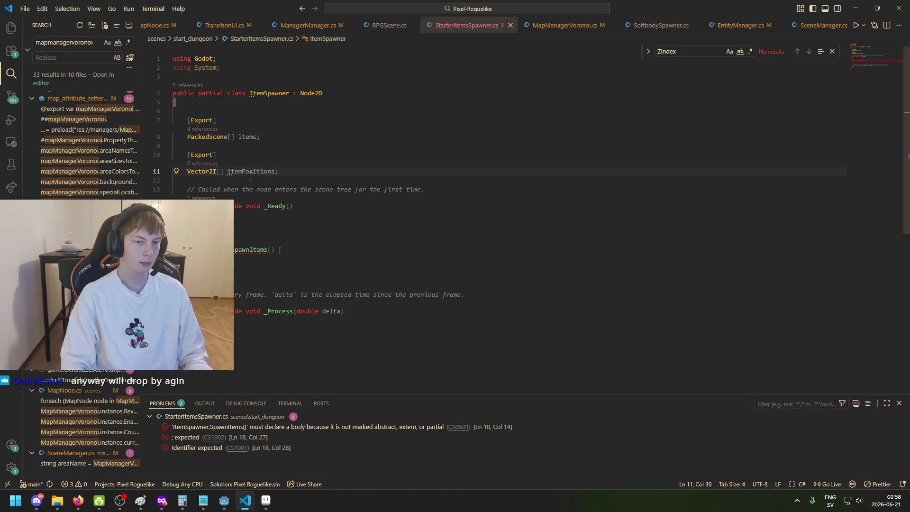
# Step: Rename the positions field to localItemPositions and save the script
pyautogui.click(228, 173)
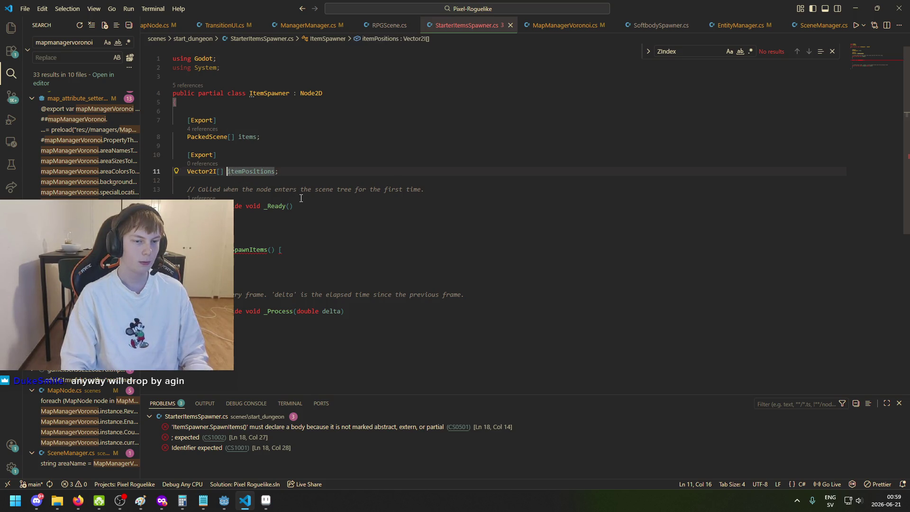
pyautogui.write('local')
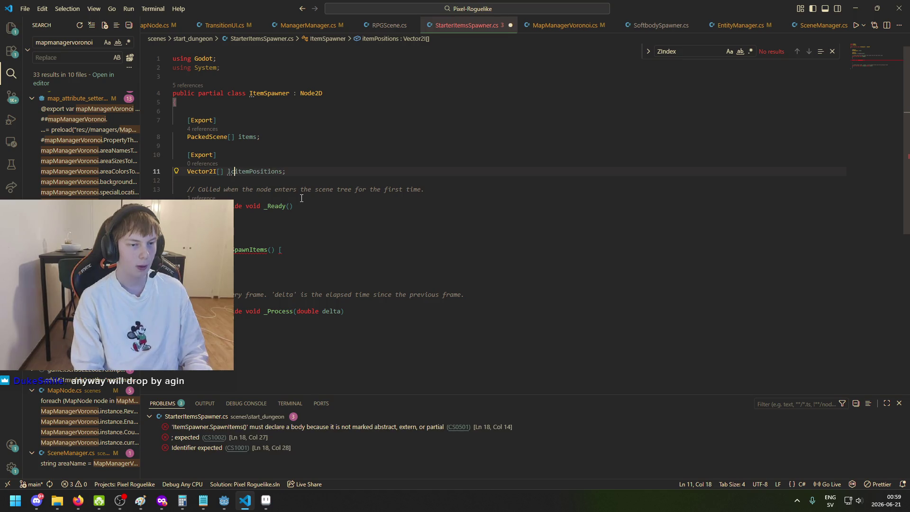
pyautogui.press('Delete')
pyautogui.write('I')
pyautogui.hotkey('ctrl', 's')
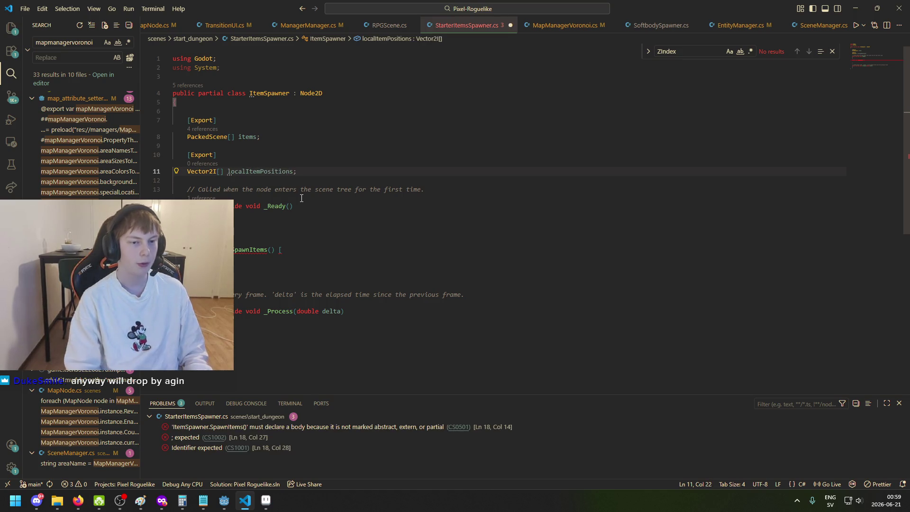
pyautogui.click(272, 216)
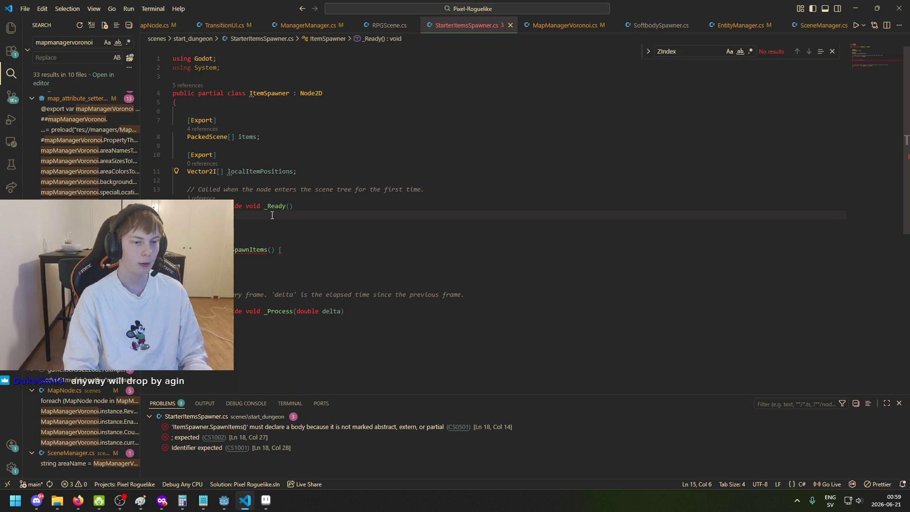
# Step: Clean up the SpawnItems() line and open its body with a brace
pyautogui.click(309, 266)
pyautogui.write('d')
pyautogui.press('BackSpace')
pyautogui.press('BackSpace')
pyautogui.press('BackSpace')
pyautogui.press('BackSpace')
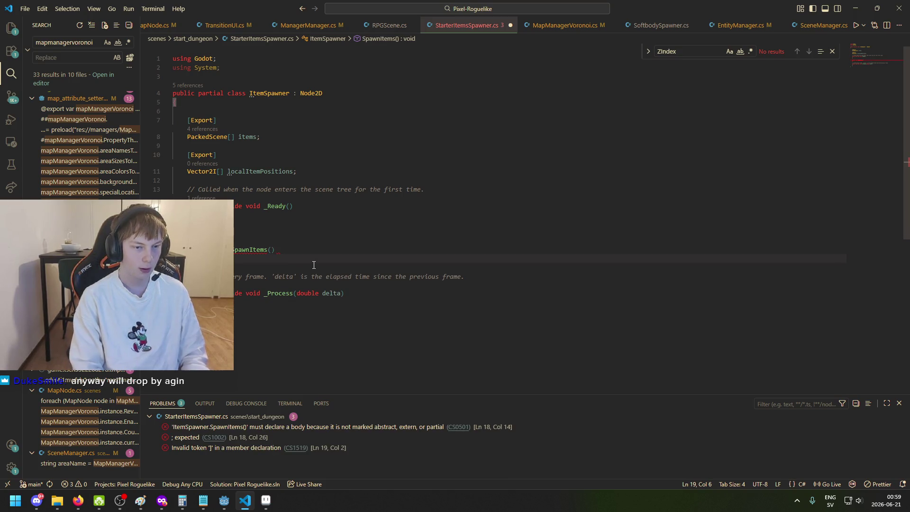
pyautogui.press('Delete')
pyautogui.write('{')
pyautogui.press('Return')
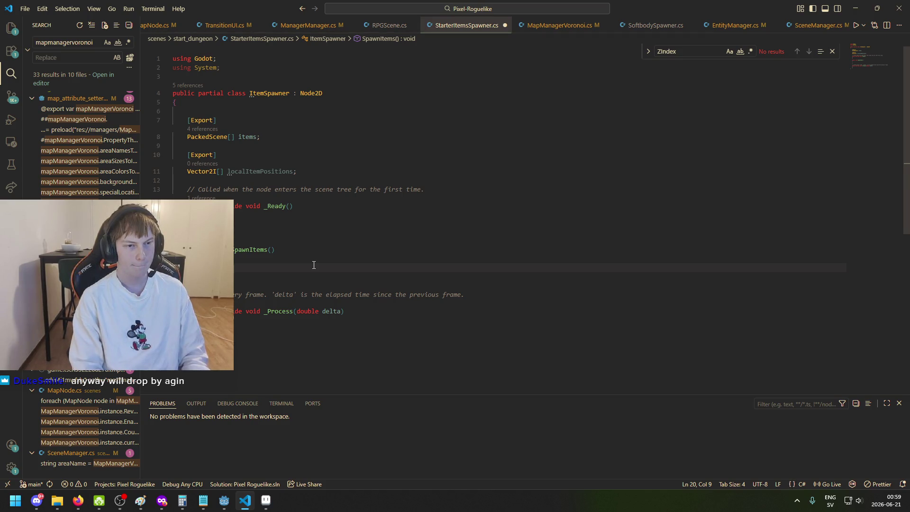
# Step: Insert a foreach snippet in SpawnItems with the var placeholder removed, then return to Godot
pyautogui.write('forea')
pyautogui.press('Tab')
pyautogui.press('BackSpace')
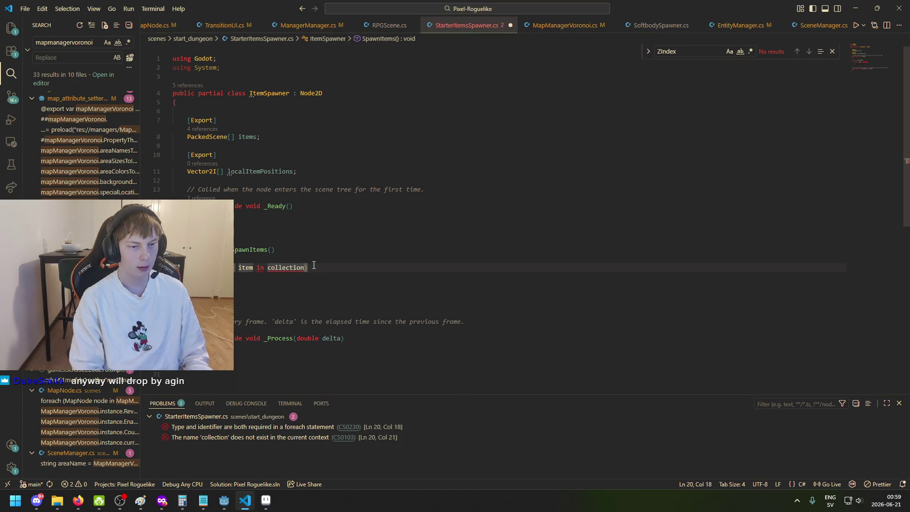
pyautogui.write('Pack')
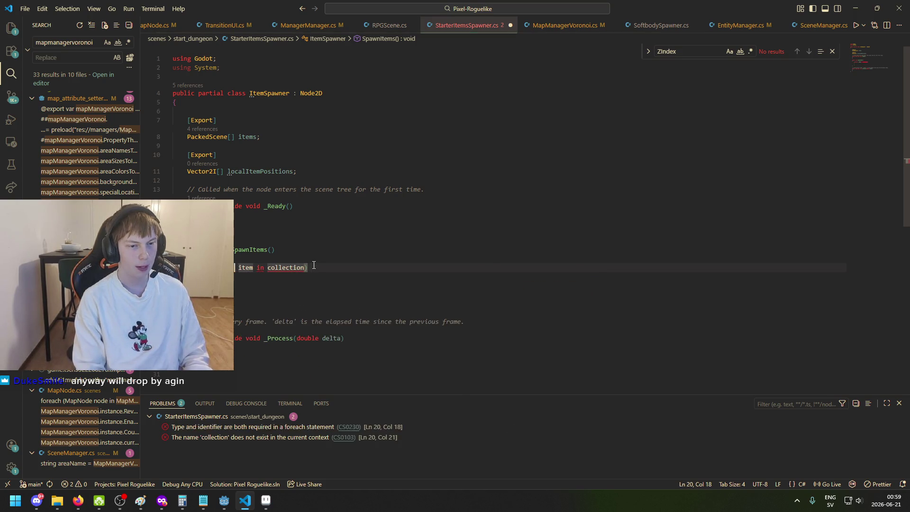
pyautogui.write('ed')
pyautogui.press('BackSpace')
pyautogui.press('BackSpace')
pyautogui.press('BackSpace')
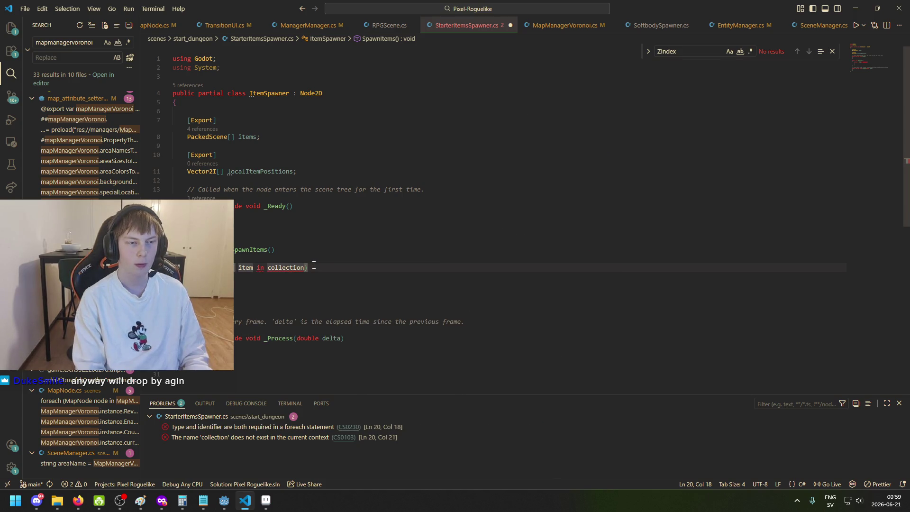
pyautogui.hotkey('alt', 'Tab')
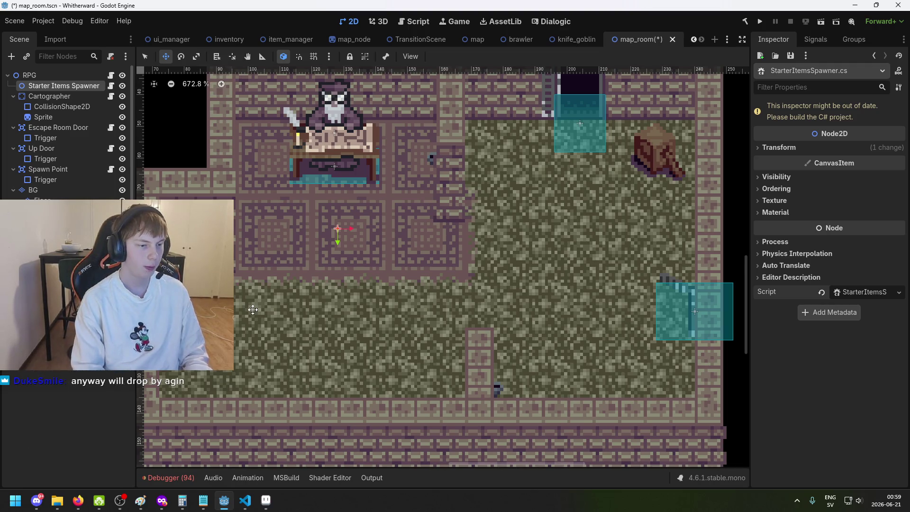
# Step: Open femur.tscn from the FileSystem dock, then return to Visual Studio Code
pyautogui.doubleClick(57, 381)
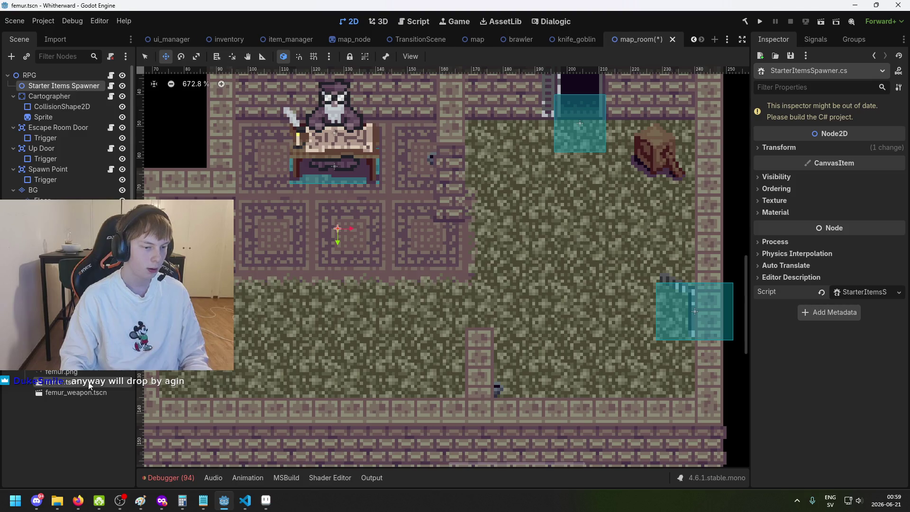
pyautogui.scroll(-10, 880, 342)
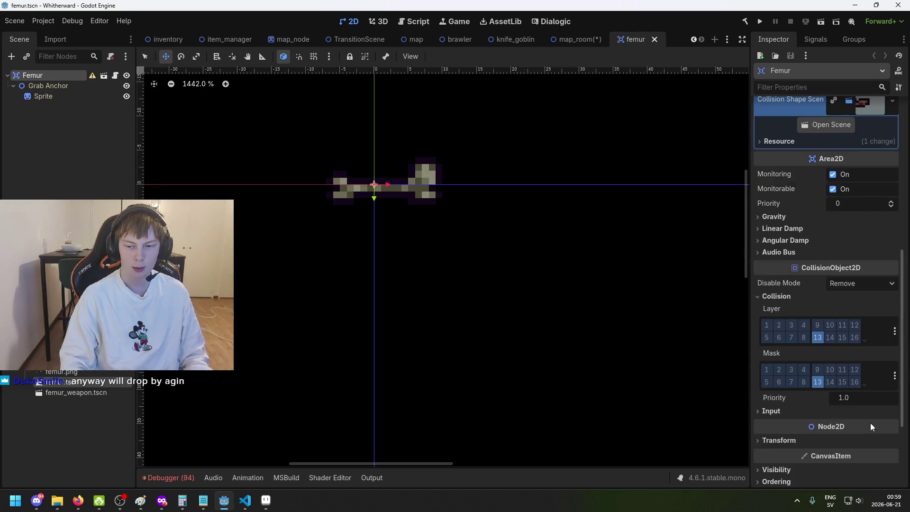
pyautogui.hotkey('alt', 'Tab')
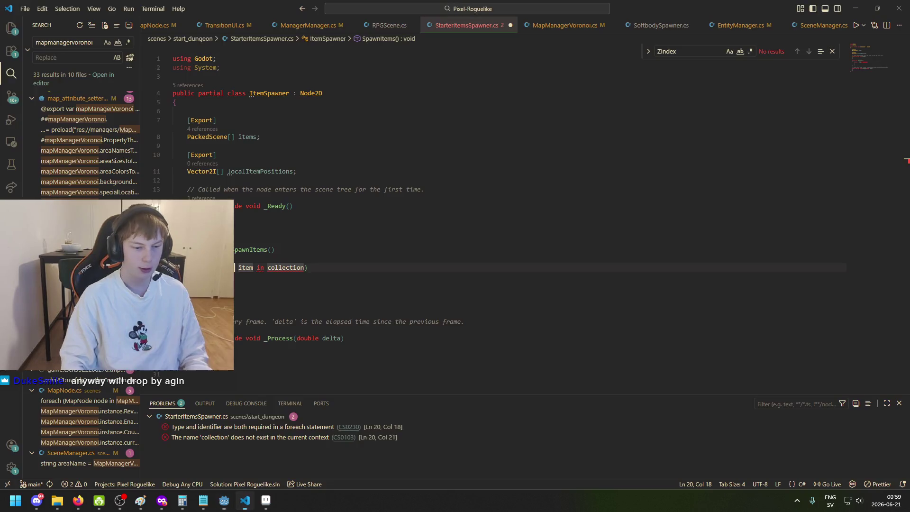
# Step: Make the foreach loop iterate over the items array
pyautogui.write('ItemNode')
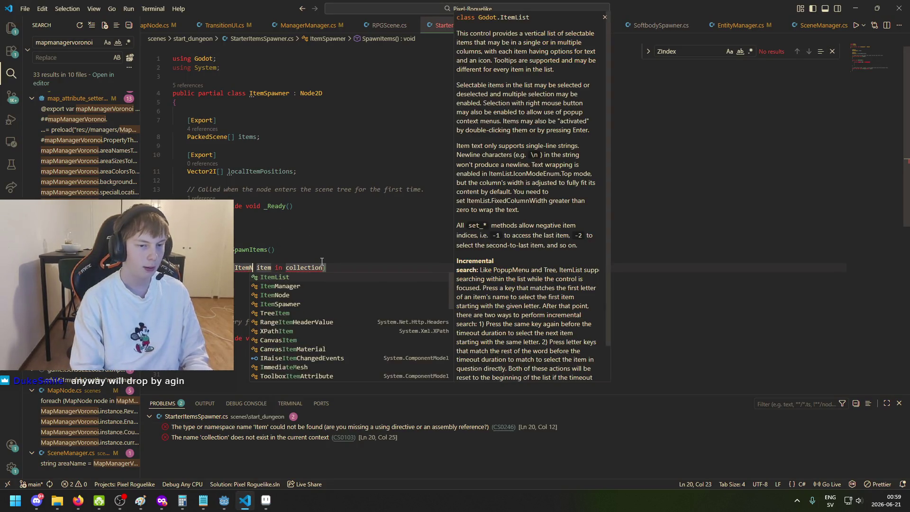
pyautogui.hotkey('ctrl', 'Right')
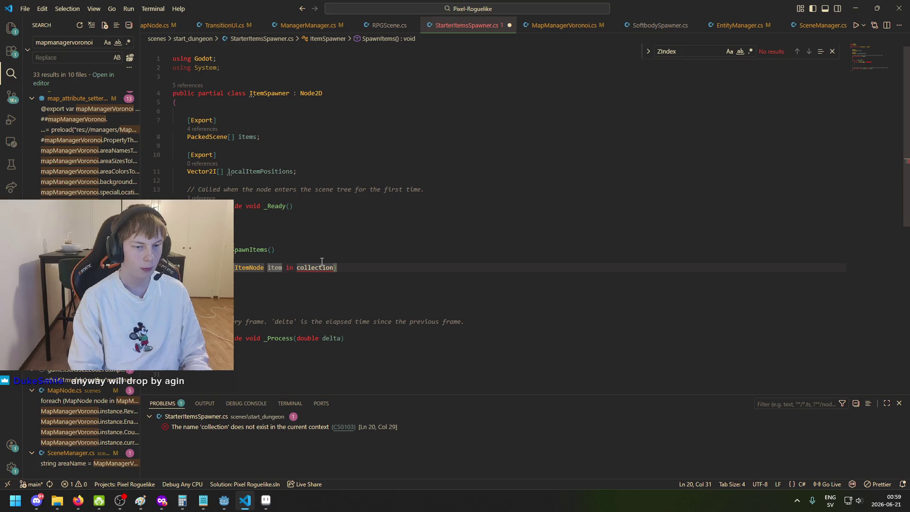
pyautogui.hotkey('ctrl', 'Right')
pyautogui.hotkey('ctrl', 'Right')
pyautogui.hotkey('ctrl', 'BackSpace')
pyautogui.write('items')
pyautogui.press('Escape')
pyautogui.press('Escape')
# Step: Begin writing an Instantiate call inside the loop body
pyautogui.click(409, 282)
pyautogui.write('instantiate')
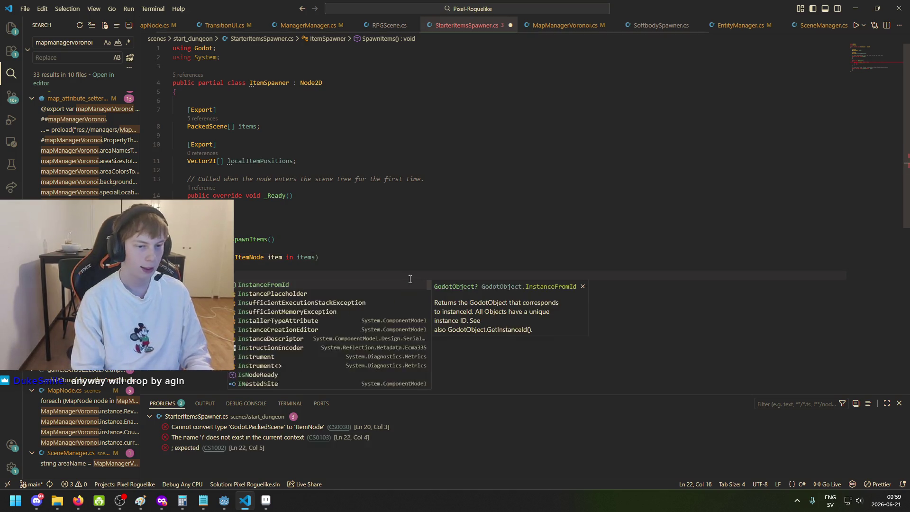
pyautogui.hotkey('ctrl', 'BackSpace')
pyautogui.write('item.insta')
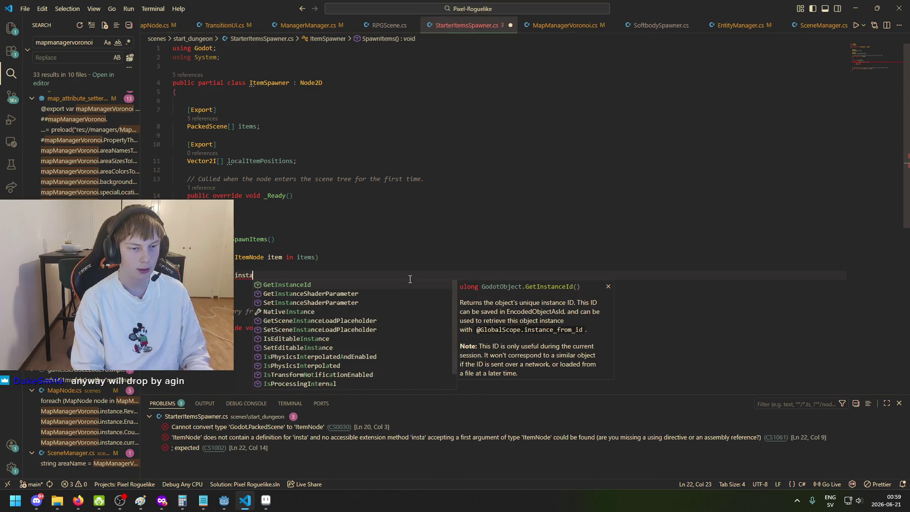
pyautogui.write('nti')
pyautogui.hotkey('ctrl', 'BackSpace')
pyautogui.write('instant')
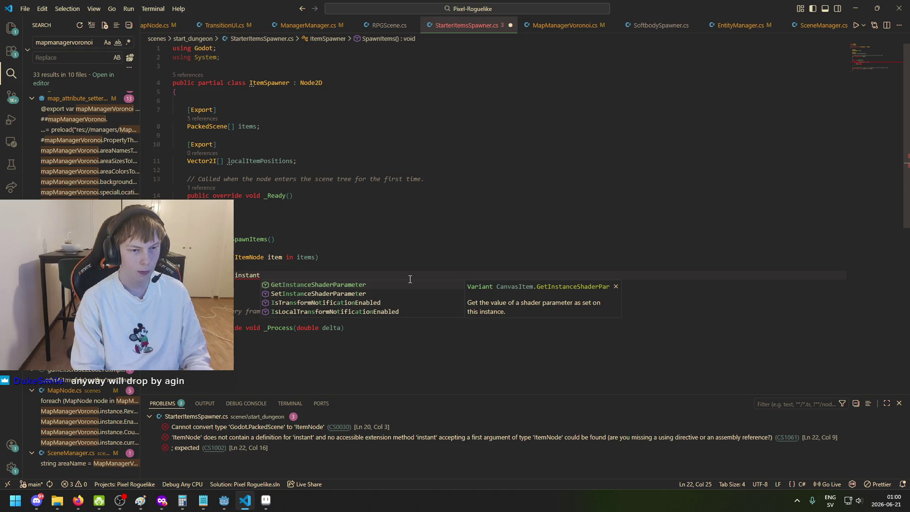
# Step: Change the loop element type to PackedScene and insert the Instantiate suggestion
pyautogui.click(228, 130)
pyautogui.moveTo(227, 130); pyautogui.dragTo(186, 127)
pyautogui.hotkey('ctrl', 'c')
pyautogui.doubleClick(249, 257)
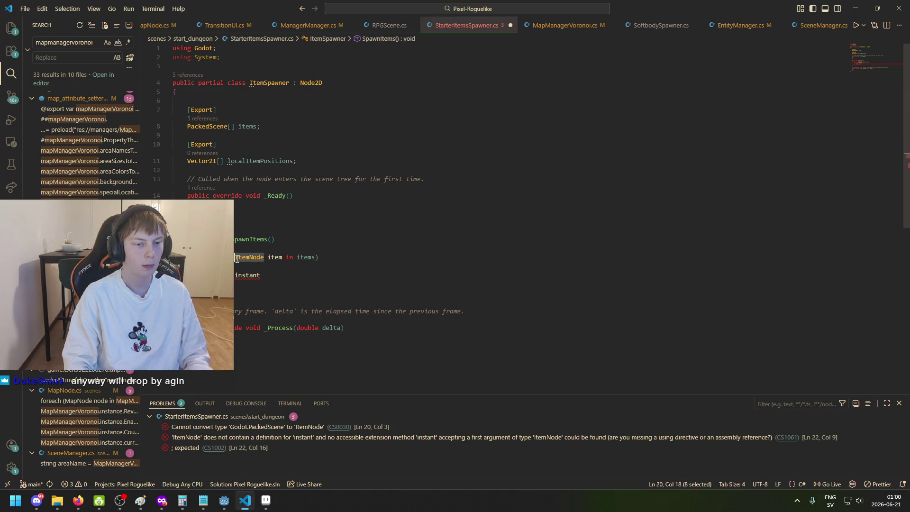
pyautogui.hotkey('ctrl', 'v')
pyautogui.press('BackSpace')
pyautogui.press('BackSpace')
pyautogui.press('BackSpace')
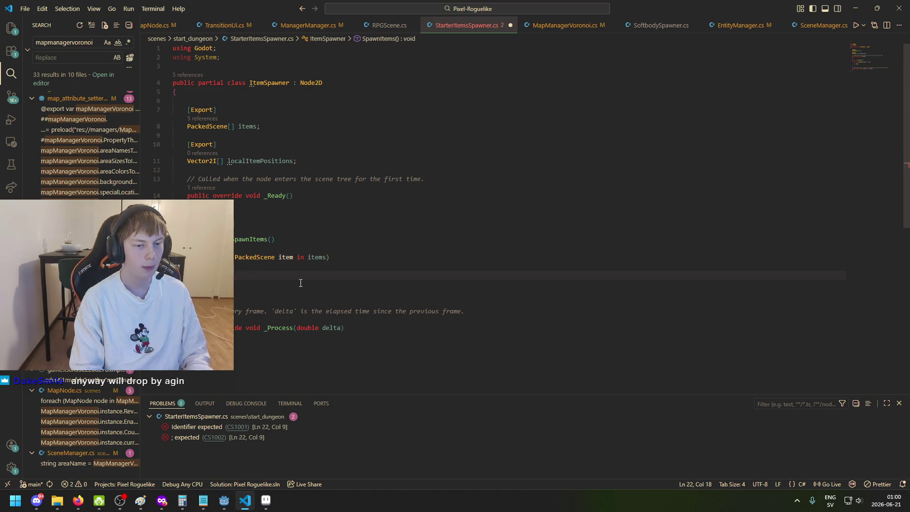
pyautogui.click(300, 284)
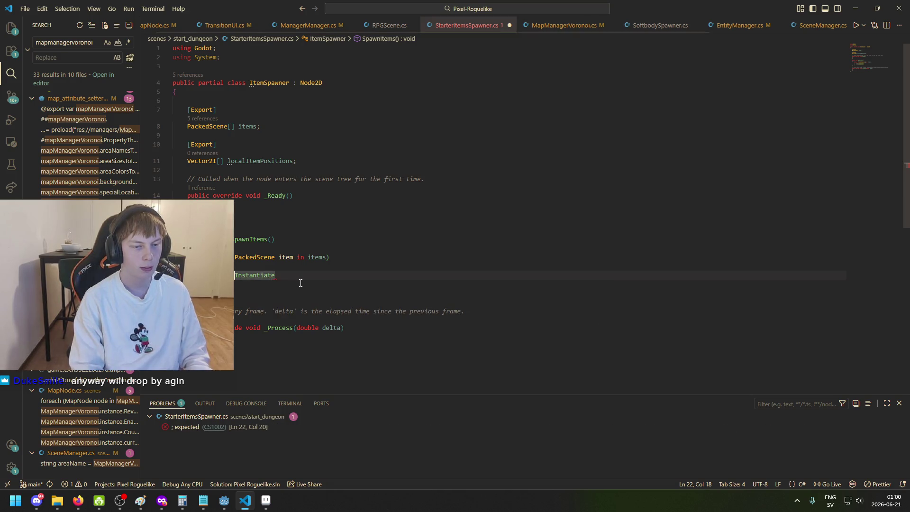
# Step: Rename the loop variable to itemScene and write item = itemScene.Instantiate();
pyautogui.write('item.')
pyautogui.press('Home')
pyautogui.write('itemNode =')
pyautogui.press('BackSpace')
pyautogui.press('BackSpace')
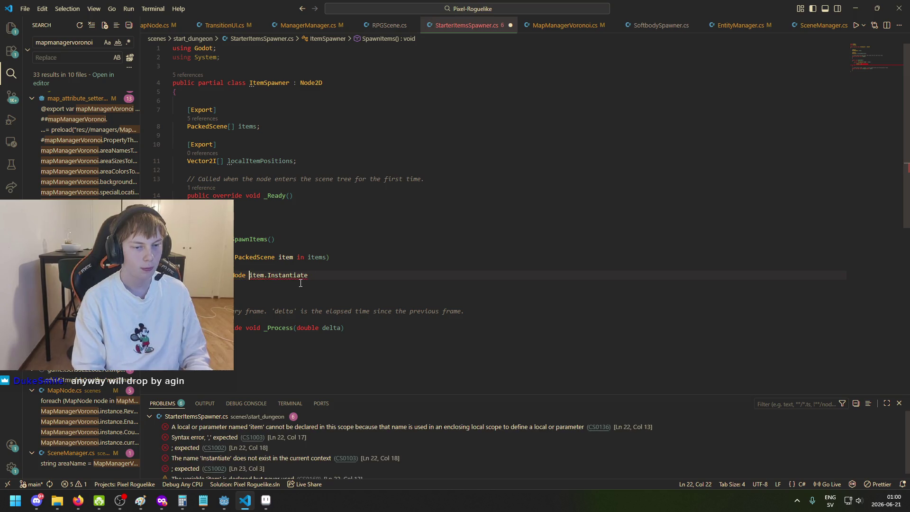
pyautogui.press('Up')
pyautogui.press('Up')
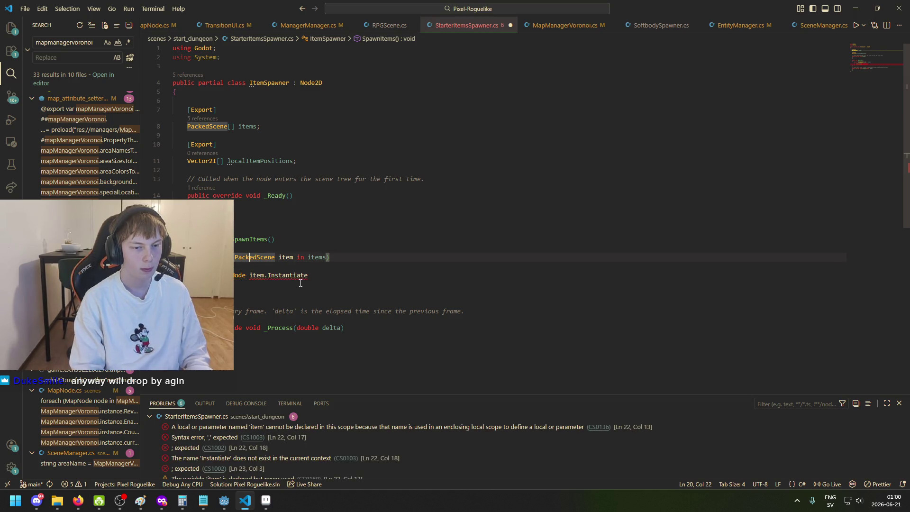
pyautogui.hotkey('ctrl', 'Right')
pyautogui.hotkey('ctrl', 'Right')
pyautogui.write('Scene')
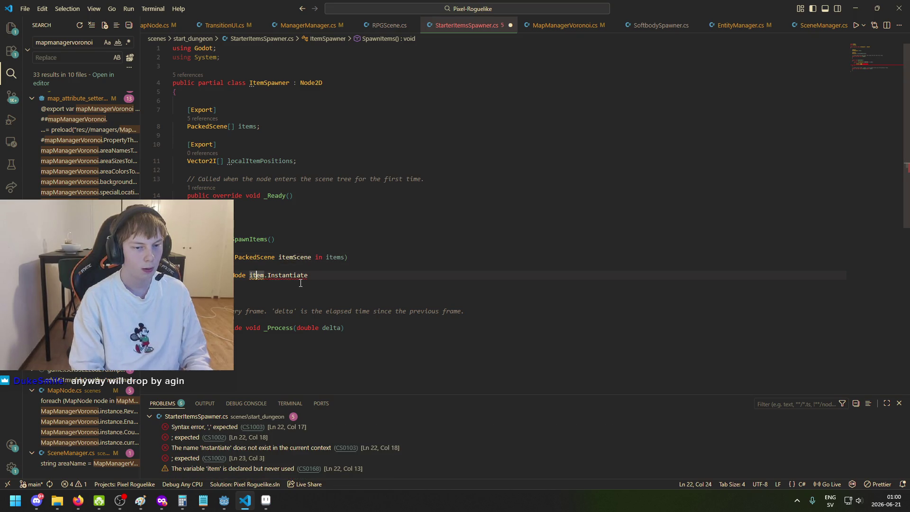
pyautogui.press('Left')
pyautogui.write('Scene')
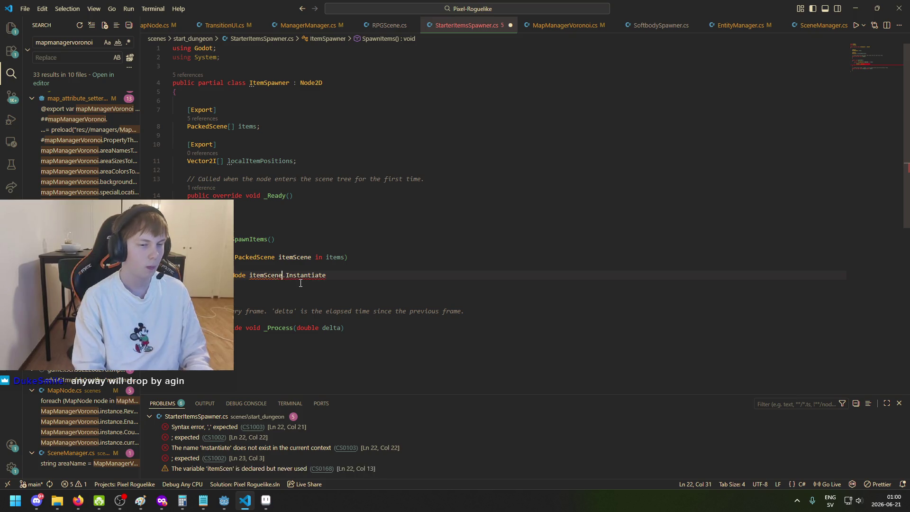
pyautogui.write('item =')
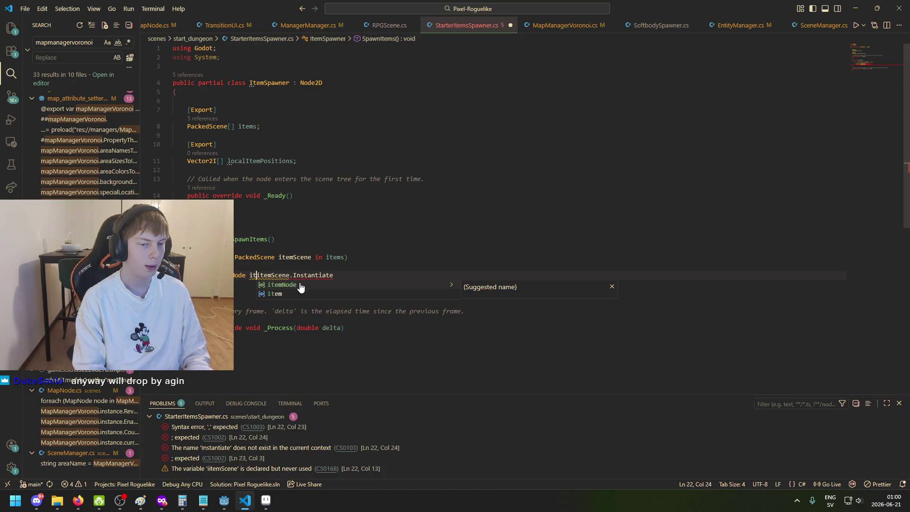
pyautogui.press('End')
pyautogui.write('();')
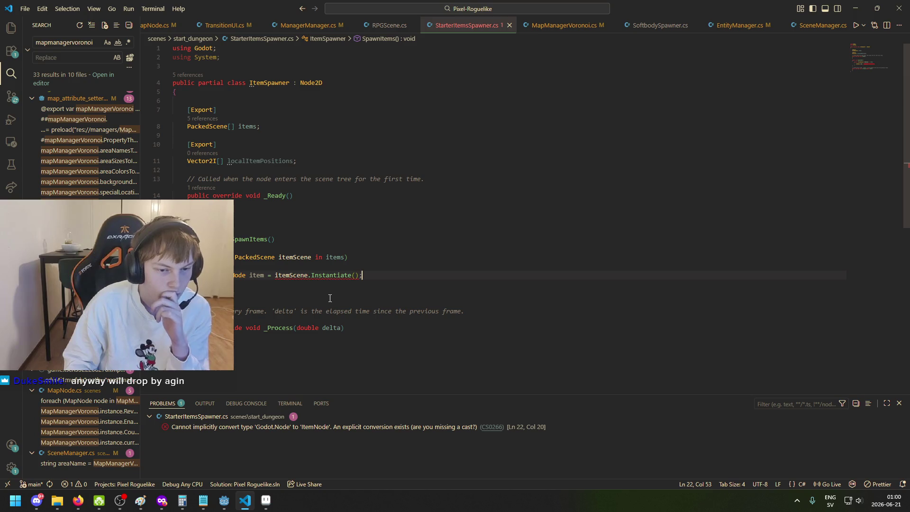
# Step: Cast the instantiated scene to (ItemNode) and save the file
pyautogui.moveTo(340, 279)
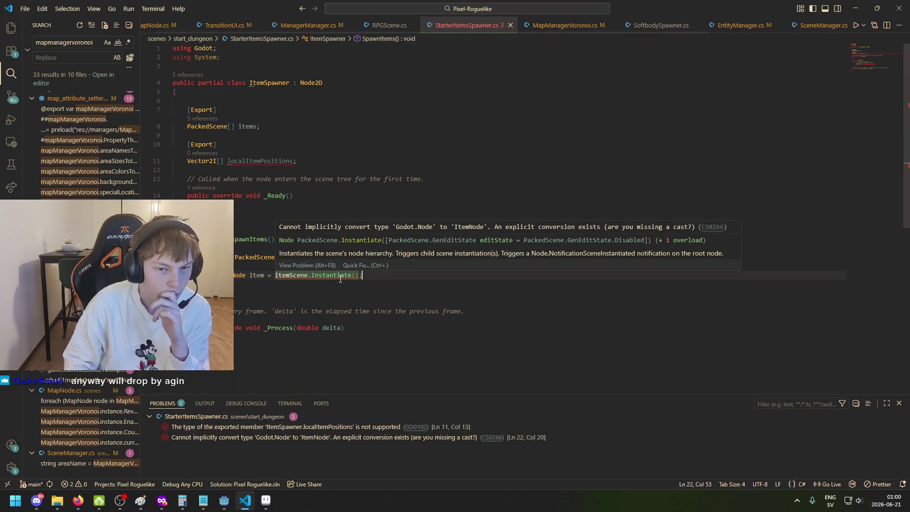
pyautogui.click(278, 275)
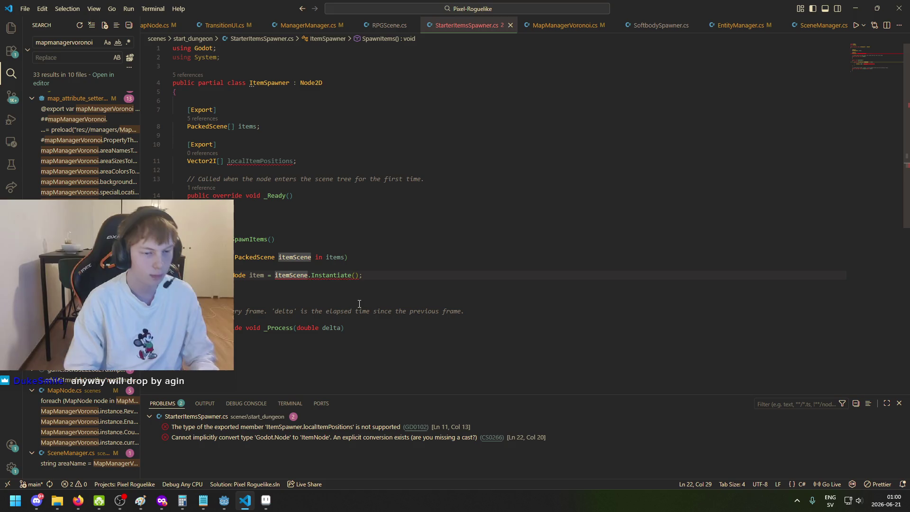
pyautogui.write('(ItemNode)')
pyautogui.hotkey('ctrl', 's')
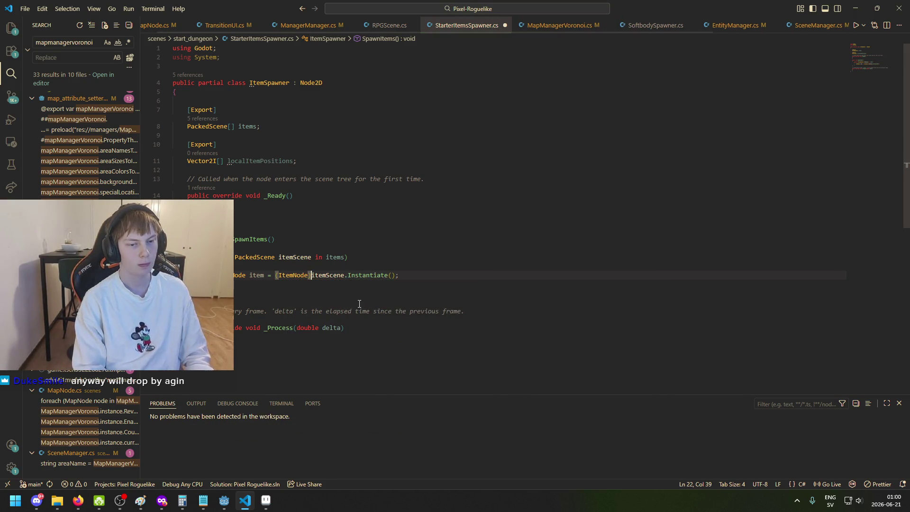
# Step: Add a line below the instantiate statement, trying then removing an item.position access
pyautogui.click(423, 273)
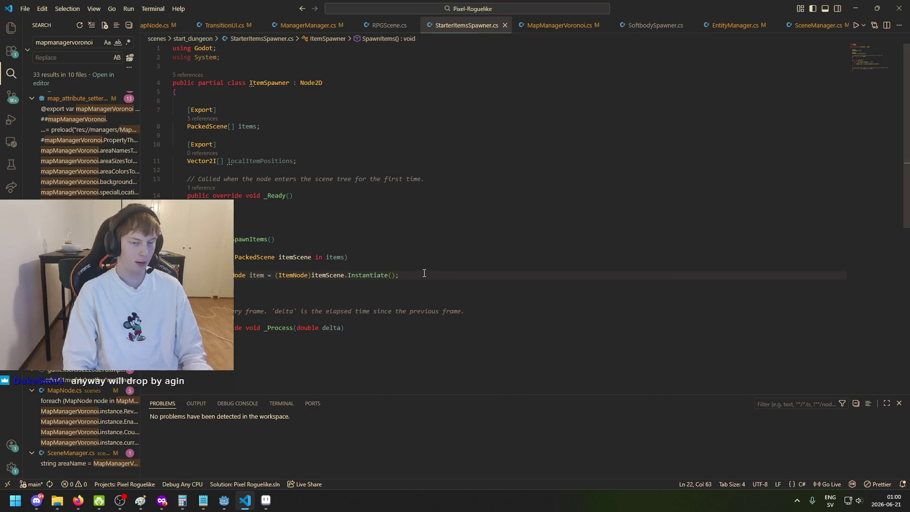
pyautogui.press('Return')
pyautogui.press('Return')
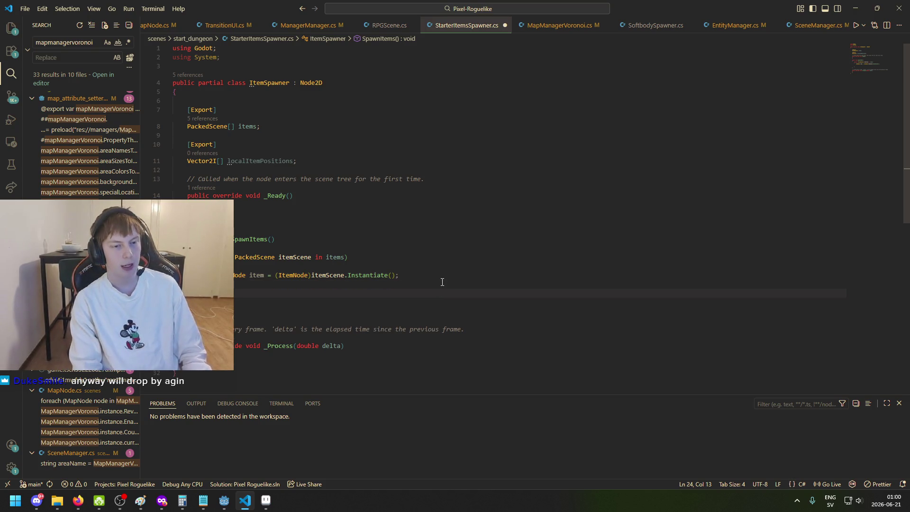
pyautogui.write('item')
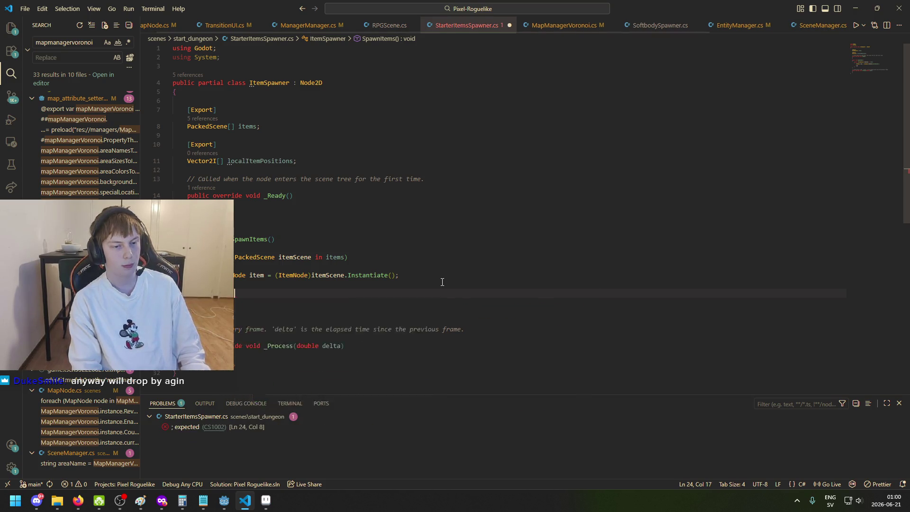
pyautogui.write('.posi')
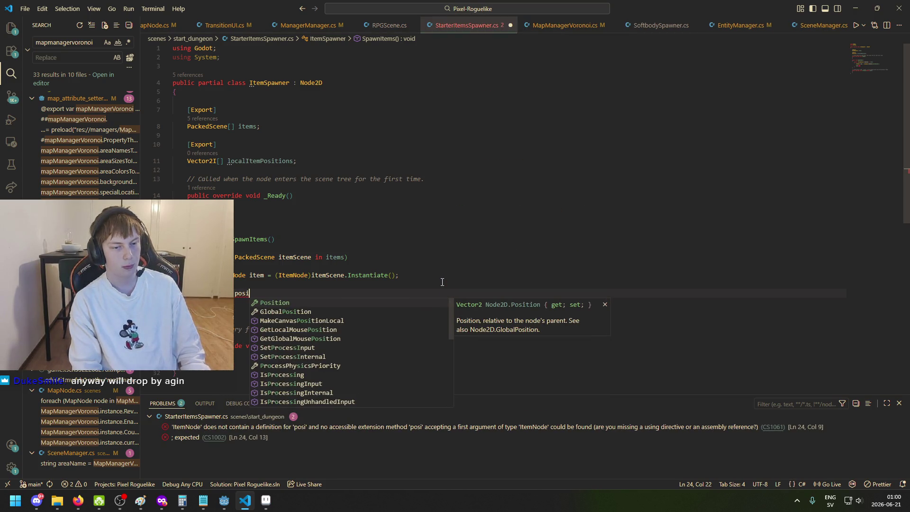
pyautogui.press('Tab')
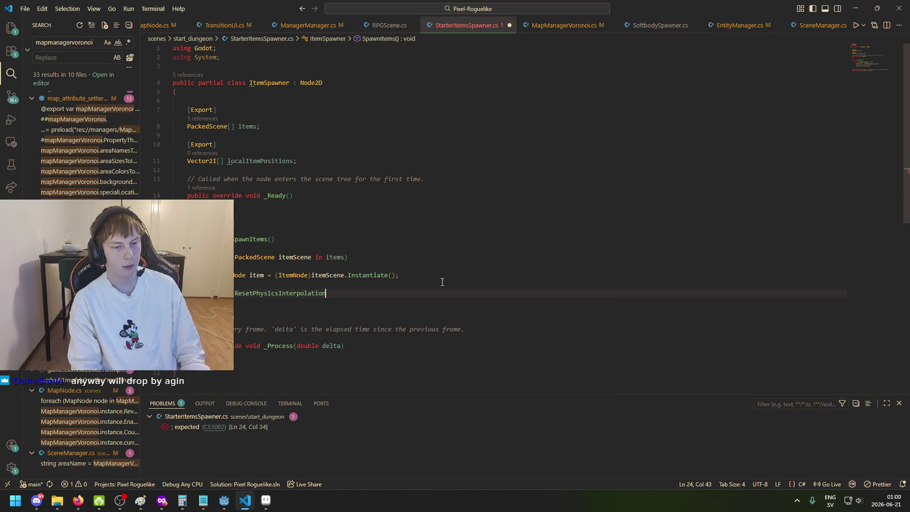
pyautogui.hotkey('ctrl', 'BackSpace')
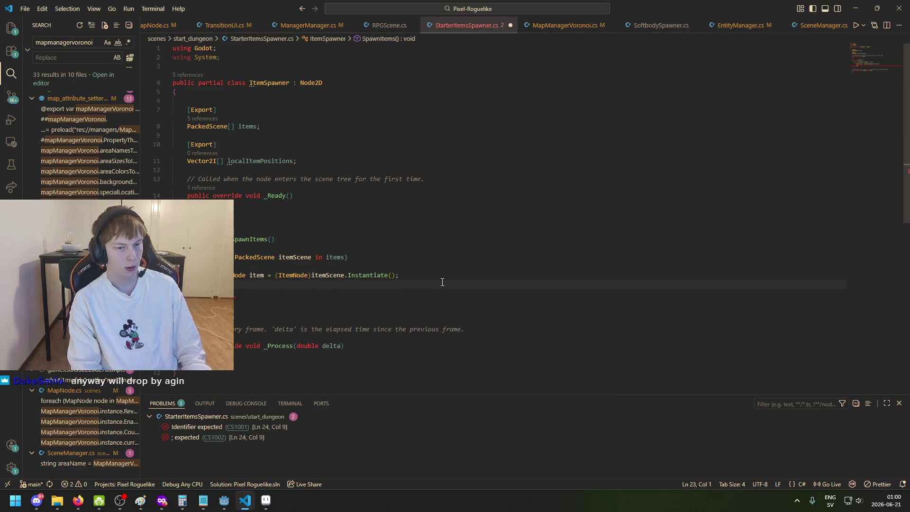
pyautogui.press('Home')
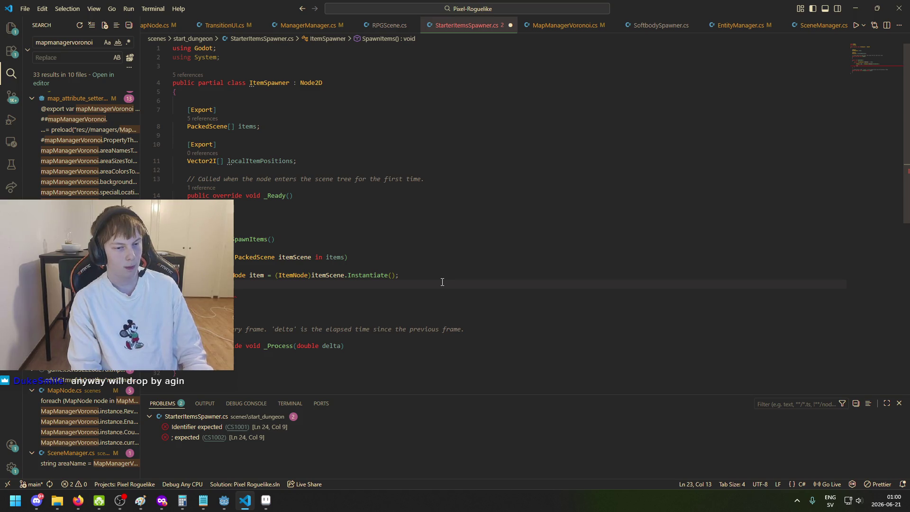
pyautogui.click(442, 282)
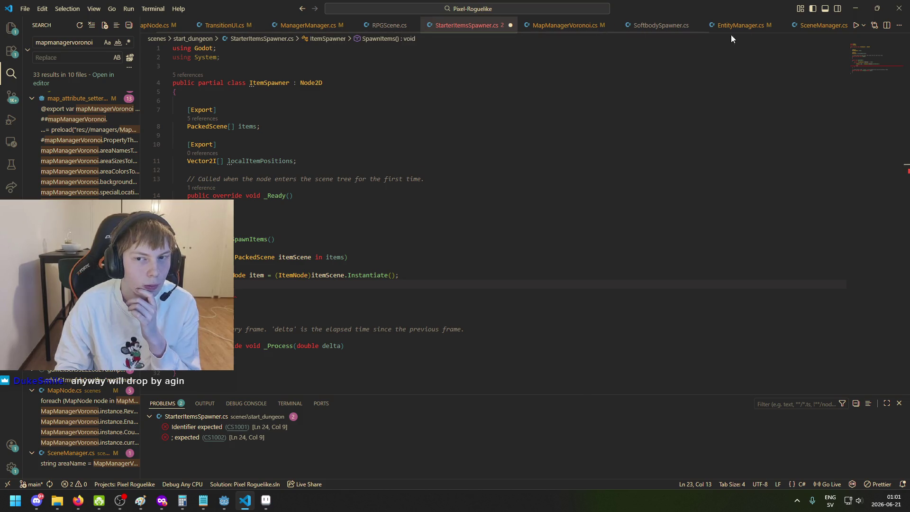
pyautogui.click(287, 26)
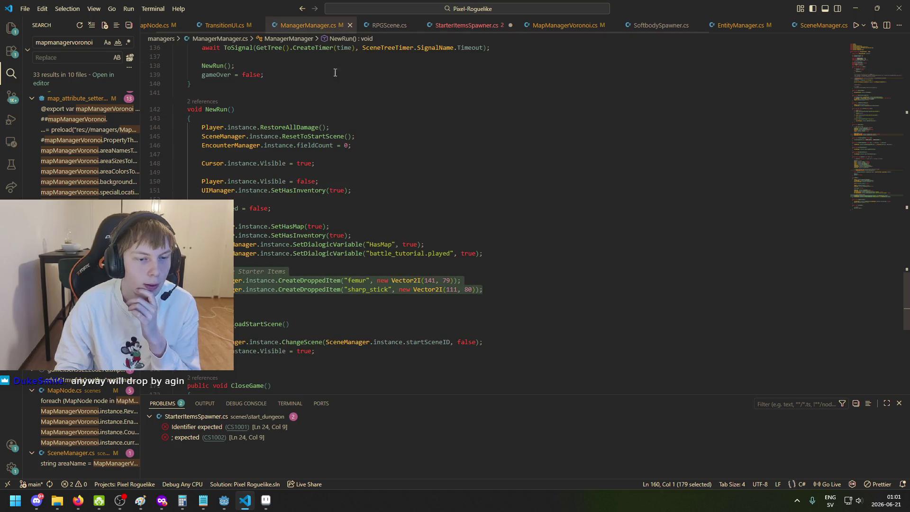
pyautogui.click(306, 280)
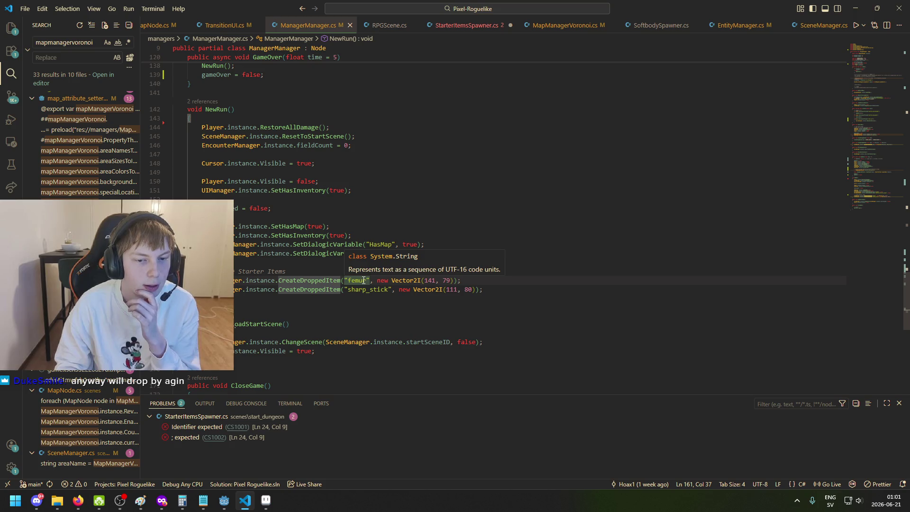
pyautogui.moveTo(522, 289); pyautogui.dragTo(187, 280)
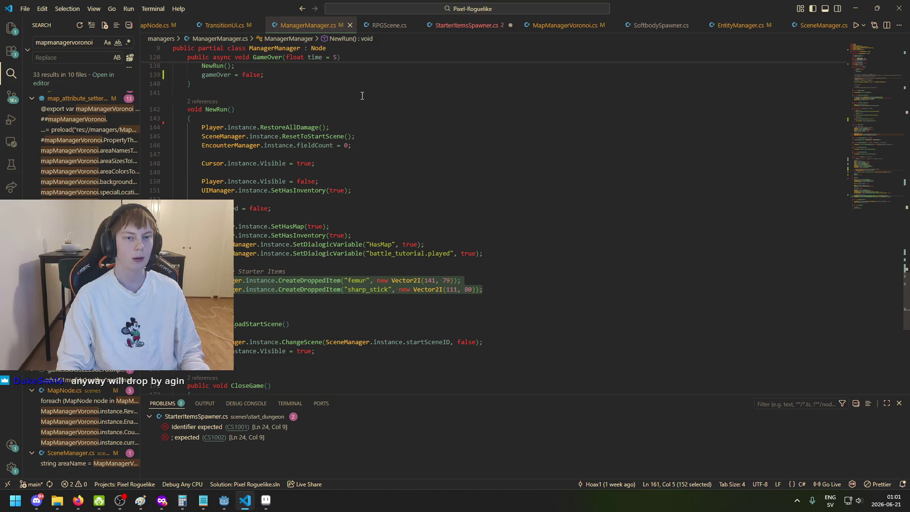
pyautogui.click(224, 25)
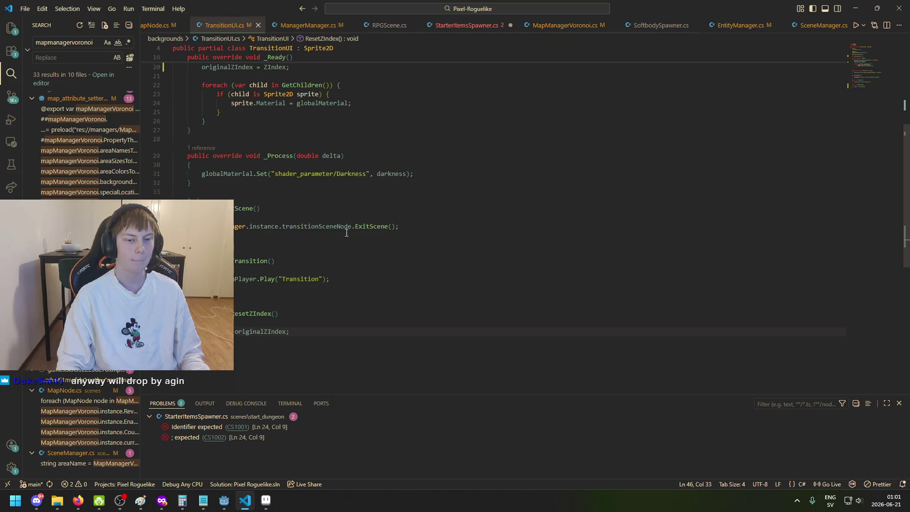
pyautogui.click(305, 26)
pyautogui.click(438, 26)
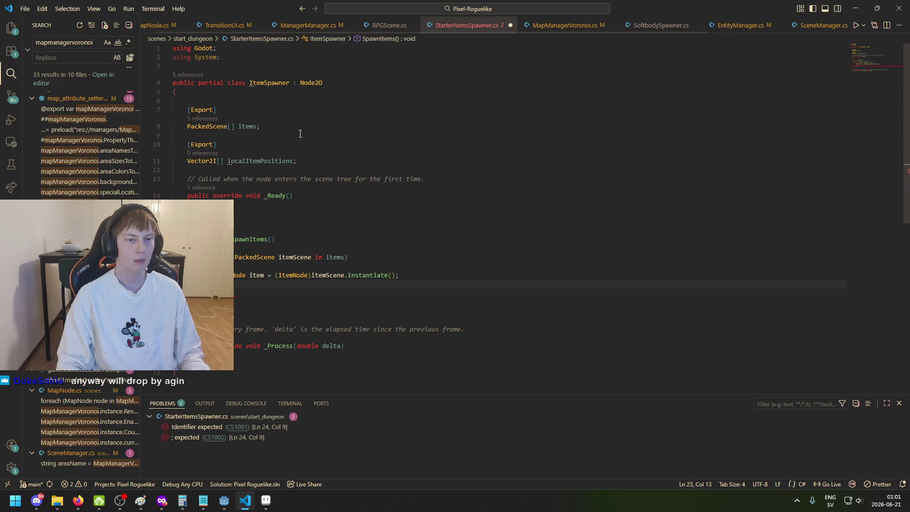
pyautogui.moveTo(228, 126); pyautogui.dragTo(187, 127)
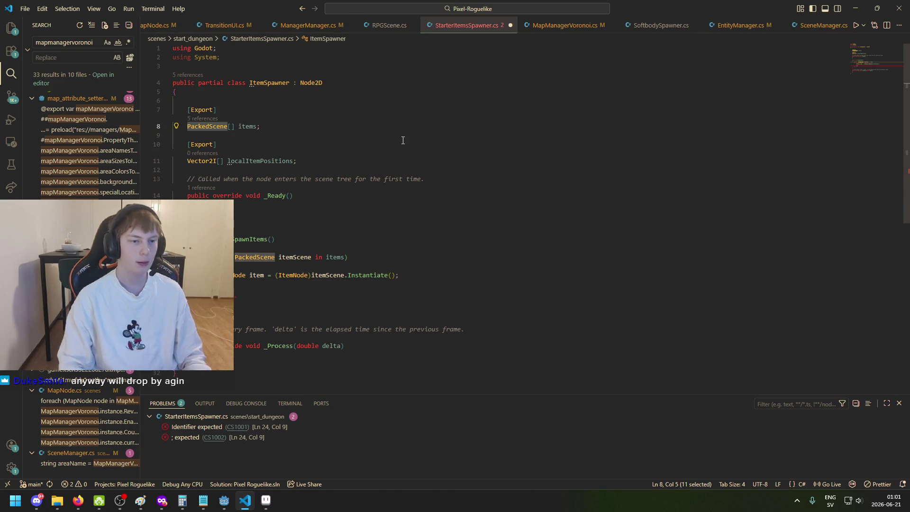
# Step: Change the exported field to string[] itemIDs and save
pyautogui.write('String')
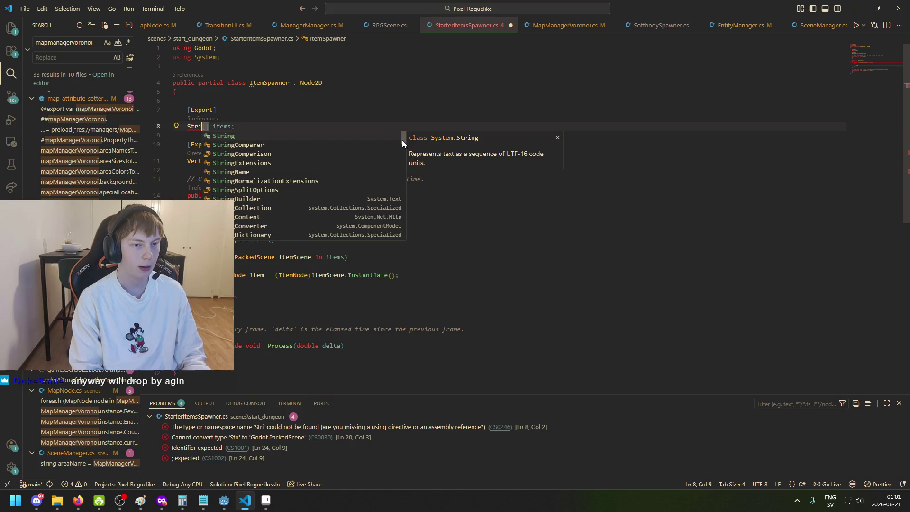
pyautogui.press('BackSpace')
pyautogui.press('BackSpace')
pyautogui.press('BackSpace')
pyautogui.write('string')
pyautogui.press('Right')
pyautogui.press('Right')
pyautogui.hotkey('ctrl', 'shift', 'Right')
pyautogui.write('itemIDs')
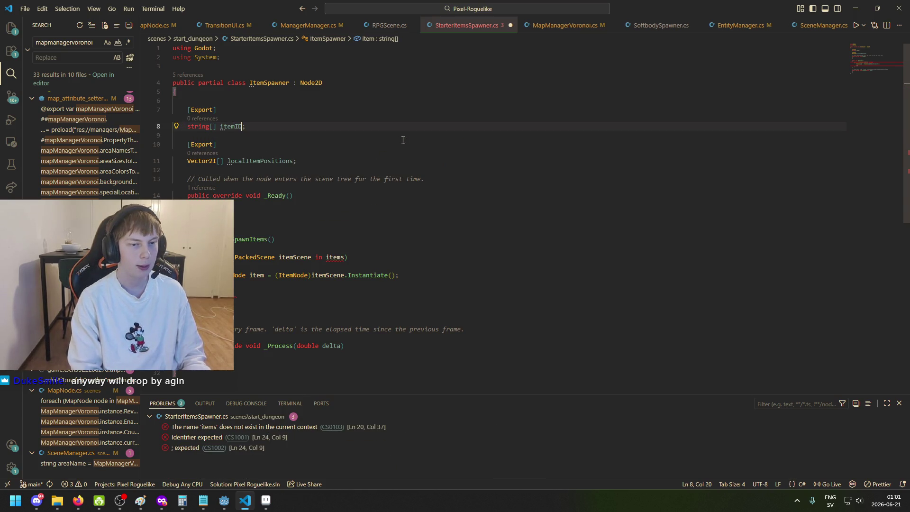
pyautogui.hotkey('ctrl', 's')
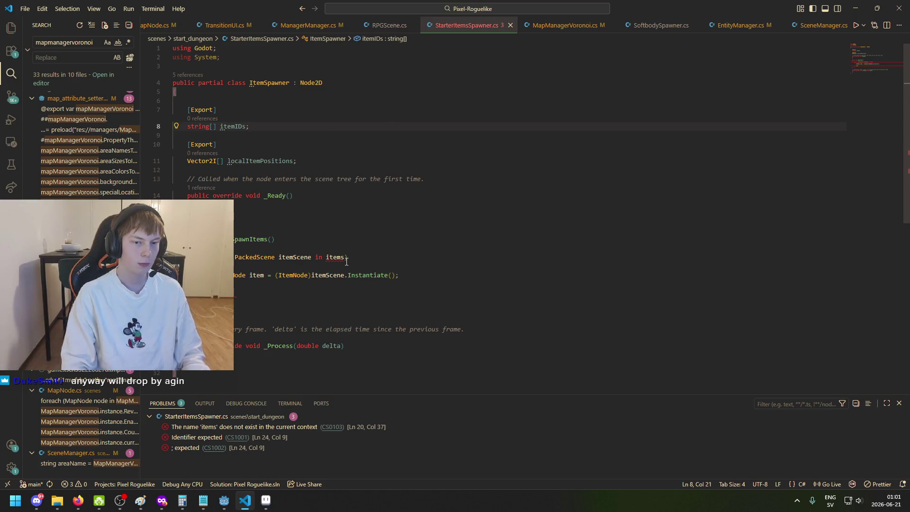
# Step: Rewrite the loop header as foreach (string itemID in itemIDs) and select the old Instantiate line
pyautogui.click(278, 259)
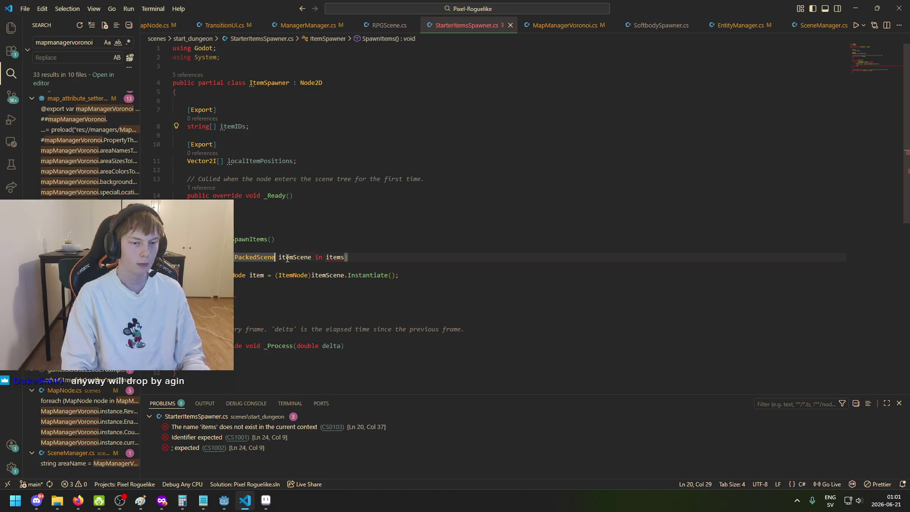
pyautogui.hotkey('ctrl', 'BackSpace')
pyautogui.write('Stri')
pyautogui.hotkey('ctrl', 'BackSpace')
pyautogui.write('string')
pyautogui.hotkey('ctrl', 'Right')
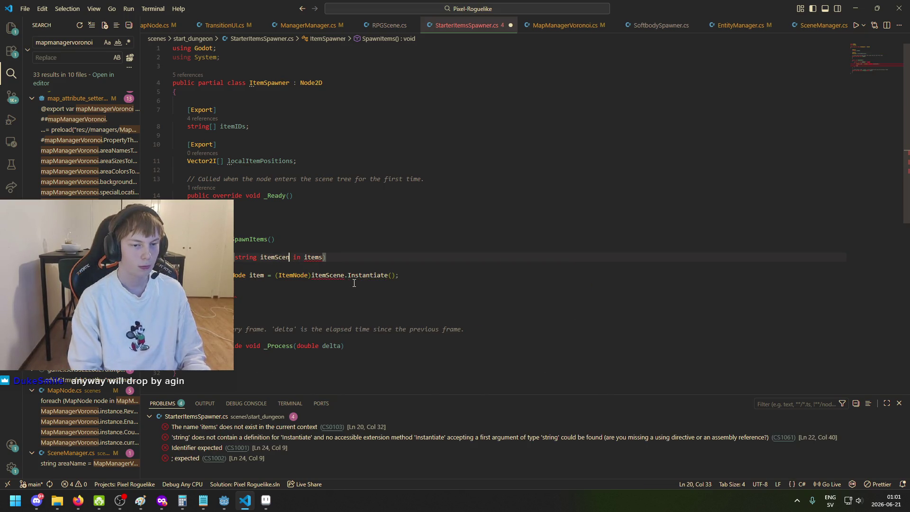
pyautogui.press('BackSpace')
pyautogui.press('BackSpace')
pyautogui.press('BackSpace')
pyautogui.write('ID')
pyautogui.hotkey('ctrl', 'Right')
pyautogui.hotkey('ctrl', 'Right')
pyautogui.press('BackSpace')
pyautogui.write('I')
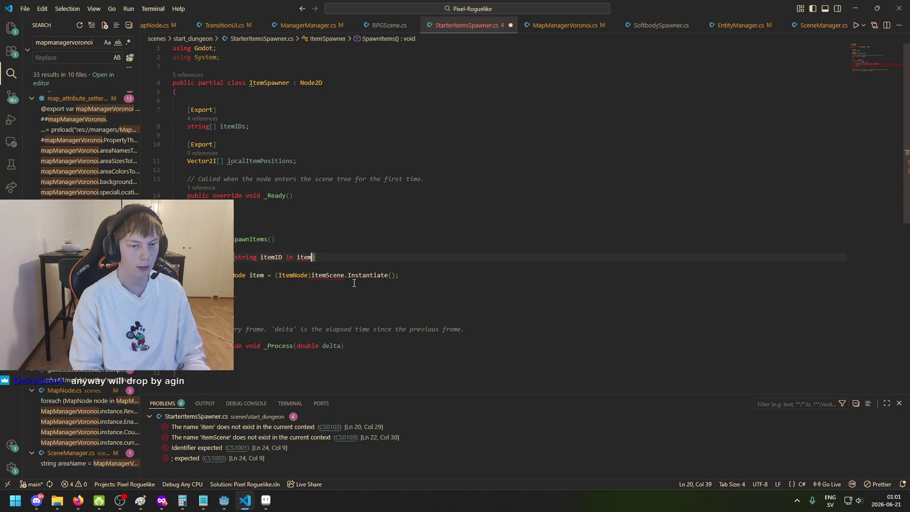
pyautogui.write('Ds)')
pyautogui.press('Up')
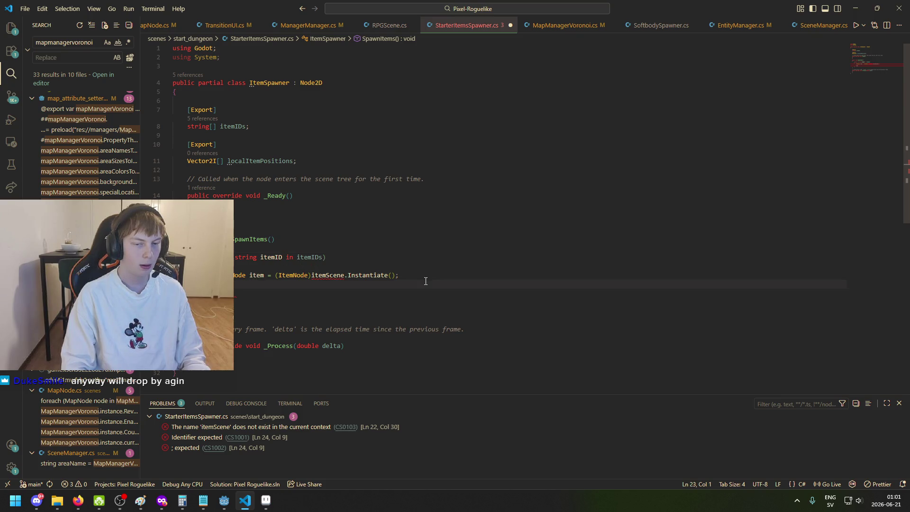
pyautogui.moveTo(417, 276); pyautogui.dragTo(222, 275)
# Step: Paste the femur and sharp_stick CreateDroppedItem calls into the loop, replacing "femur" with itemID
pyautogui.hotkey('ctrl', 'v')
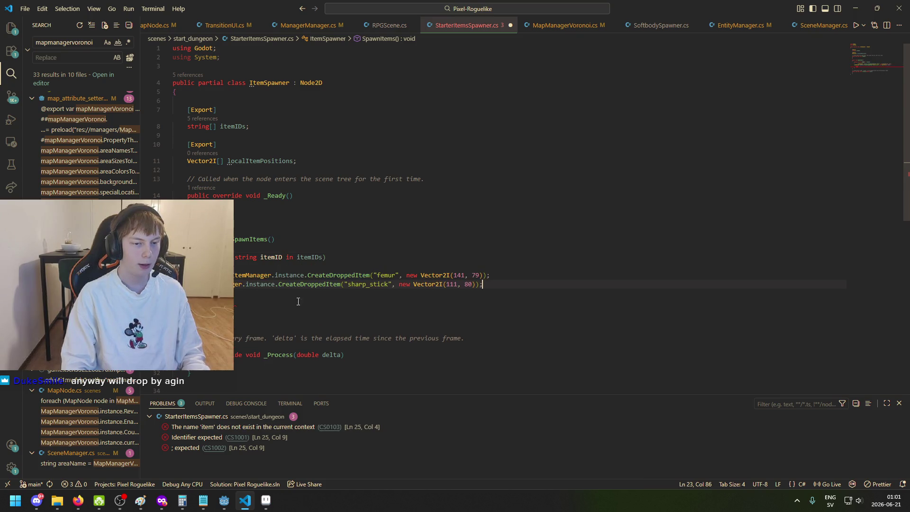
pyautogui.press('Tab')
pyautogui.press('Down')
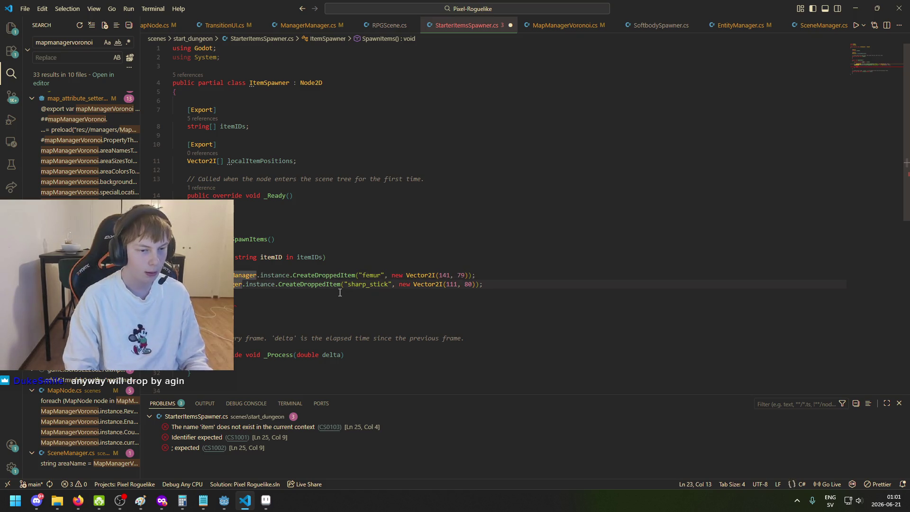
pyautogui.press('Tab')
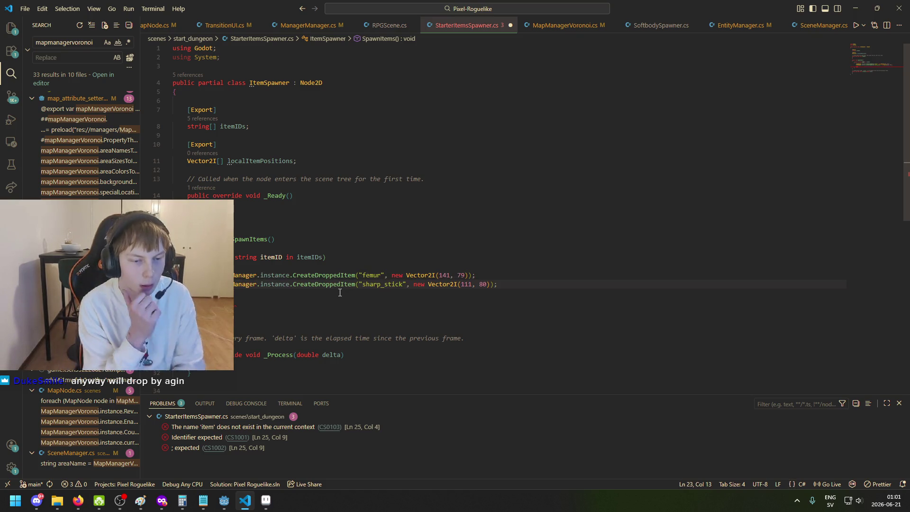
pyautogui.click(382, 275)
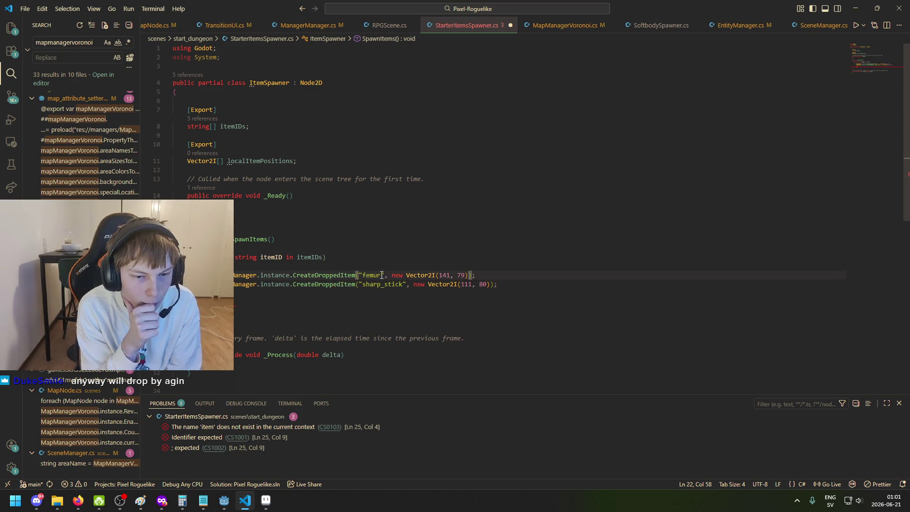
pyautogui.moveTo(384, 274); pyautogui.dragTo(364, 275)
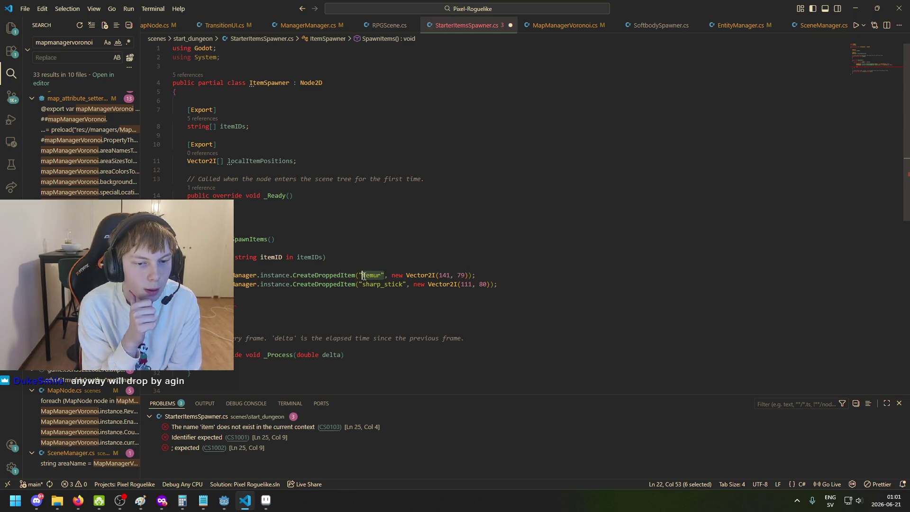
pyautogui.write('itemID')
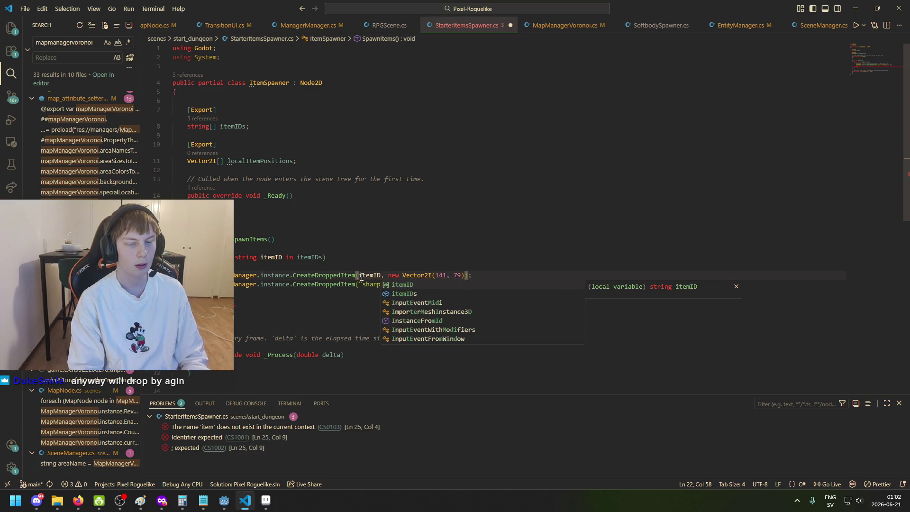
pyautogui.press('Escape')
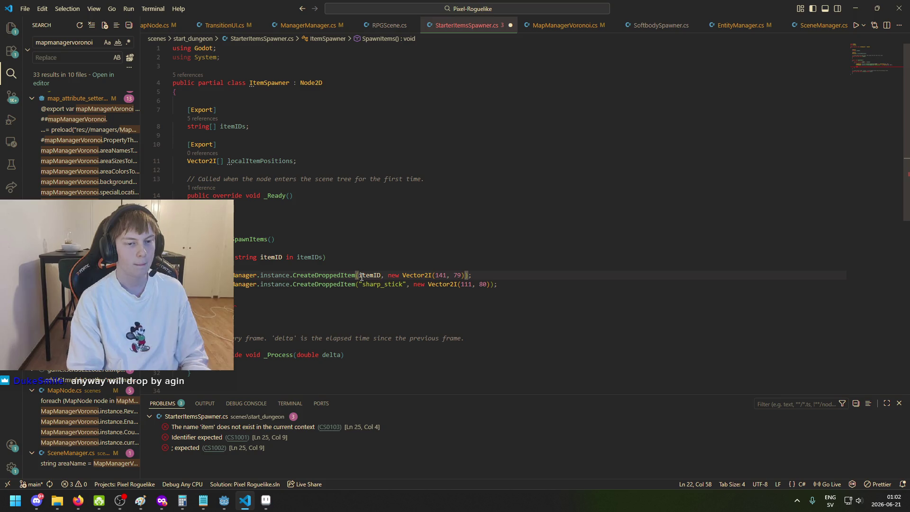
# Step: Add a blank line above the foreach loop and comment out the loop lines
pyautogui.click(351, 263)
pyautogui.press('Return')
pyautogui.press('Return')
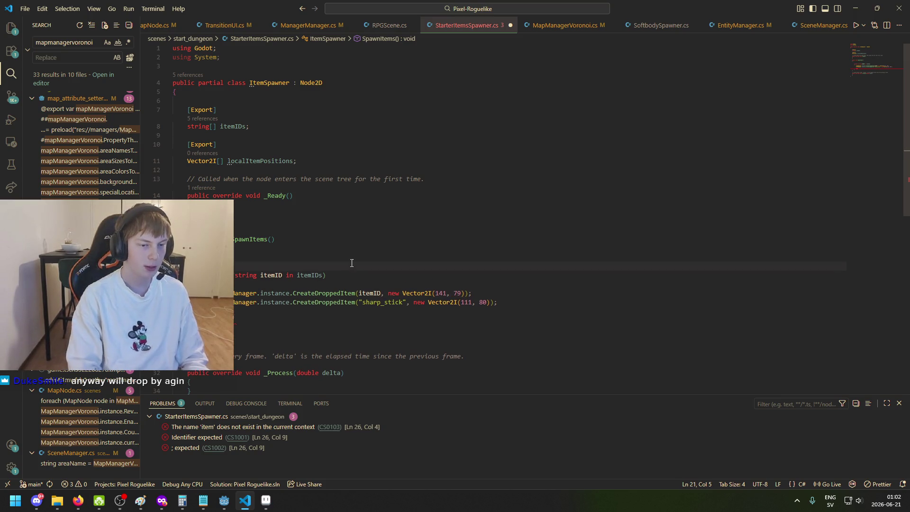
pyautogui.click(217, 320)
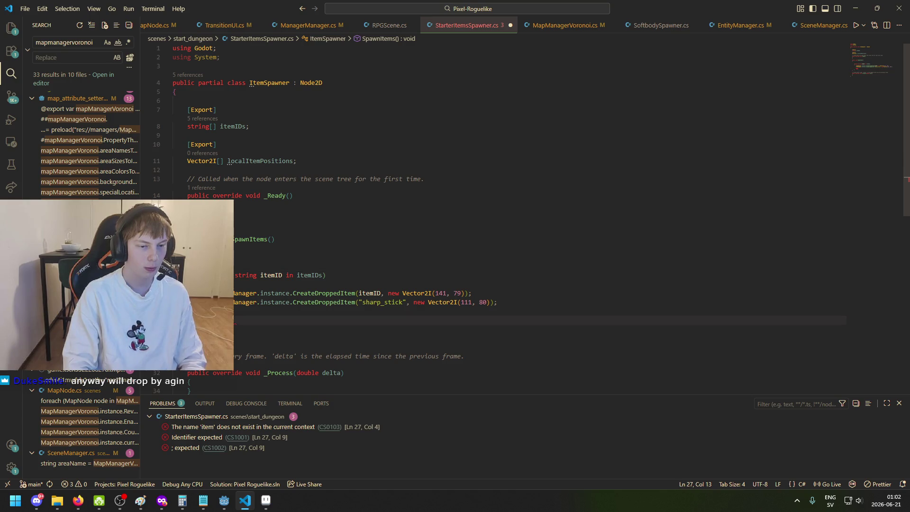
pyautogui.hotkey('ctrl', '/')
pyautogui.moveTo(234, 292); pyautogui.dragTo(234, 302)
pyautogui.hotkey('ctrl', '/')
pyautogui.click(234, 260)
pyautogui.click(235, 259)
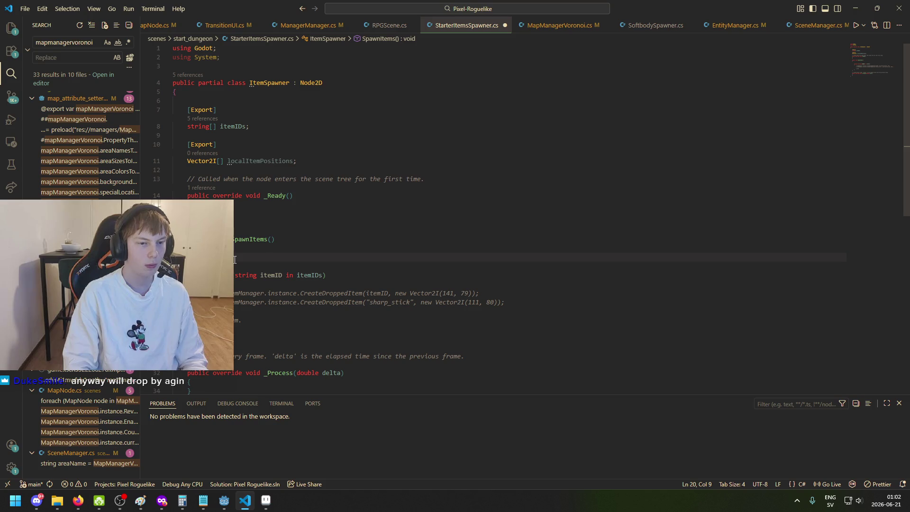
# Step: Add a for loop in SpawnItems that runs up to itemIDs.Length
pyautogui.click(221, 142)
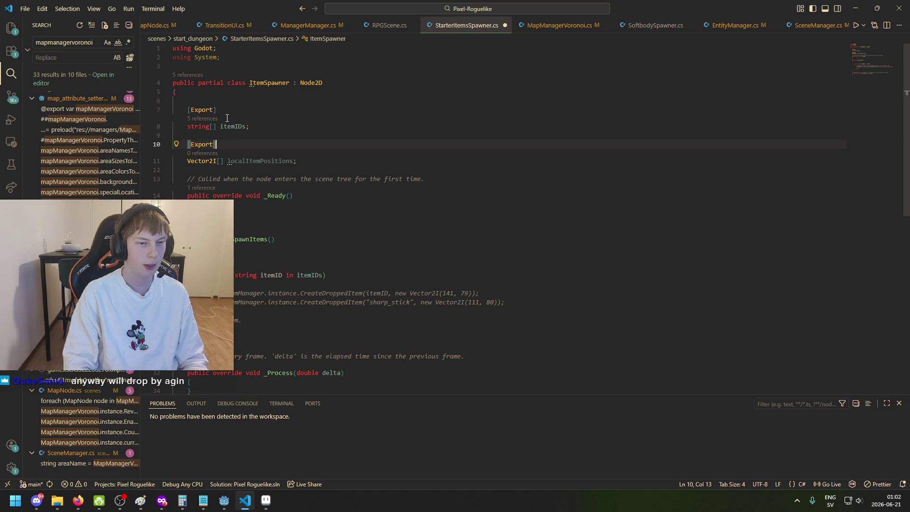
pyautogui.click(209, 126)
pyautogui.click(209, 161)
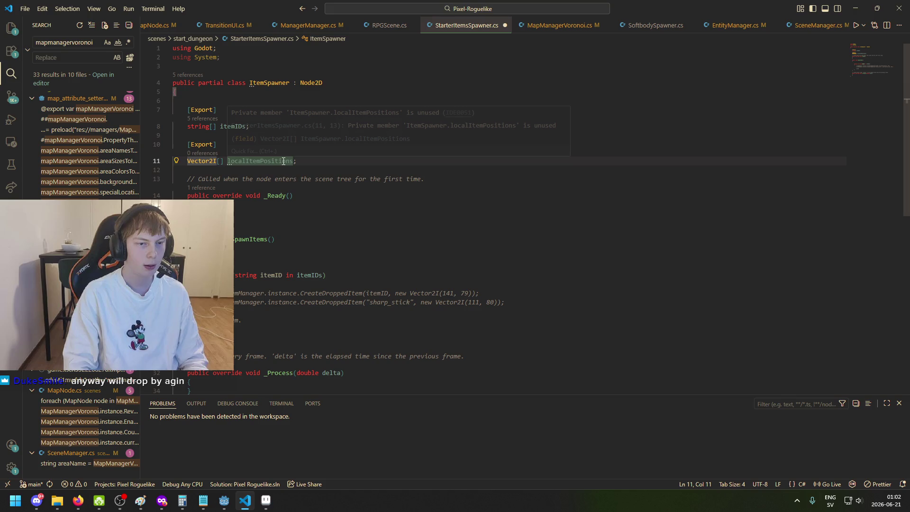
pyautogui.click(301, 252)
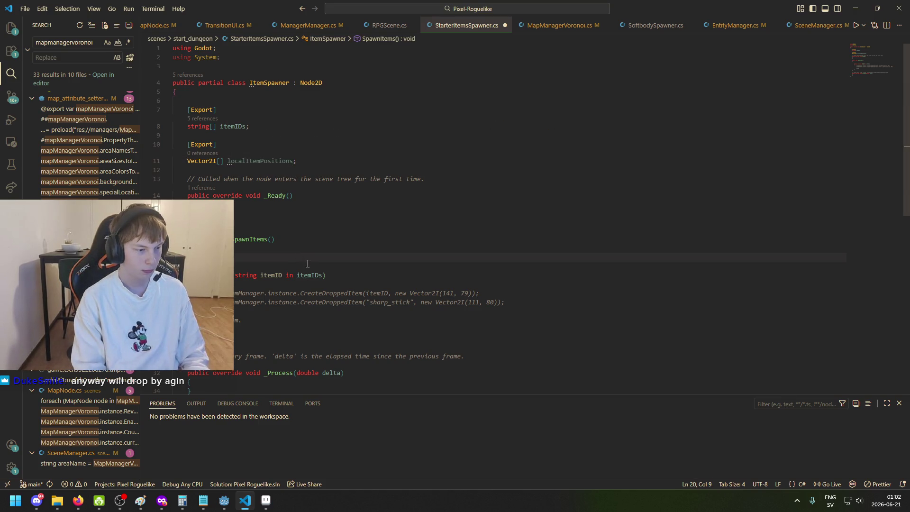
pyautogui.write('for')
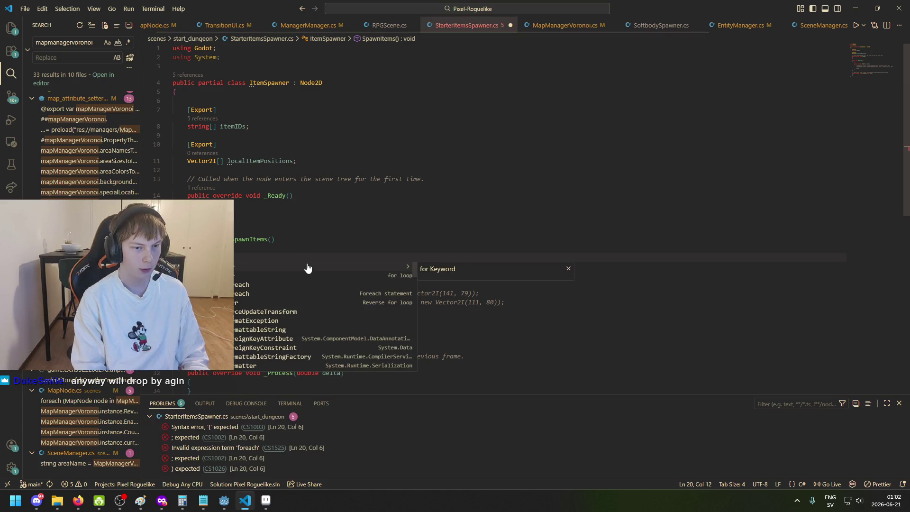
pyautogui.press('Tab')
pyautogui.press('Tab')
pyautogui.press('Tab')
pyautogui.moveTo(297, 259); pyautogui.dragTo(274, 259)
pyautogui.write('itemIDs.')
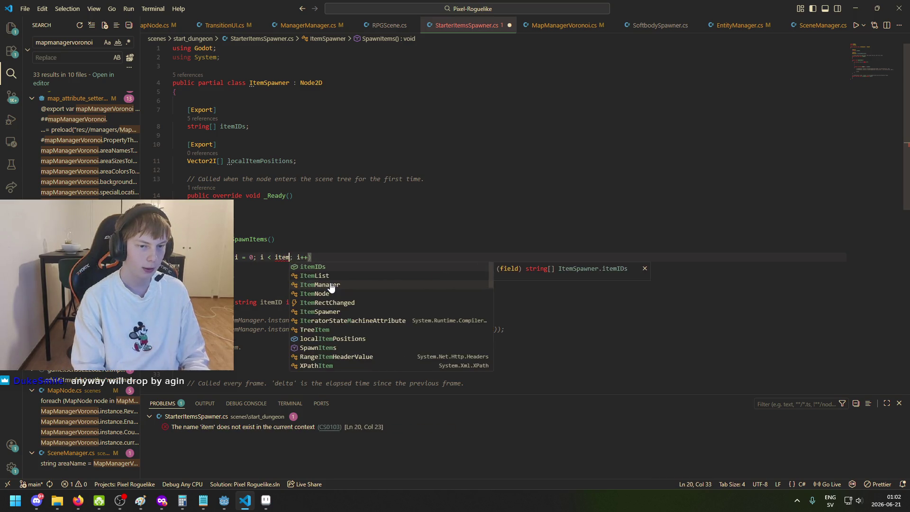
pyautogui.write('Len')
pyautogui.press('Tab')
pyautogui.press('Tab')
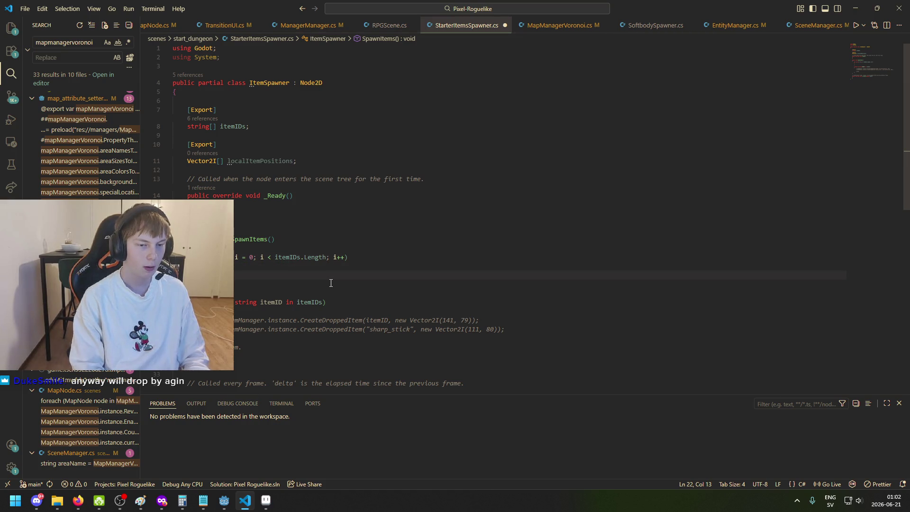
# Step: Copy the commented ItemManager CreateDroppedItem call into the for-loop body
pyautogui.write('ItemM')
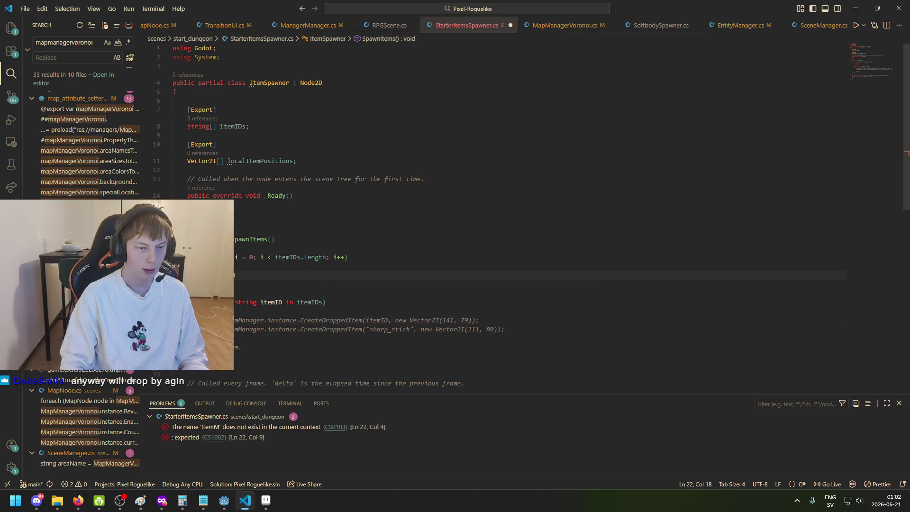
pyautogui.doubleClick(248, 320)
pyautogui.moveTo(478, 320); pyautogui.dragTo(227, 320)
pyautogui.hotkey('ctrl', 'c')
pyautogui.hotkey('ctrl', 'z')
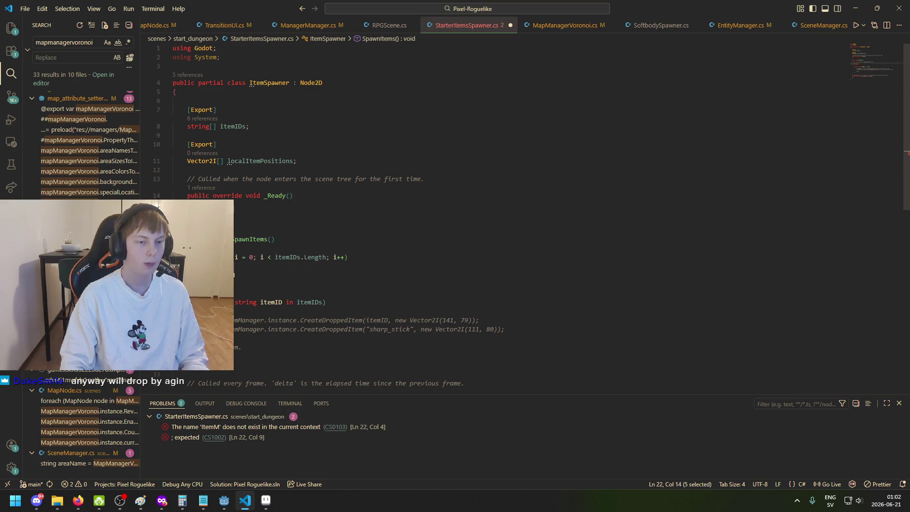
pyautogui.hotkey('ctrl', 'v')
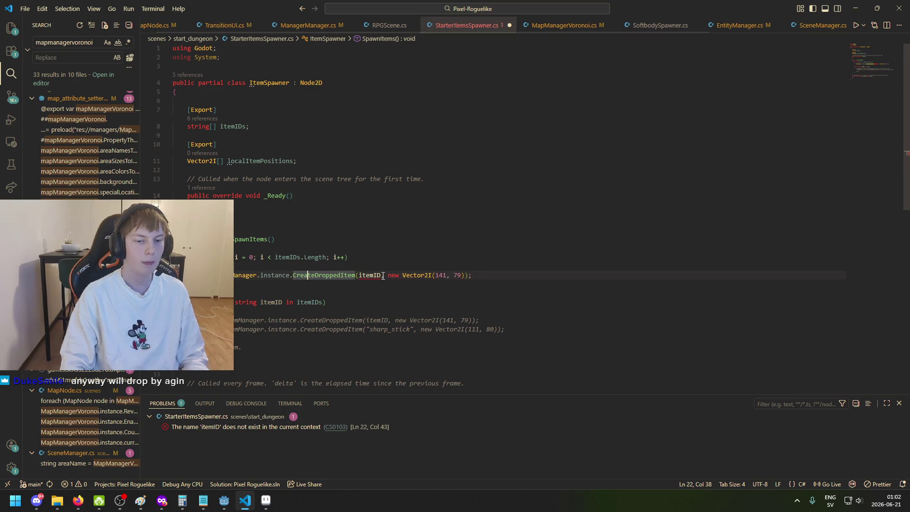
# Step: Change the call's first argument to itemIDs[i] and save the script
pyautogui.click(380, 275)
pyautogui.press('BackSpace')
pyautogui.press('BackSpace')
pyautogui.press('BackSpace')
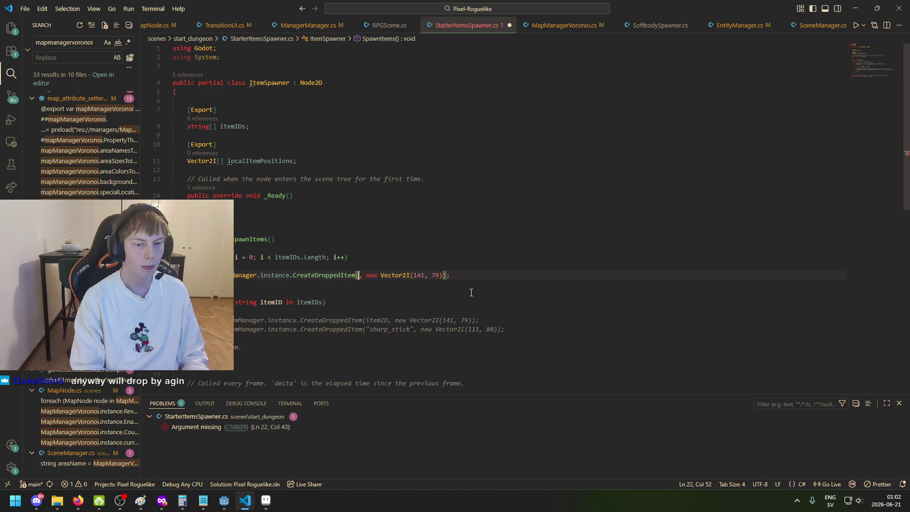
pyautogui.write('itemIDs')
pyautogui.press('Right')
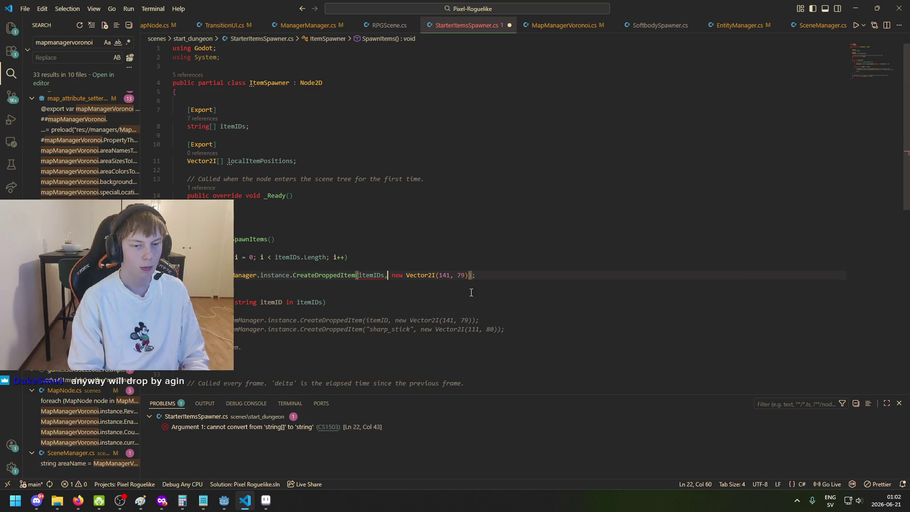
pyautogui.click(407, 276)
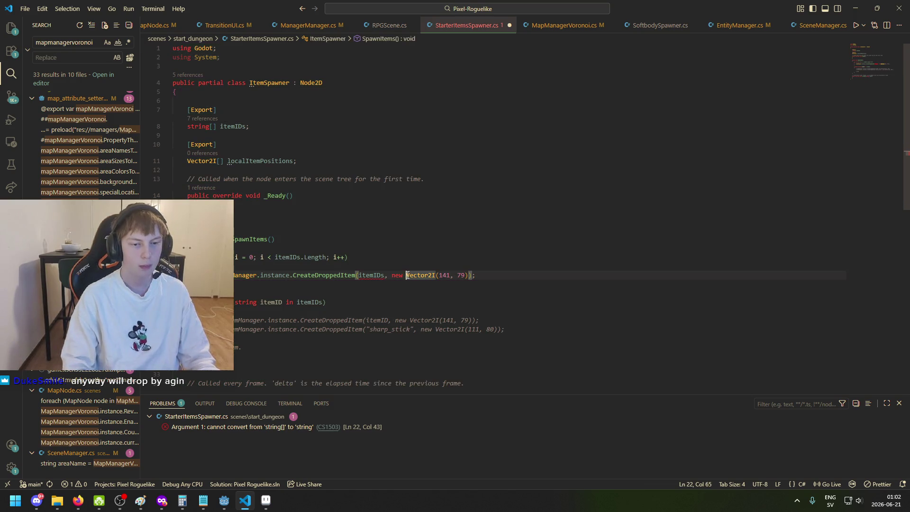
pyautogui.press('Left')
pyautogui.press('Left')
pyautogui.hotkey('ctrl', 's')
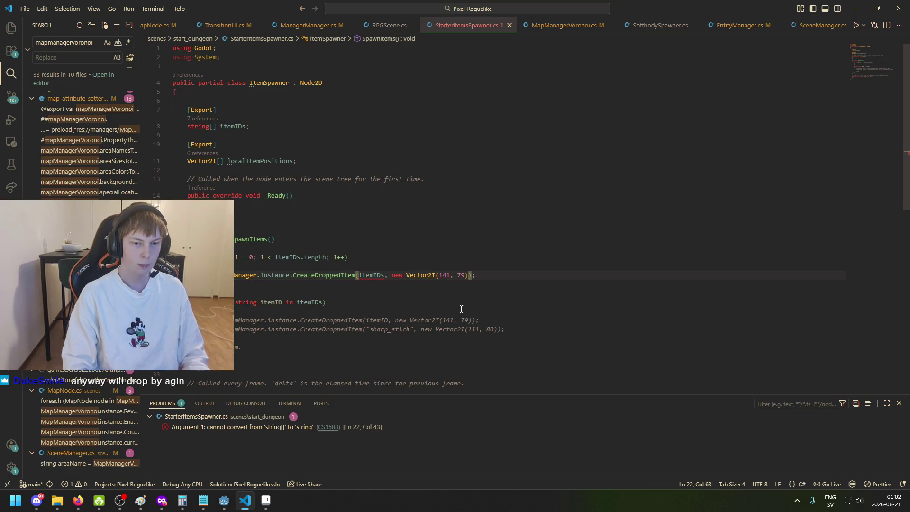
pyautogui.press('Left')
pyautogui.press('Left')
pyautogui.press('Left')
pyautogui.write('[i')
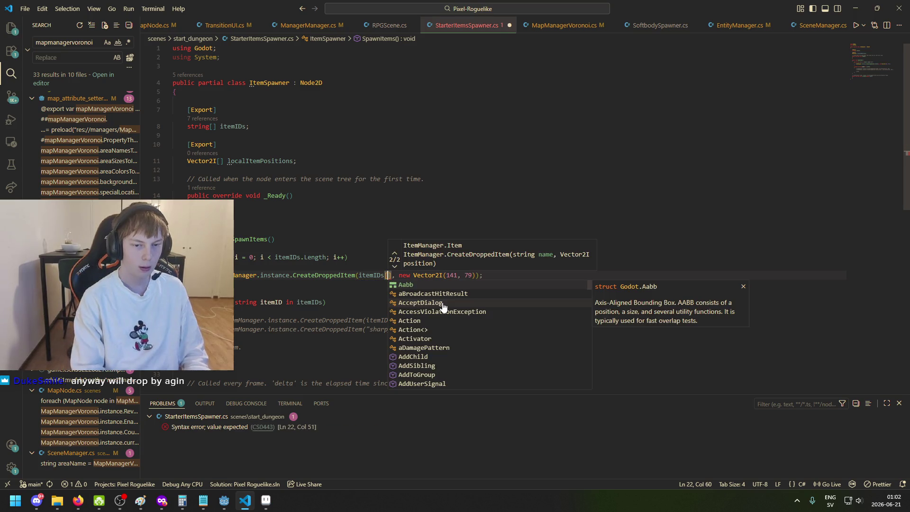
pyautogui.press('Escape')
# Step: Select the fixed new Vector2I(141, 79) position argument
pyautogui.press('Down')
pyautogui.press('Down')
pyautogui.press('Down')
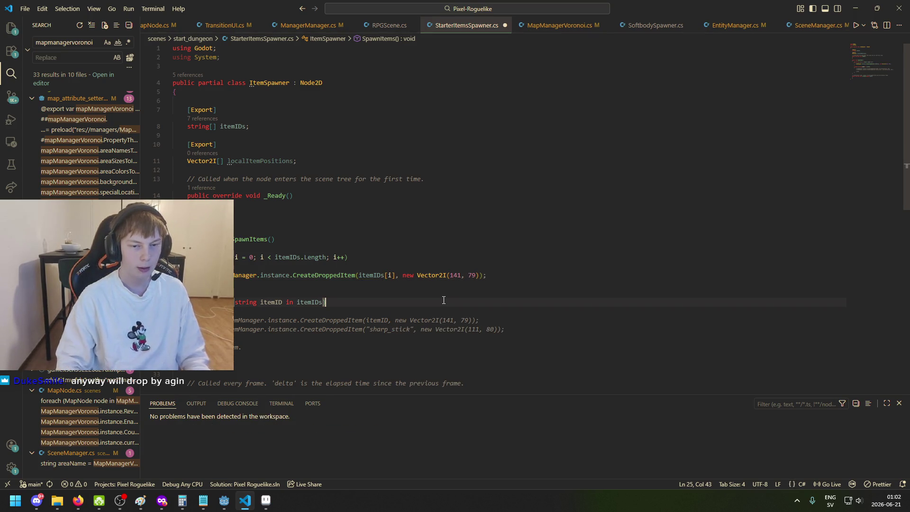
pyautogui.moveTo(479, 275); pyautogui.dragTo(402, 275)
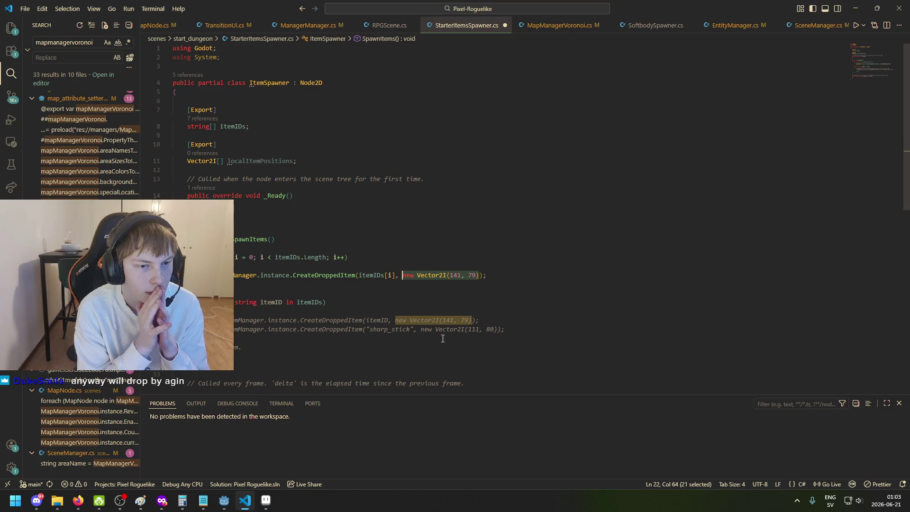
pyautogui.press('Escape')
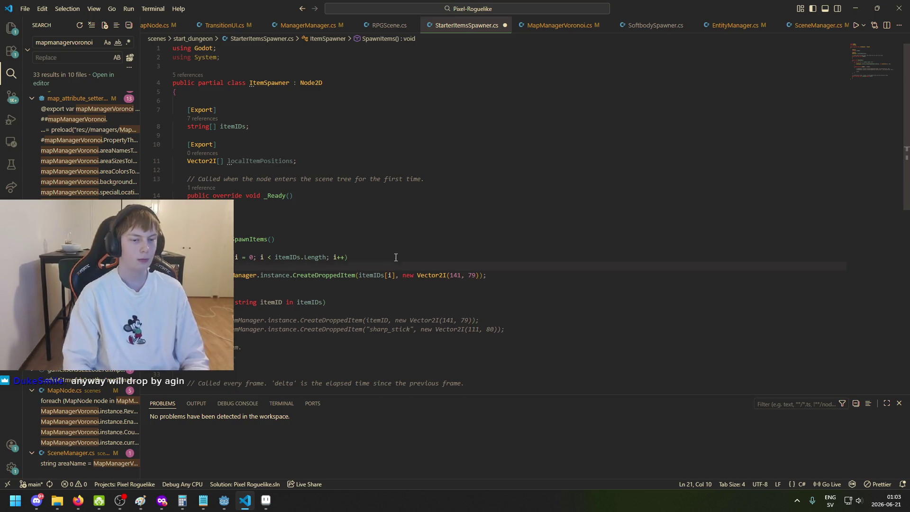
# Step: Above the call, start declaring Vector2I globalPos = ToGlobal
pyautogui.hotkey('ctrl', 'shift', 'Return')
pyautogui.write('Vector2I')
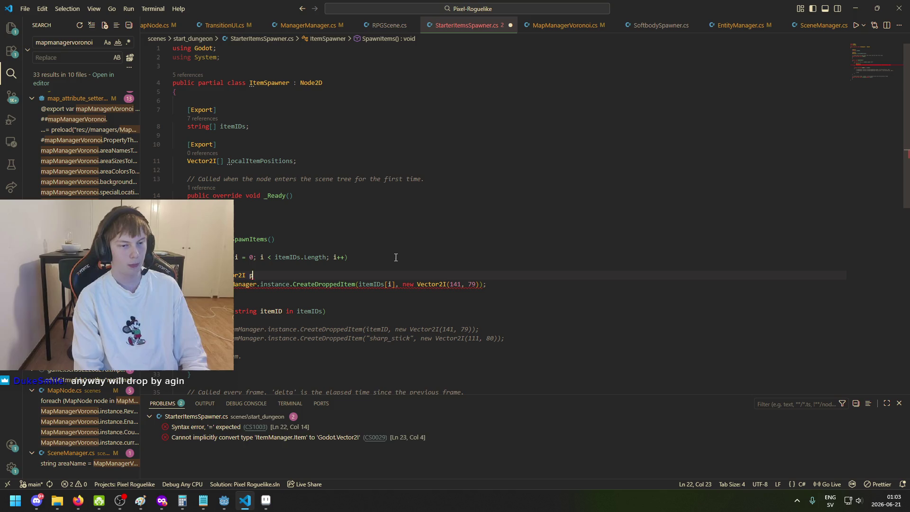
pyautogui.press('BackSpace')
pyautogui.press('BackSpace')
pyautogui.write('I Pos')
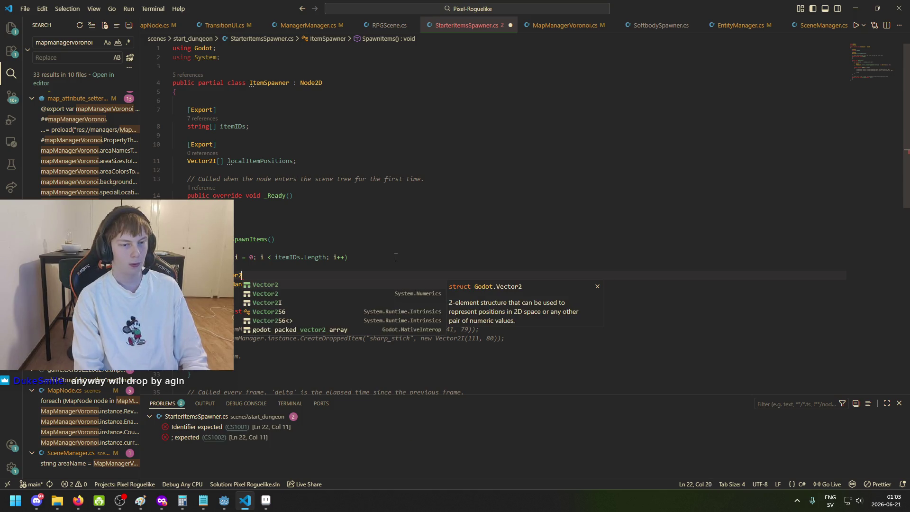
pyautogui.press('BackSpace')
pyautogui.press('BackSpace')
pyautogui.press('BackSpace')
pyautogui.write('p')
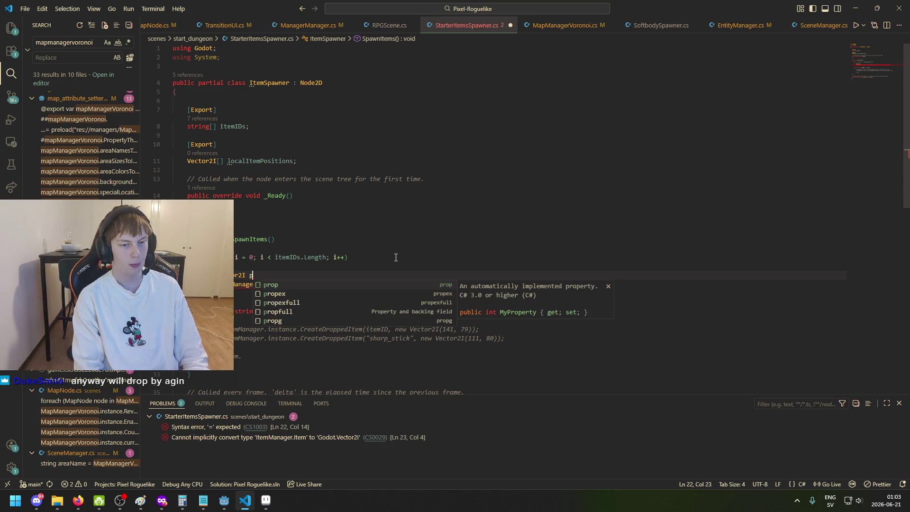
pyautogui.write('os = ')
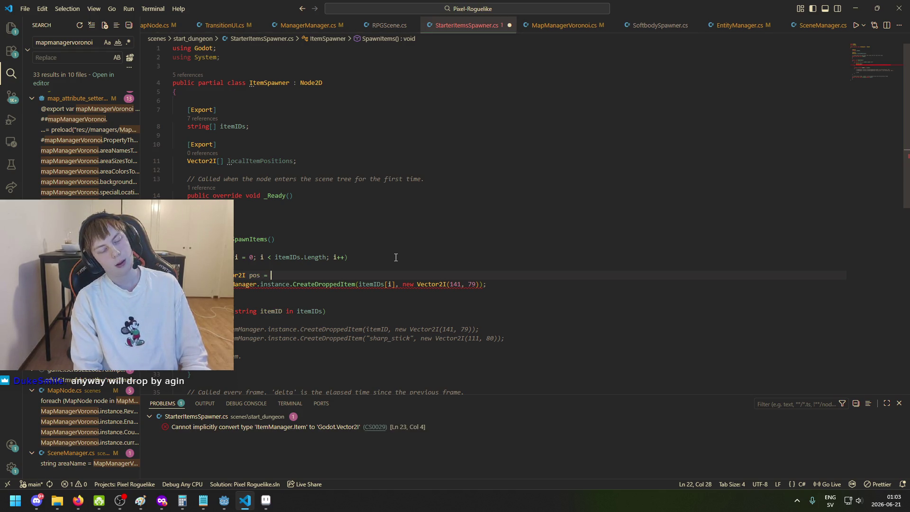
pyautogui.press('BackSpace')
pyautogui.press('BackSpace')
pyautogui.press('BackSpace')
pyautogui.press('BackSpace')
pyautogui.press('BackSpace')
pyautogui.press('BackSpace')
pyautogui.write('loca')
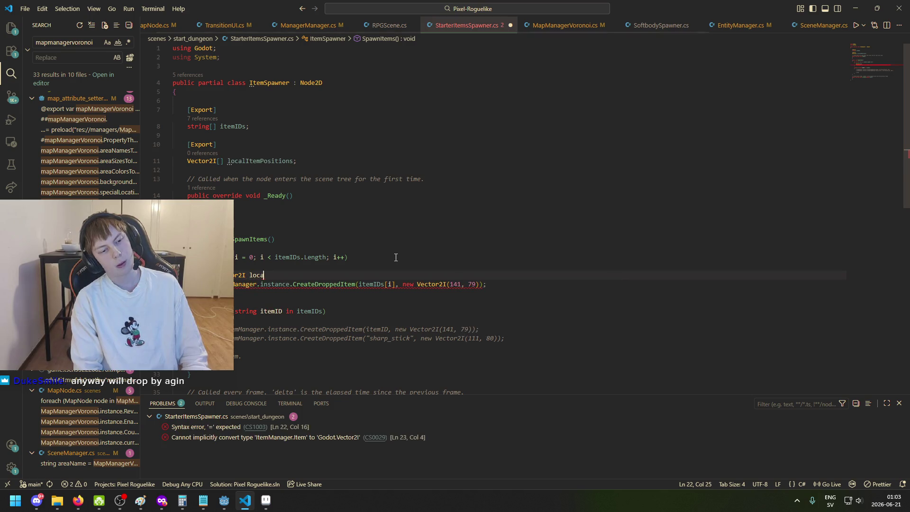
pyautogui.write('lPos =')
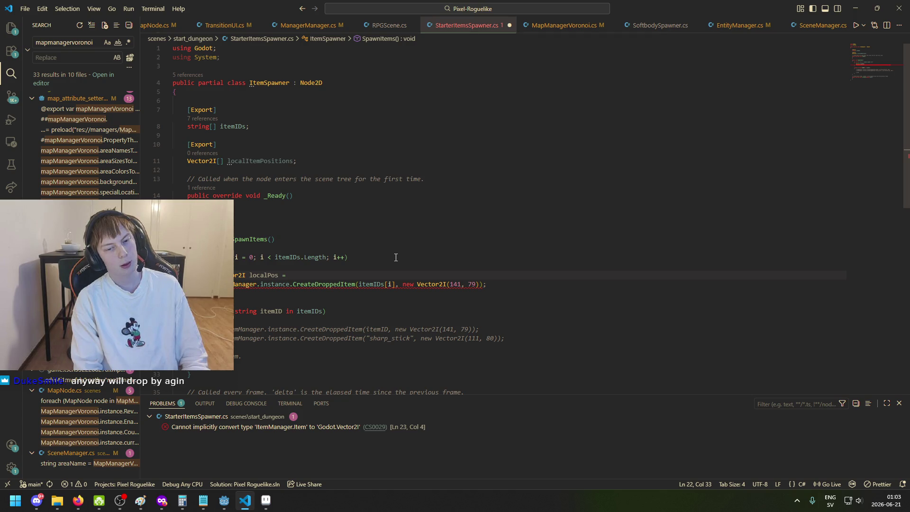
pyautogui.press('BackSpace')
pyautogui.press('BackSpace')
pyautogui.press('BackSpace')
pyautogui.write('global')
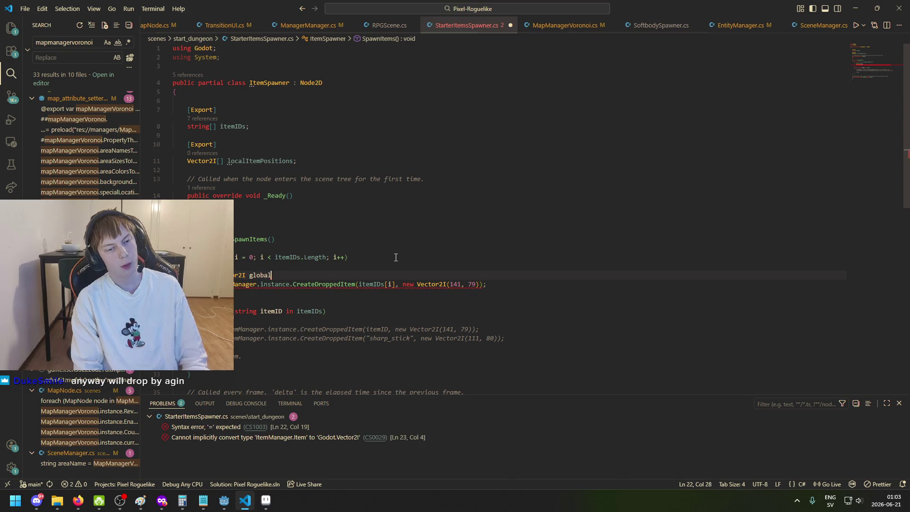
pyautogui.write('Pos = ')
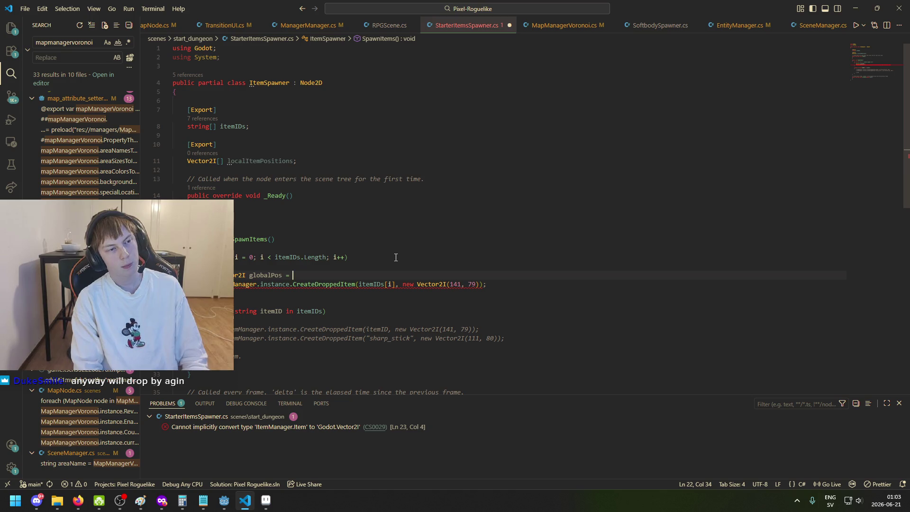
pyautogui.write('ToGloba')
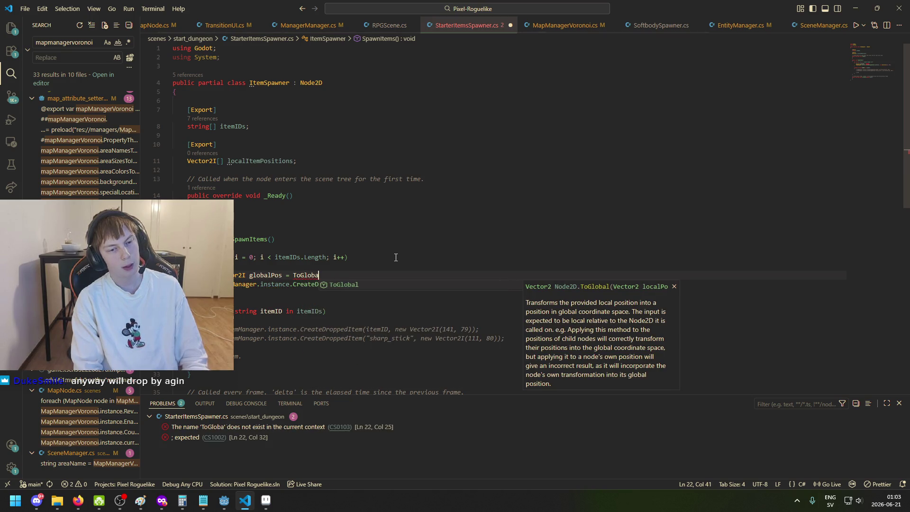
pyautogui.press('Tab')
# Step: Pass localItemPositions[i] to ToGlobal, close the line with a semicolon, and save
pyautogui.press('Return')
pyautogui.press('BackSpace')
pyautogui.write('(')
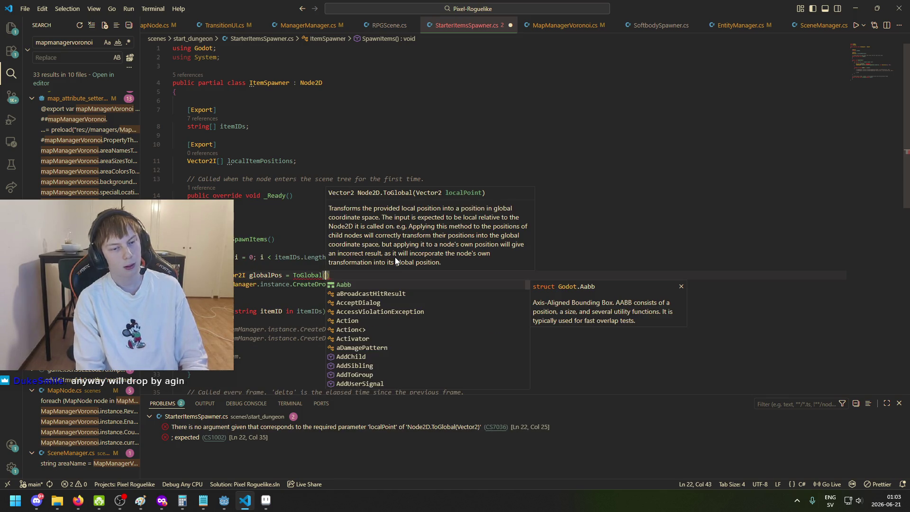
pyautogui.write('localItemPositions)')
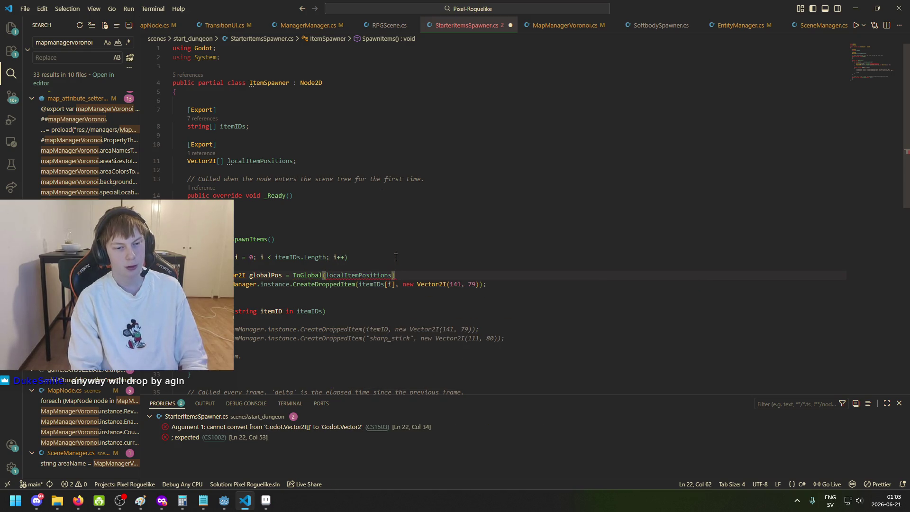
pyautogui.press('Left')
pyautogui.write('[i]);')
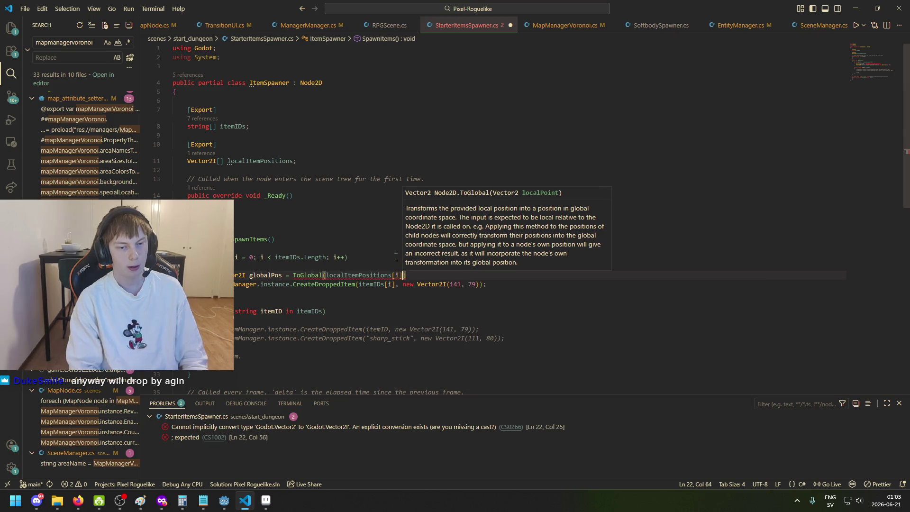
pyautogui.hotkey('ctrl', 's')
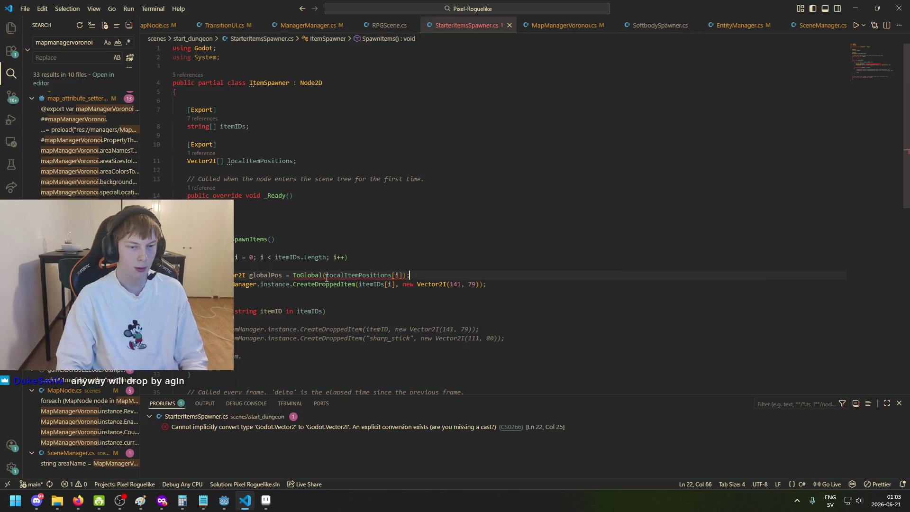
# Step: Cast the ToGlobal result to (Vector2I) and save the script
pyautogui.moveTo(324, 273)
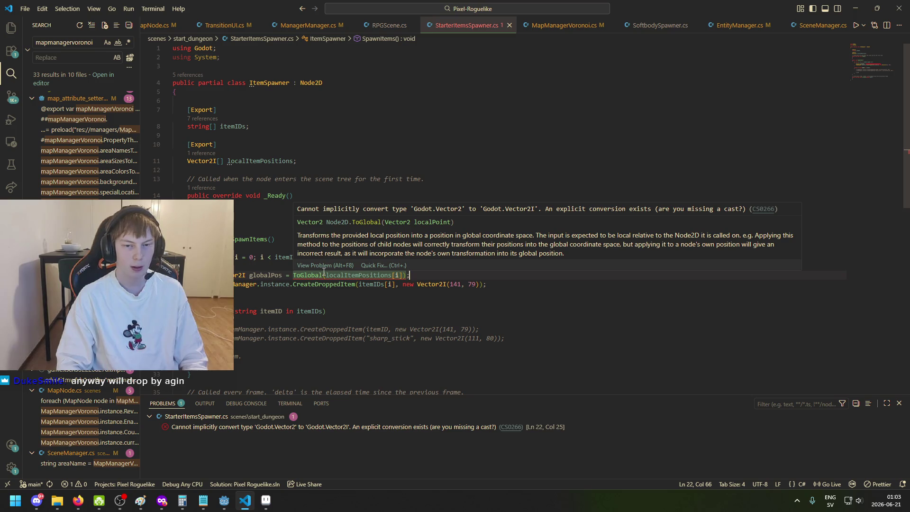
pyautogui.click(295, 275)
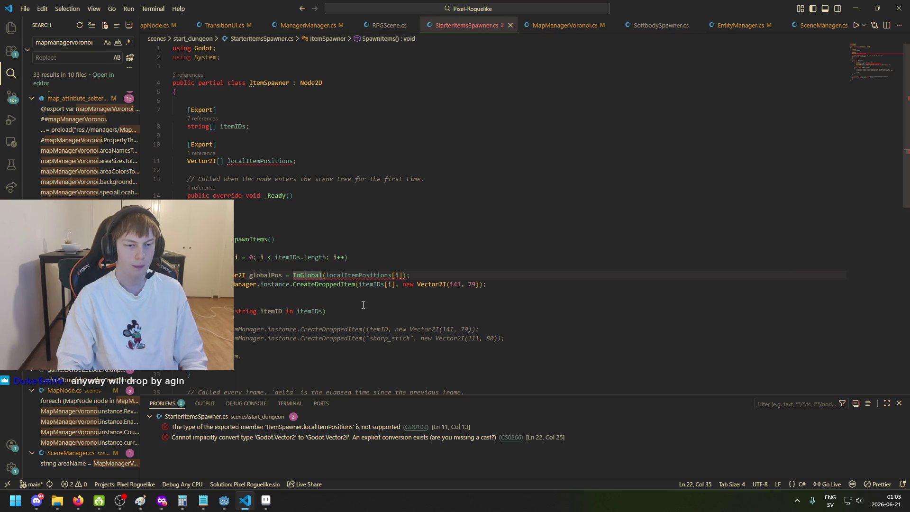
pyautogui.press('Left')
pyautogui.write('(Vec')
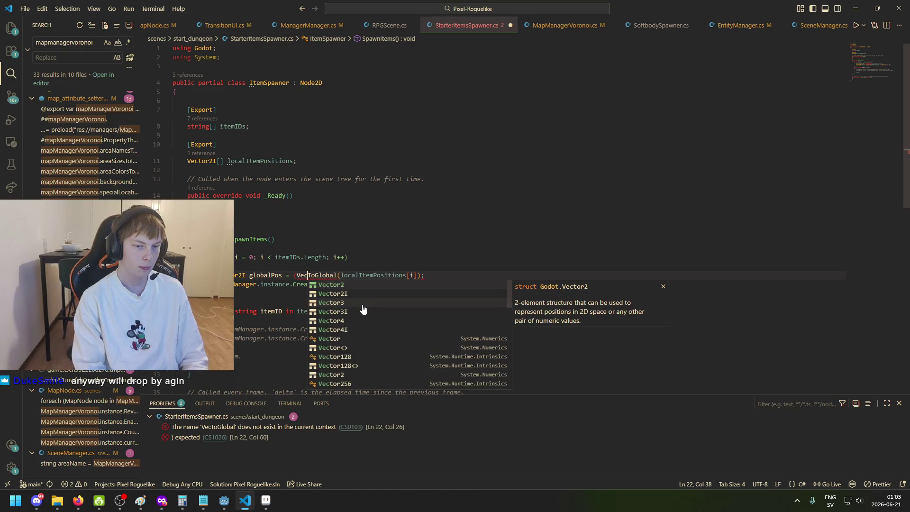
pyautogui.press('Tab')
pyautogui.write(')')
pyautogui.hotkey('ctrl', 's')
pyautogui.click(478, 276)
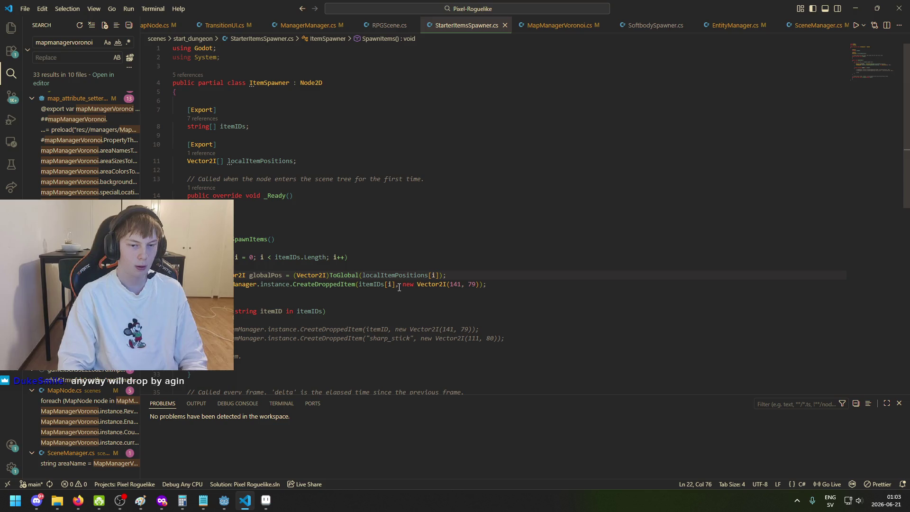
# Step: Replace new Vector2I(141, 79) in CreateDroppedItem with globalPos and save
pyautogui.moveTo(403, 284); pyautogui.dragTo(480, 284)
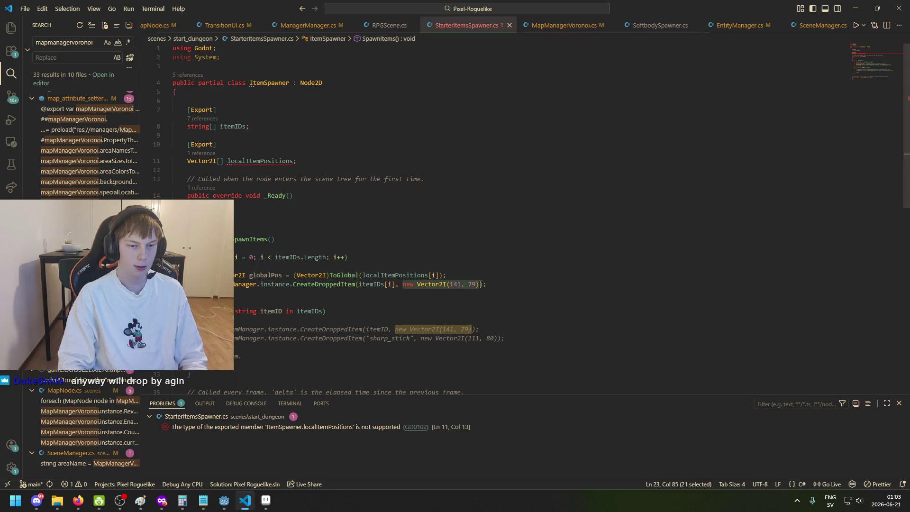
pyautogui.moveTo(333, 281)
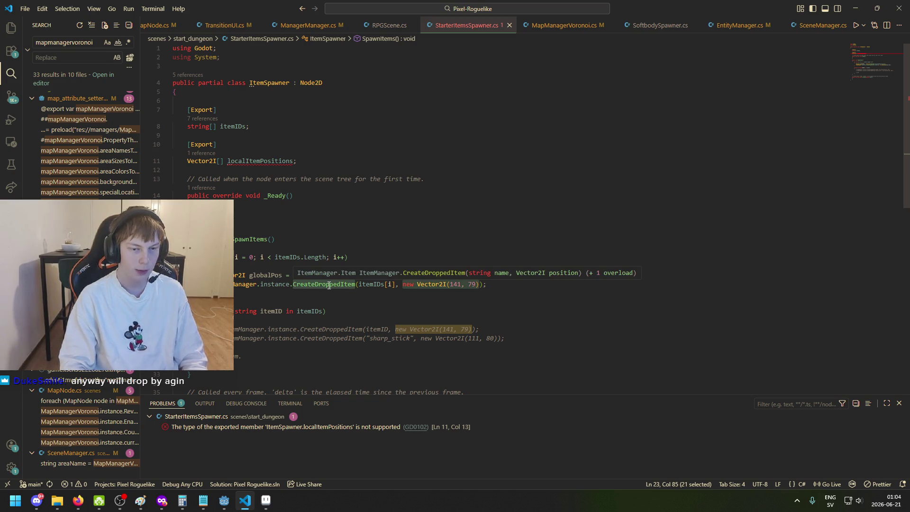
pyautogui.press('BackSpace')
pyautogui.write('global')
pyautogui.press('Down')
pyautogui.press('Return')
pyautogui.hotkey('ctrl', 's')
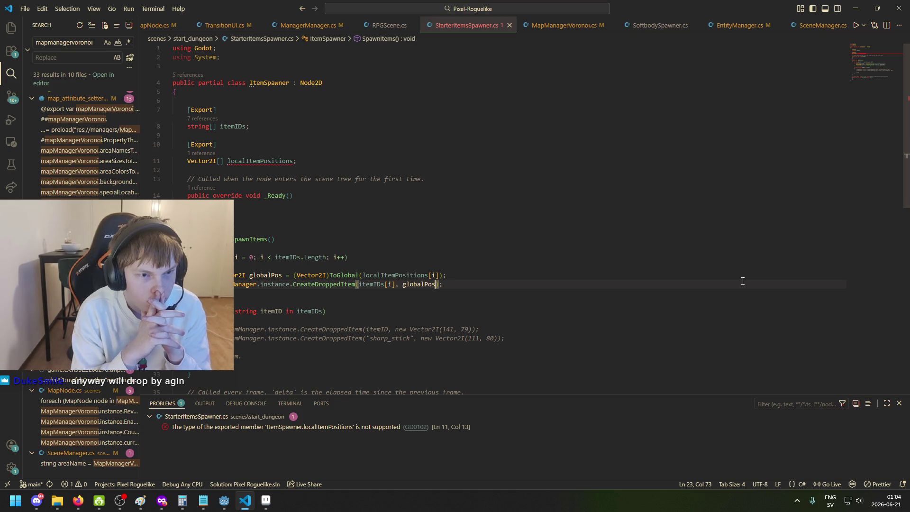
pyautogui.moveTo(282, 161)
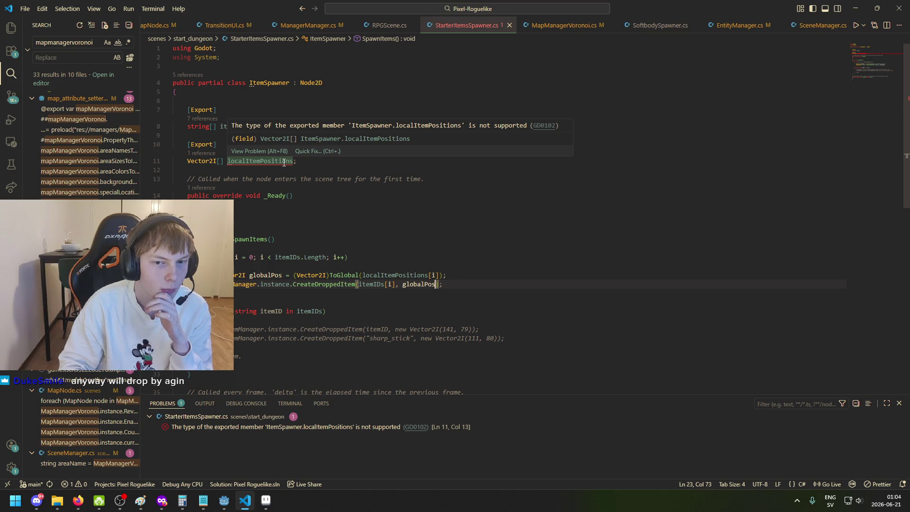
# Step: Give the localItemPositions field an '= new Vector2I[]' initializer and save
pyautogui.click(283, 162)
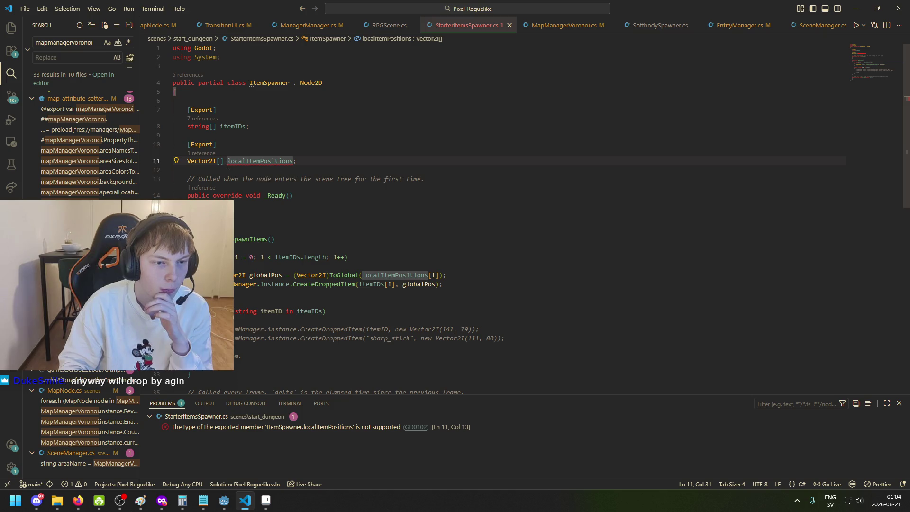
pyautogui.moveTo(294, 160)
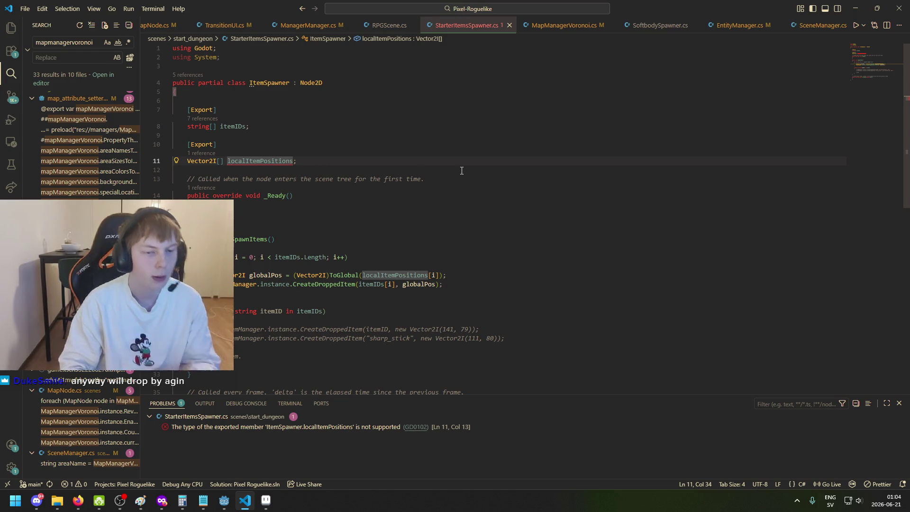
pyautogui.write('= ne')
pyautogui.write('w Vector2I[')
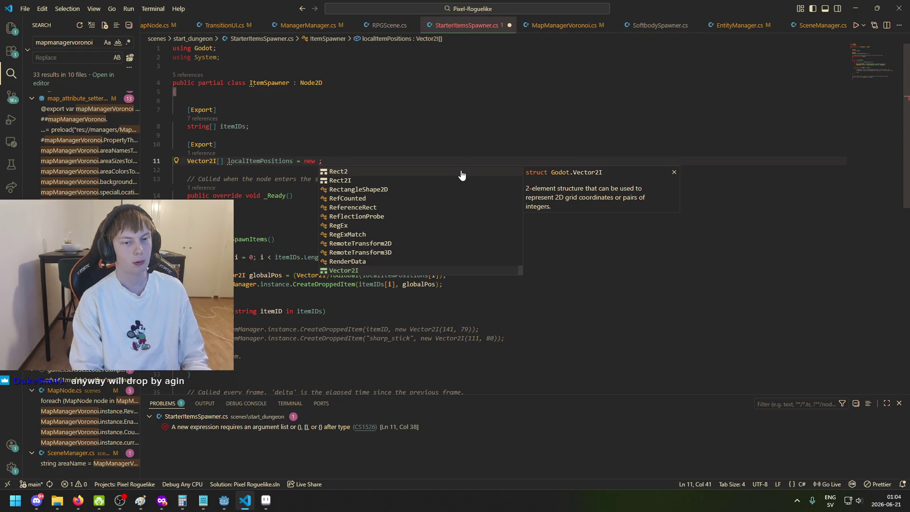
pyautogui.press('Tab')
pyautogui.write('[')
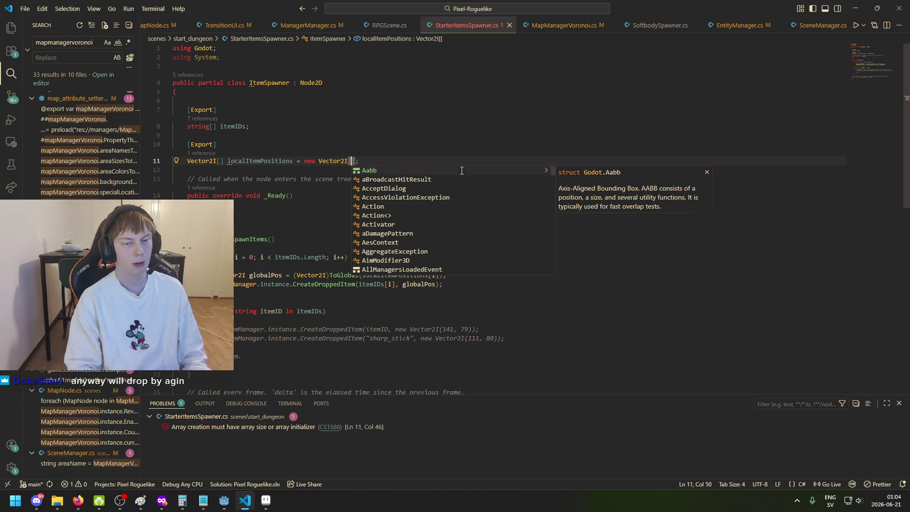
pyautogui.press('BackSpace')
pyautogui.write('(')
pyautogui.press('BackSpace')
pyautogui.write('[')
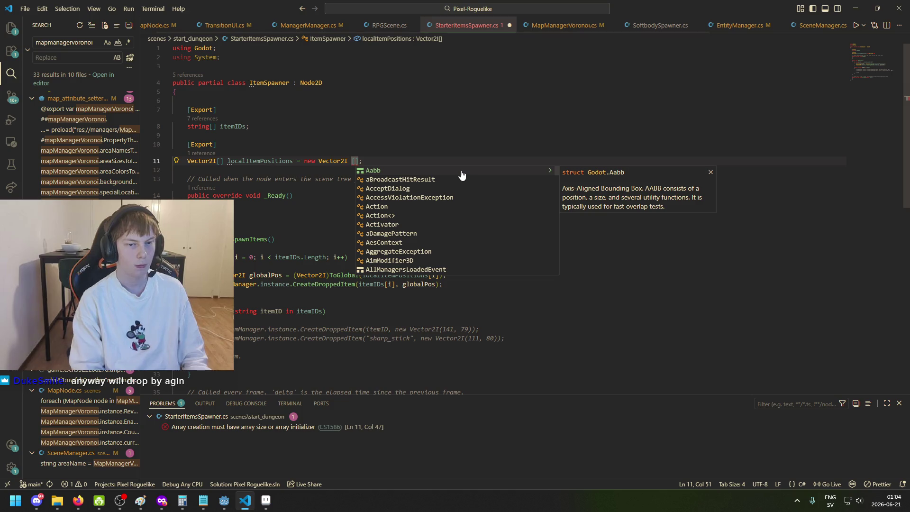
pyautogui.press('BackSpace')
pyautogui.press('BackSpace')
pyautogui.write('[')
pyautogui.press('End')
pyautogui.hotkey('ctrl', 's')
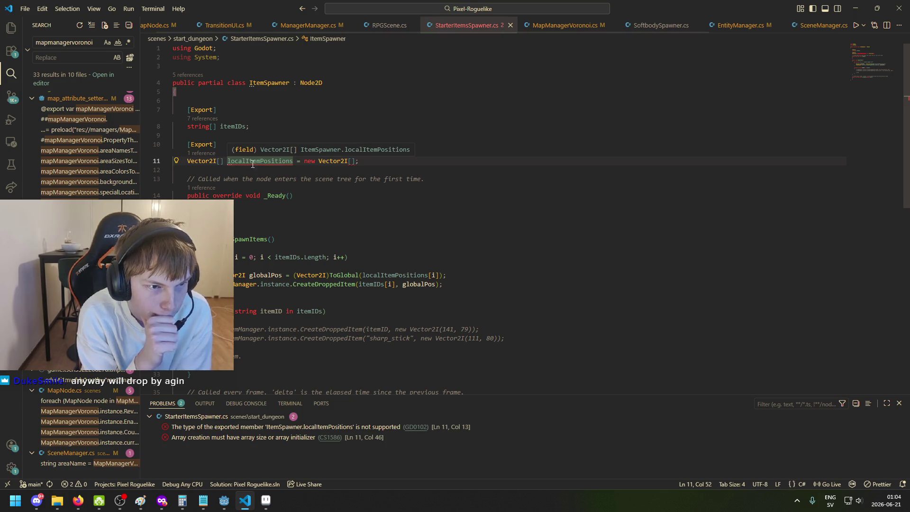
# Step: Make localItemPositions a plain Vector2[] with no initializer, ending in a semicolon, and save
pyautogui.rightClick(281, 164)
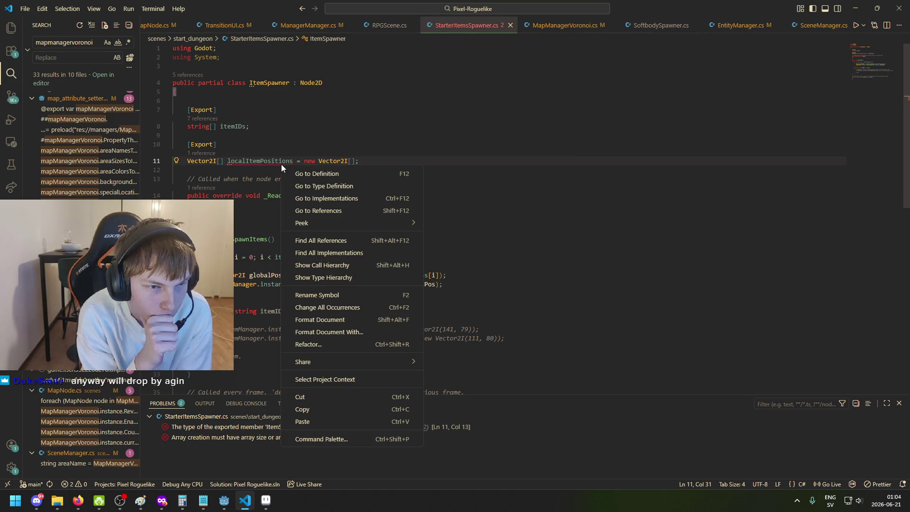
pyautogui.press('Escape')
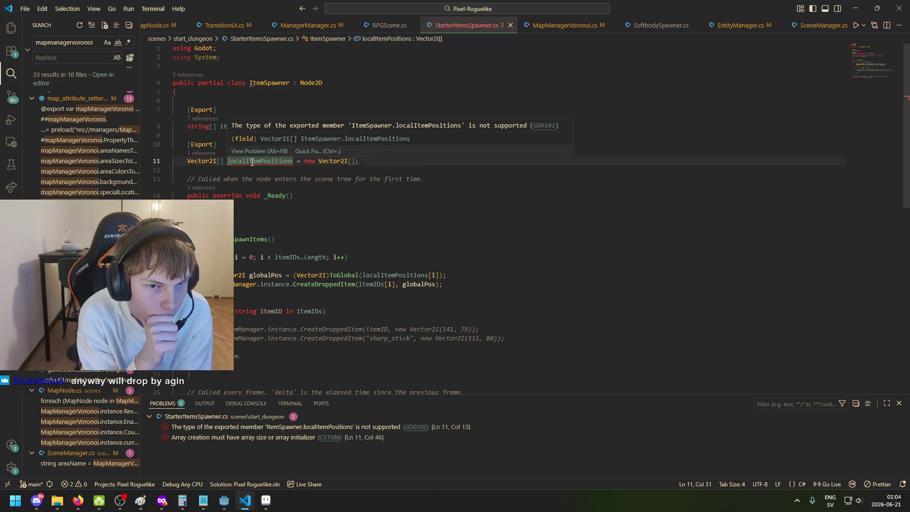
pyautogui.click(217, 161)
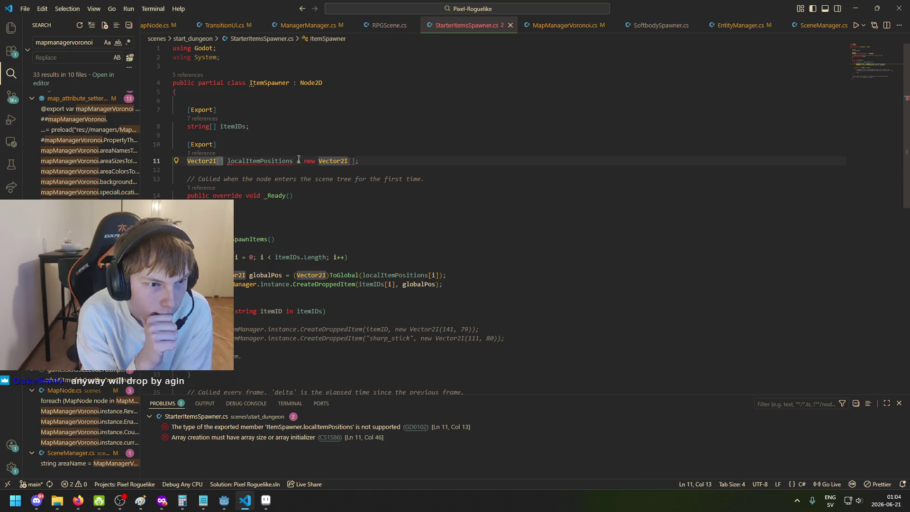
pyautogui.press('BackSpace')
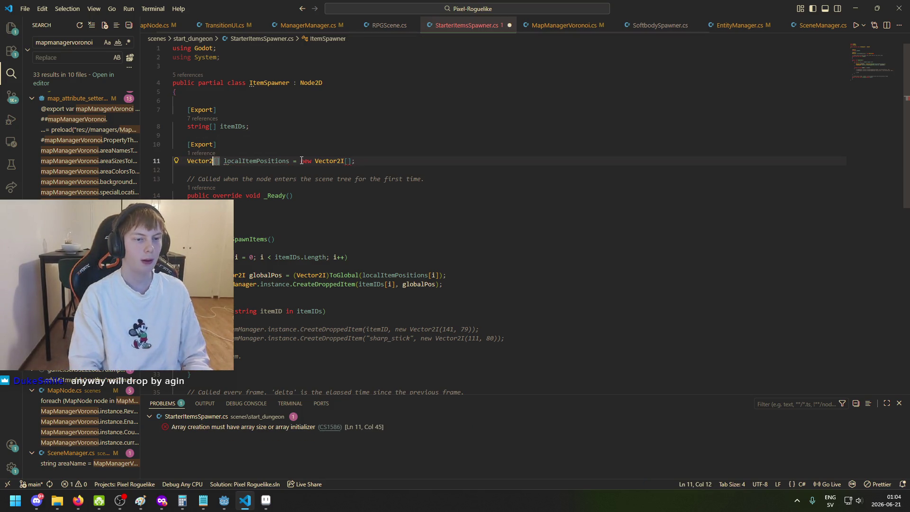
pyautogui.moveTo(355, 161); pyautogui.dragTo(289, 161)
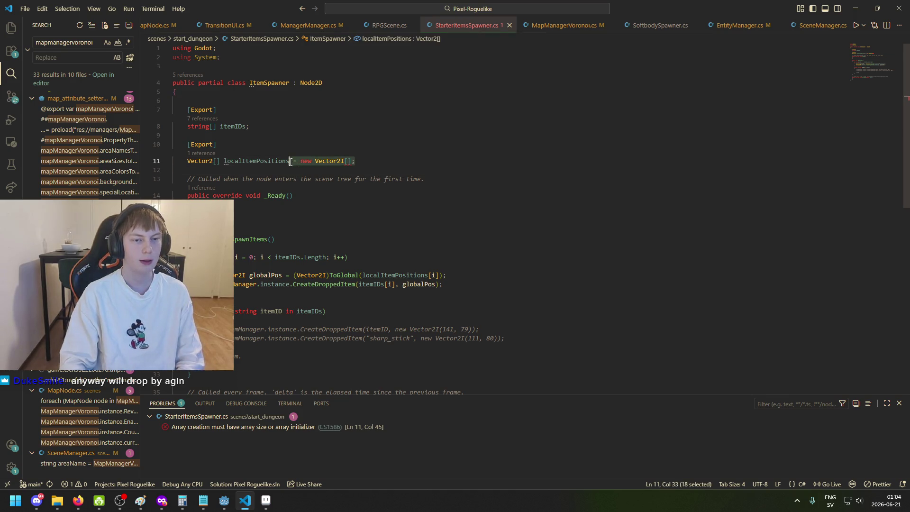
pyautogui.press('BackSpace')
pyautogui.write(';')
pyautogui.hotkey('ctrl', 's')
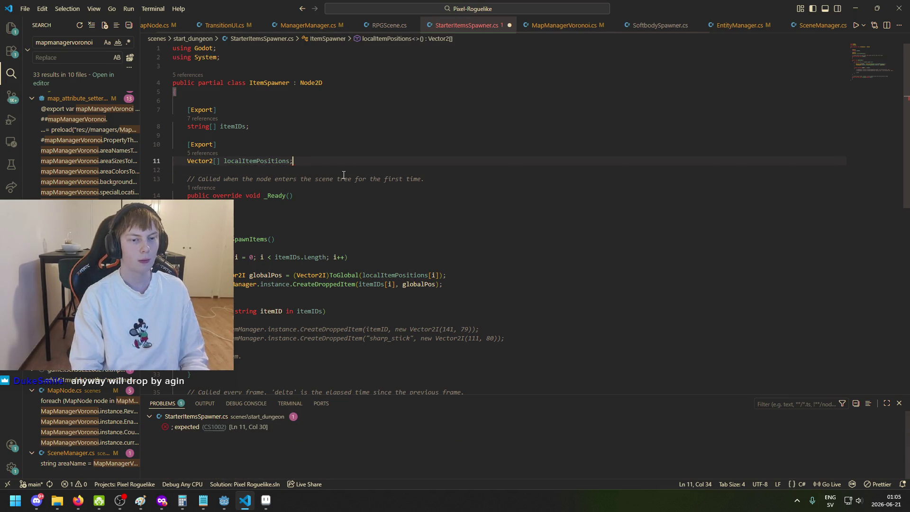
# Step: Delete the old commented foreach block left below the new loop in SpawnItems
pyautogui.click(262, 222)
pyautogui.scroll(-1, 287, 245)
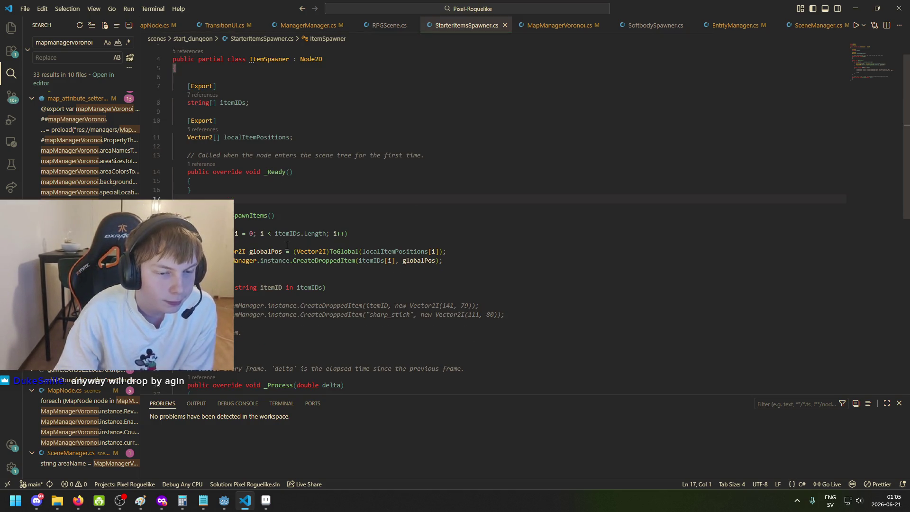
pyautogui.click(341, 251)
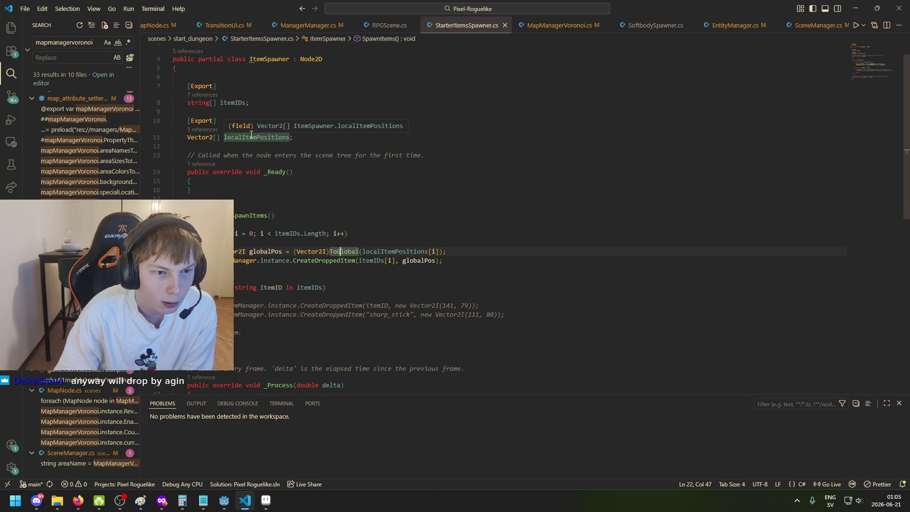
pyautogui.press('Right')
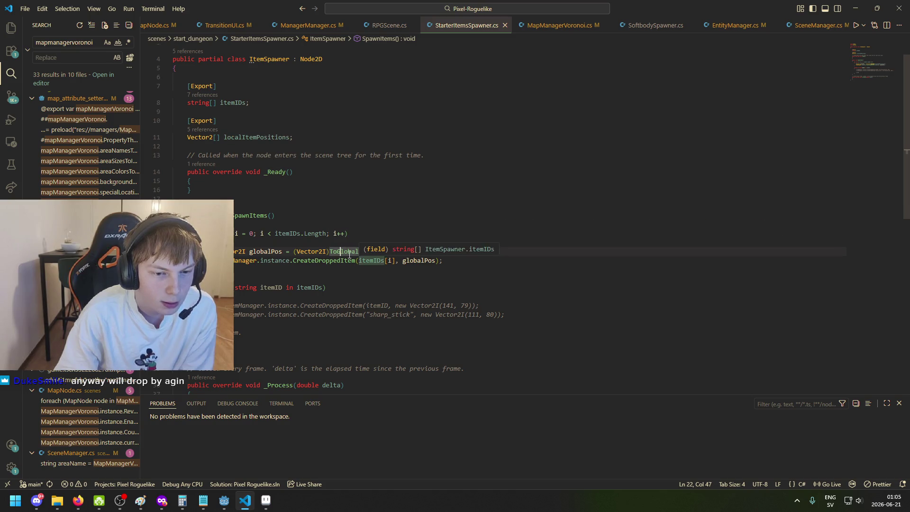
pyautogui.moveTo(345, 253)
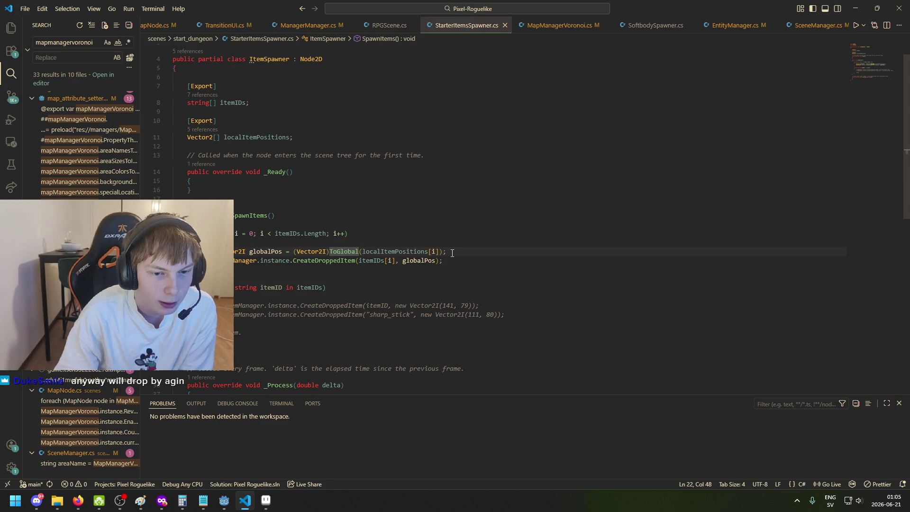
pyautogui.click(409, 259)
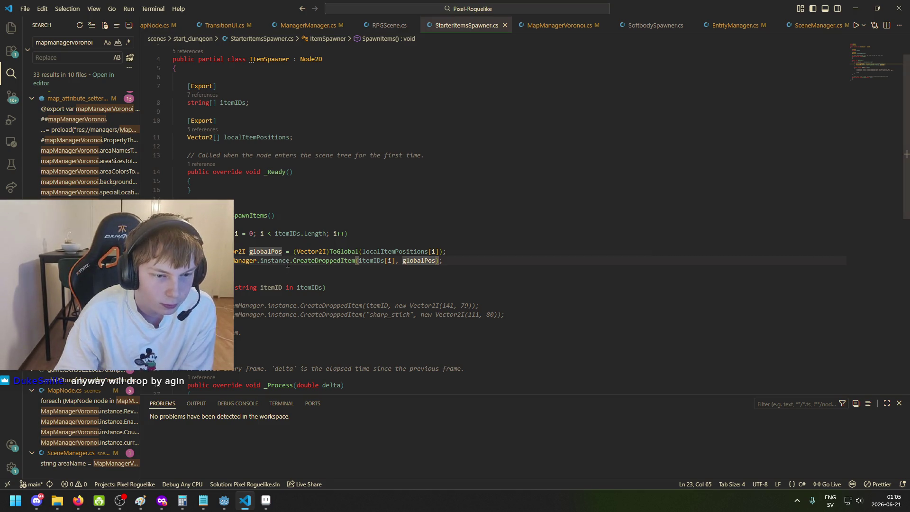
pyautogui.click(322, 260)
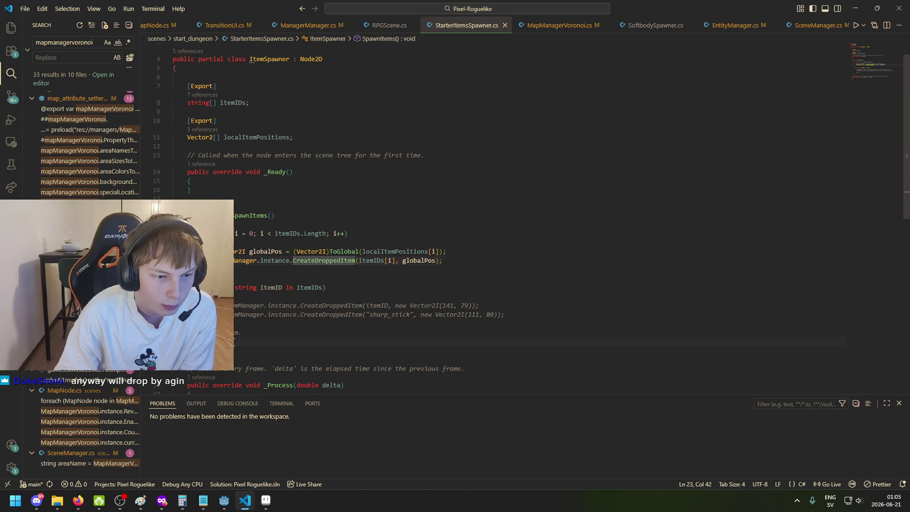
pyautogui.moveTo(234, 342); pyautogui.dragTo(234, 283)
pyautogui.press('Delete')
pyautogui.press('BackSpace')
pyautogui.click(408, 261)
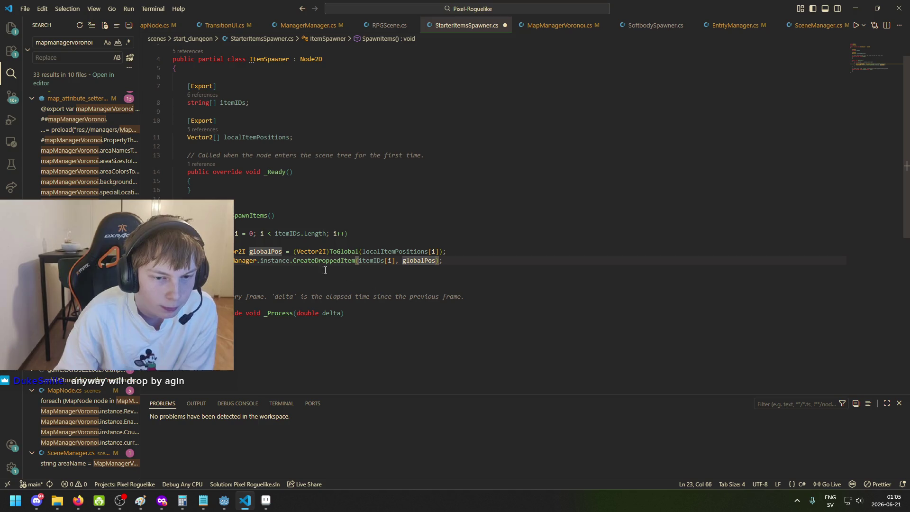
pyautogui.click(301, 261)
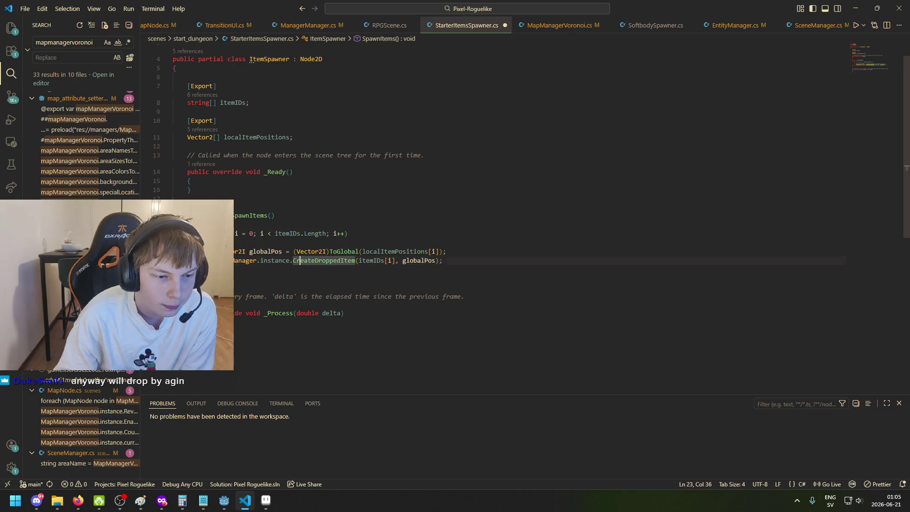
# Step: Delete the unused _Process method and its comment, then save
pyautogui.click(190, 330)
pyautogui.hotkey('shift', 'Up')
pyautogui.hotkey('shift', 'Up')
pyautogui.hotkey('shift', 'Up')
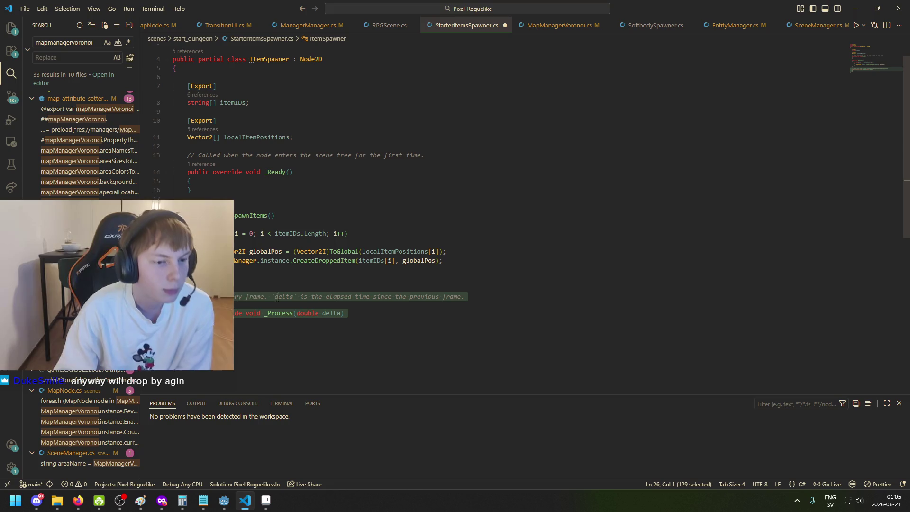
pyautogui.press('BackSpace')
pyautogui.press('BackSpace')
pyautogui.hotkey('ctrl', 's')
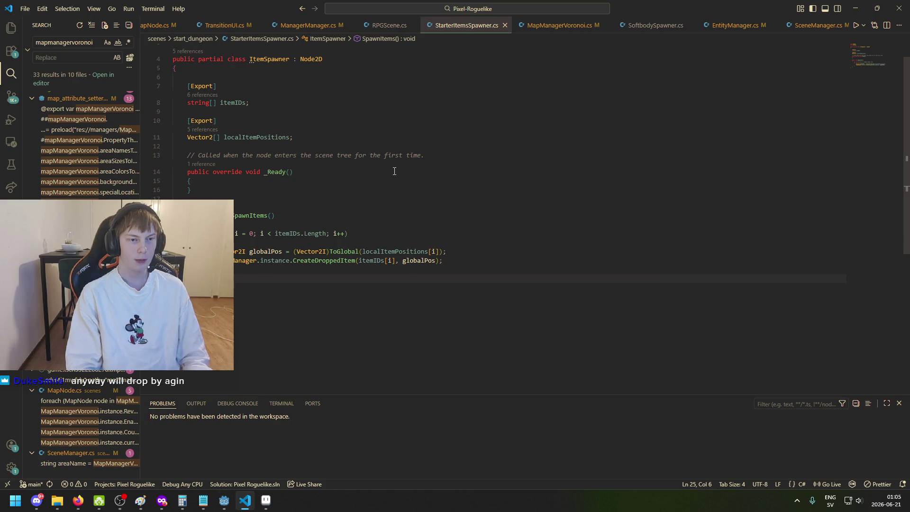
# Step: Add one empty indented line inside the _Ready body
pyautogui.click(319, 183)
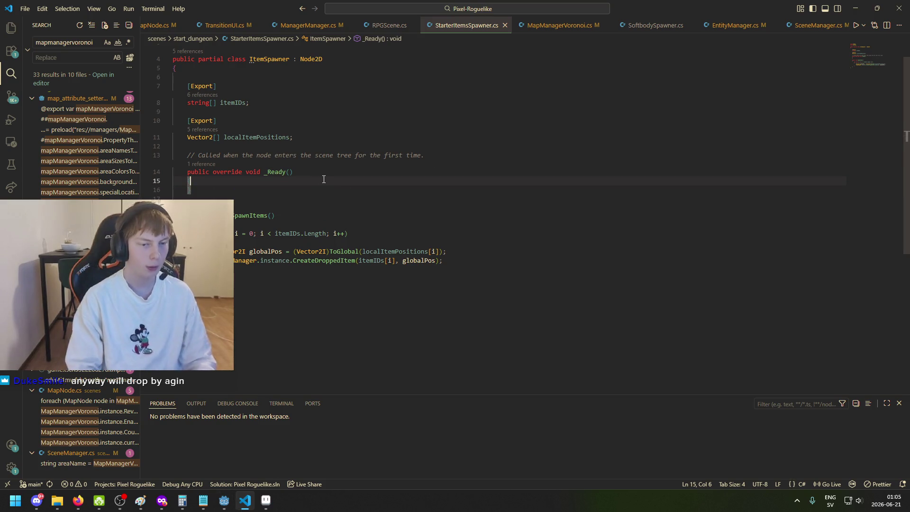
pyautogui.press('Return')
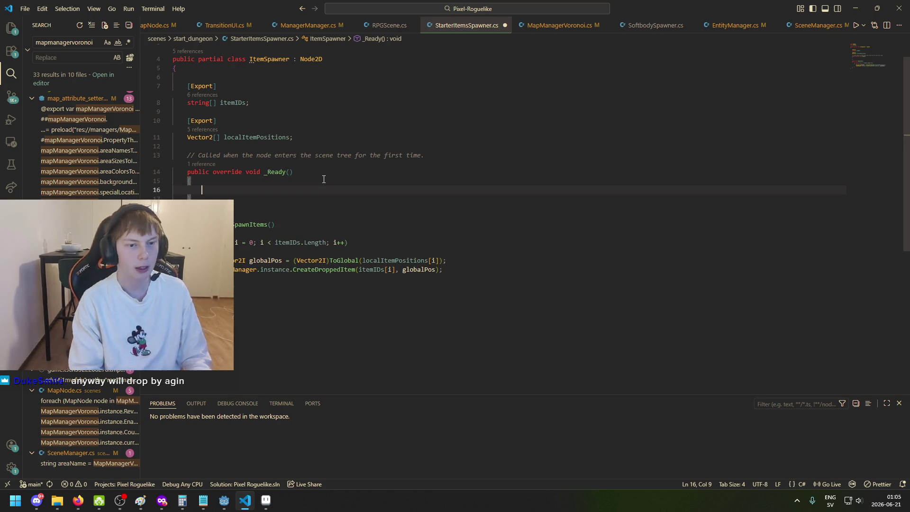
pyautogui.press('Down')
pyautogui.press('Down')
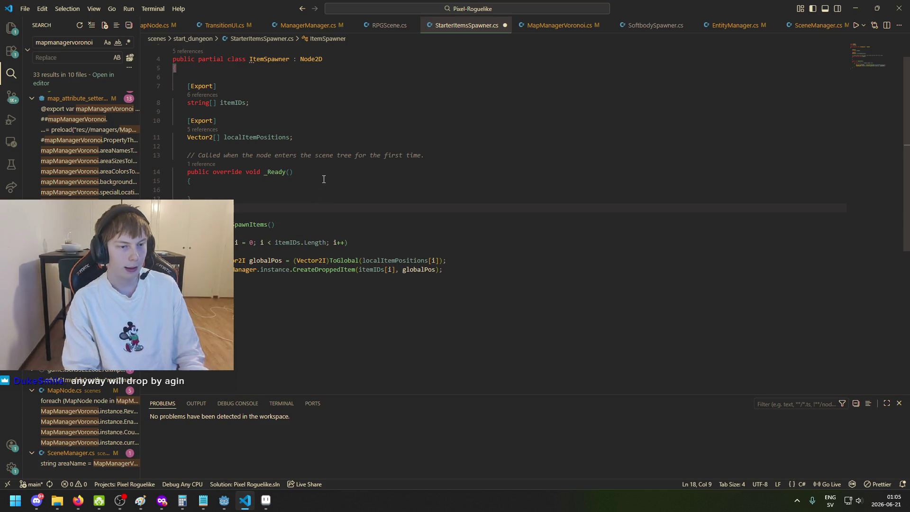
pyautogui.press('Return')
pyautogui.press('Return')
pyautogui.press('BackSpace')
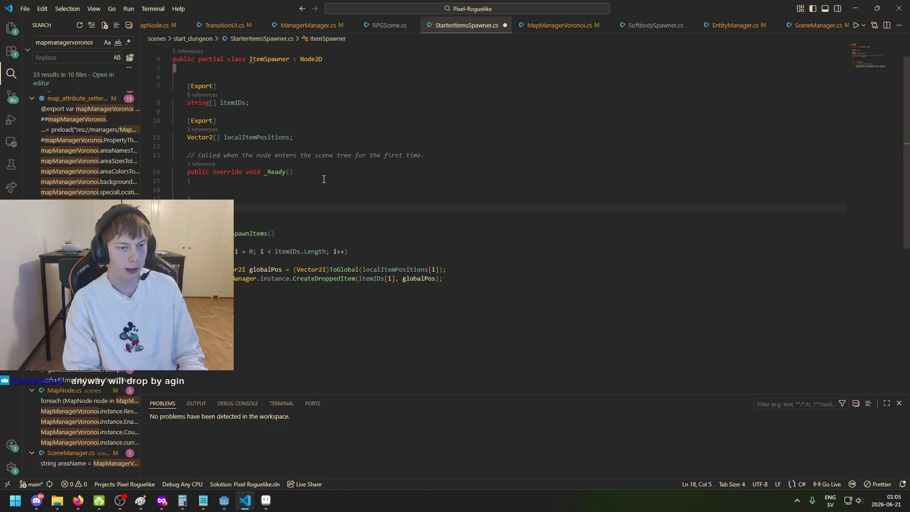
pyautogui.press('Return')
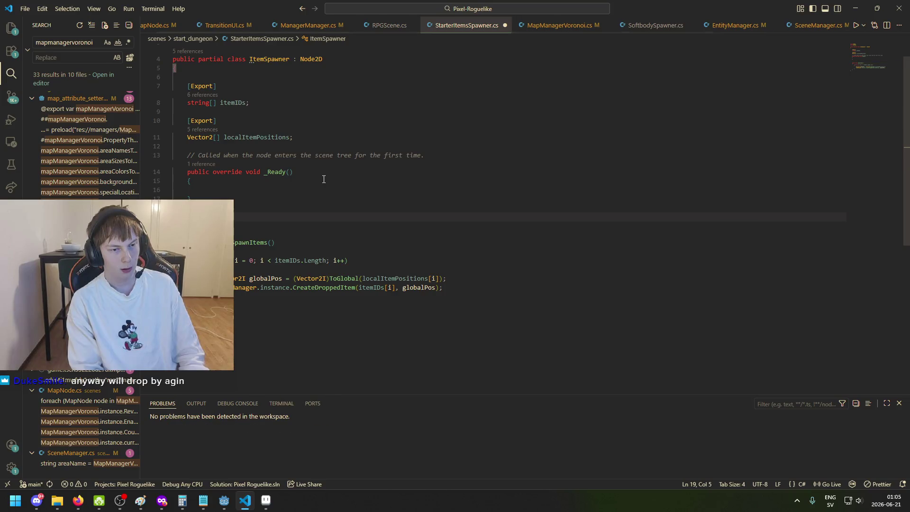
pyautogui.press('BackSpace')
pyautogui.press('BackSpace')
pyautogui.press('BackSpace')
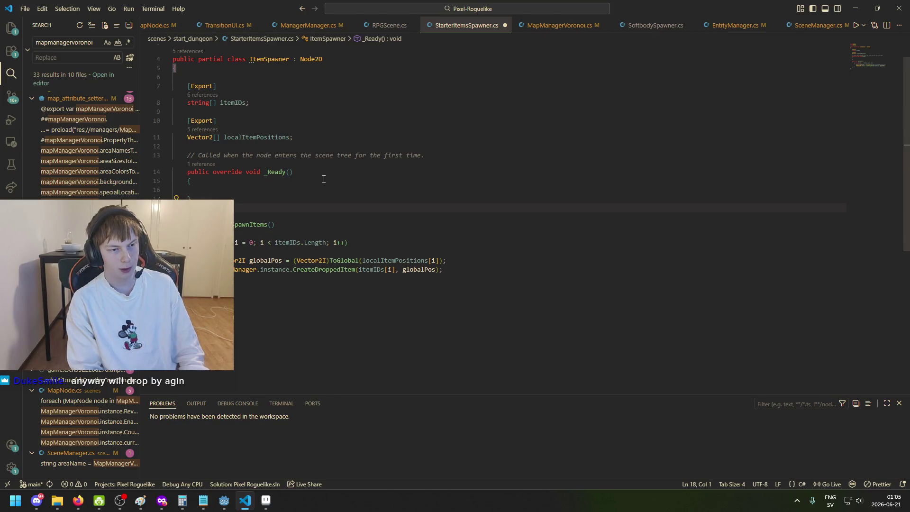
pyautogui.press('Tab')
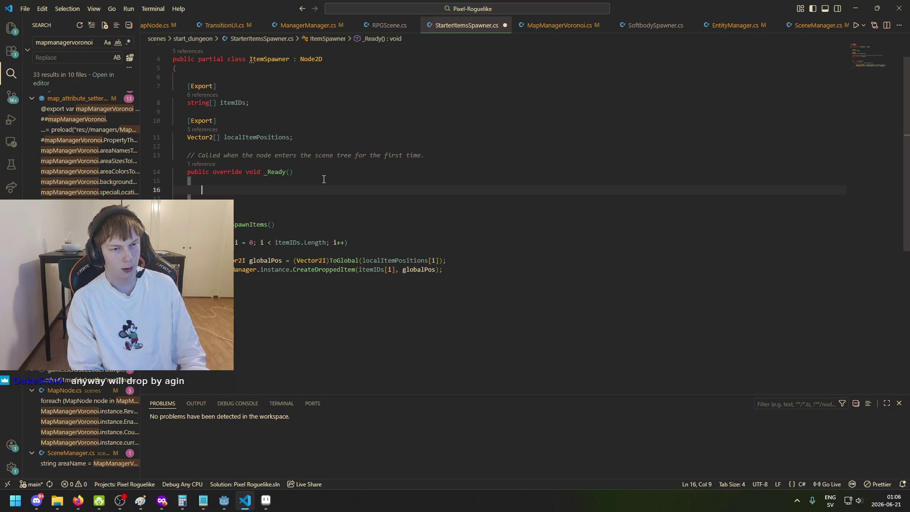
# Step: Type an EventBus<SceneLoaded line in _Ready, comment it out with //, and view RPGScene.cs
pyautogui.write('EventBusa')
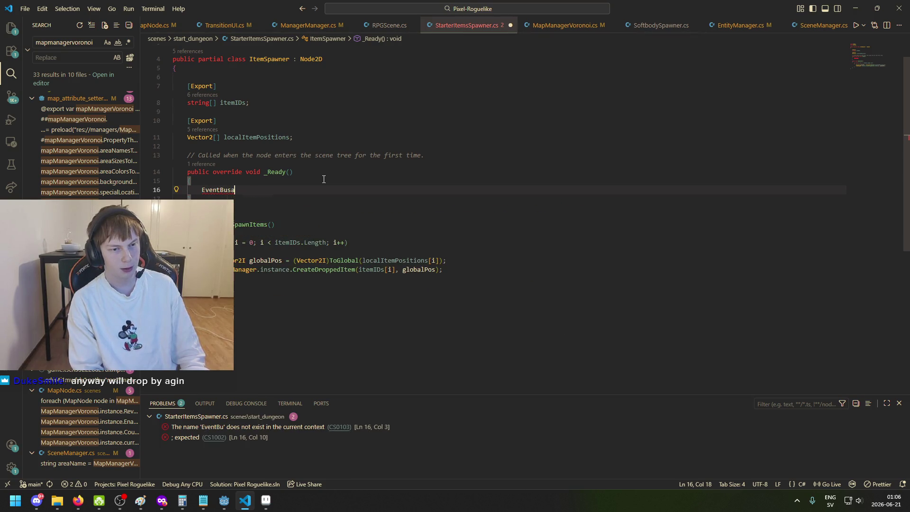
pyautogui.write('>')
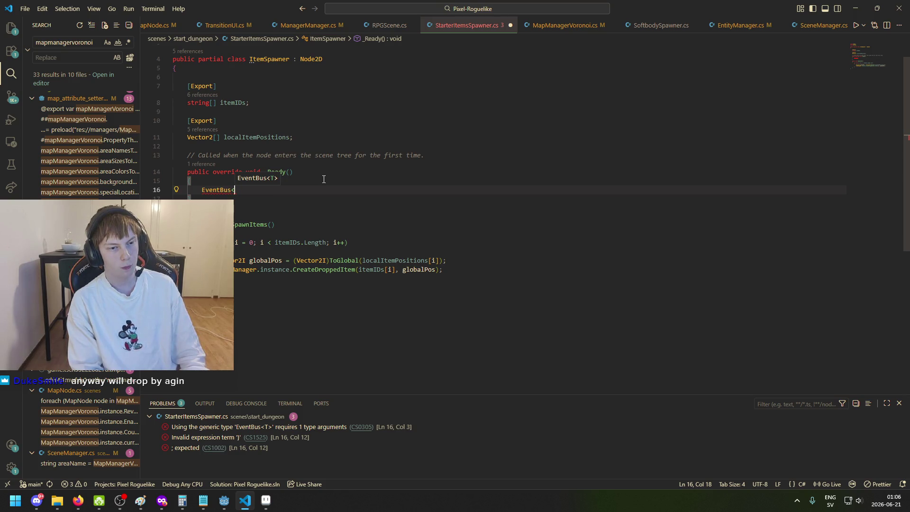
pyautogui.write('OnScene')
pyautogui.hotkey('ctrl', 'BackSpace')
pyautogui.write('E')
pyautogui.press('BackSpace')
pyautogui.write('SceneLO')
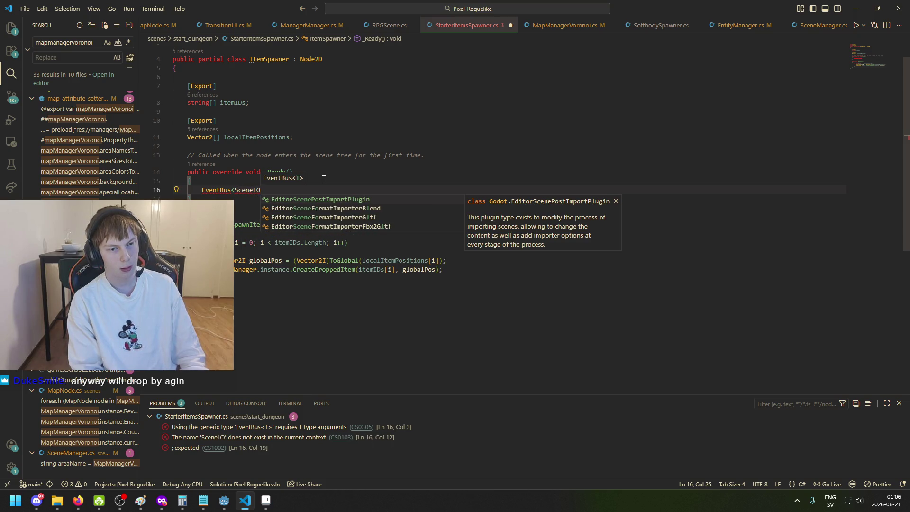
pyautogui.press('BackSpace')
pyautogui.write('oaded')
pyautogui.press('Home')
pyautogui.write('//')
pyautogui.click(379, 25)
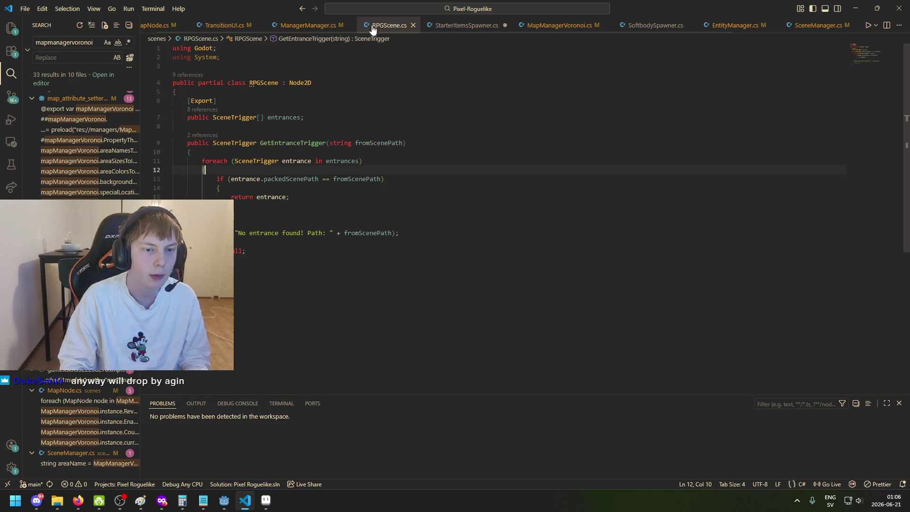
# Step: Look at the AllManagersLoadedEvent raise statement in ManagerManager.cs
pyautogui.click(321, 25)
pyautogui.click(371, 172)
pyautogui.scroll(10, 375, 185)
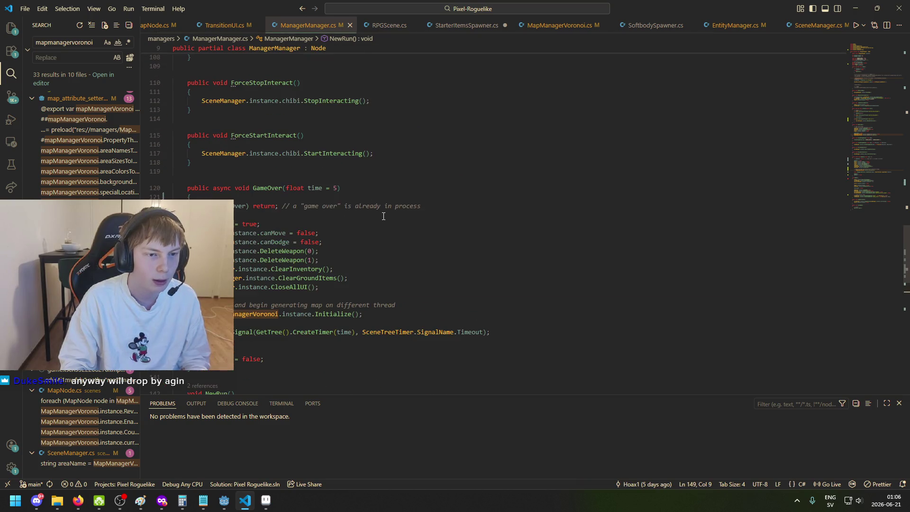
pyautogui.scroll(20, 381, 282)
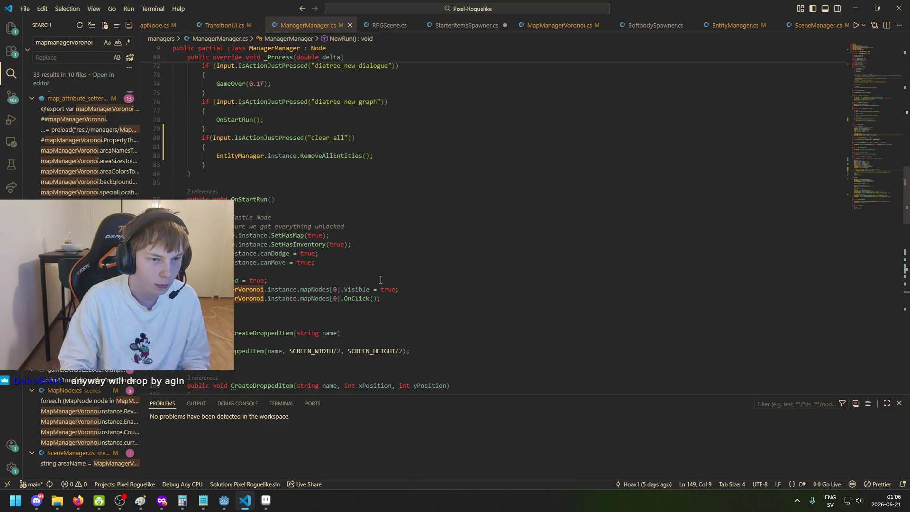
pyautogui.scroll(2, 375, 282)
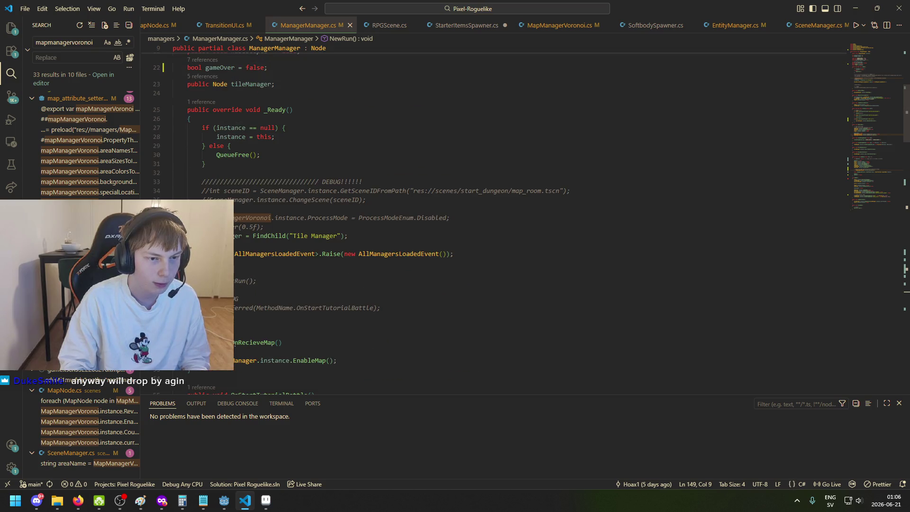
pyautogui.moveTo(202, 254); pyautogui.dragTo(465, 257)
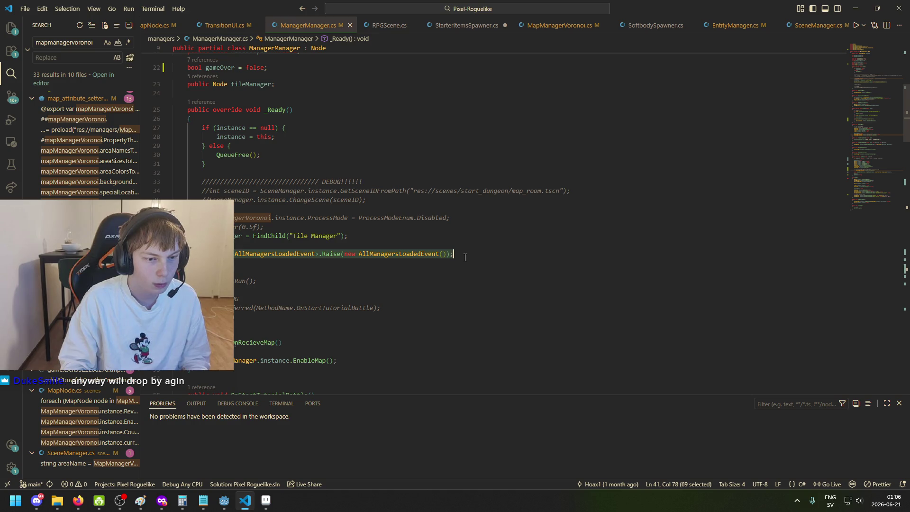
pyautogui.scroll(2, 465, 258)
# Step: Browse TransitionUI.cs, MapNode.cs, MapManagerVoronoi.cs and SoftbodySpawner.cs
pyautogui.click(230, 26)
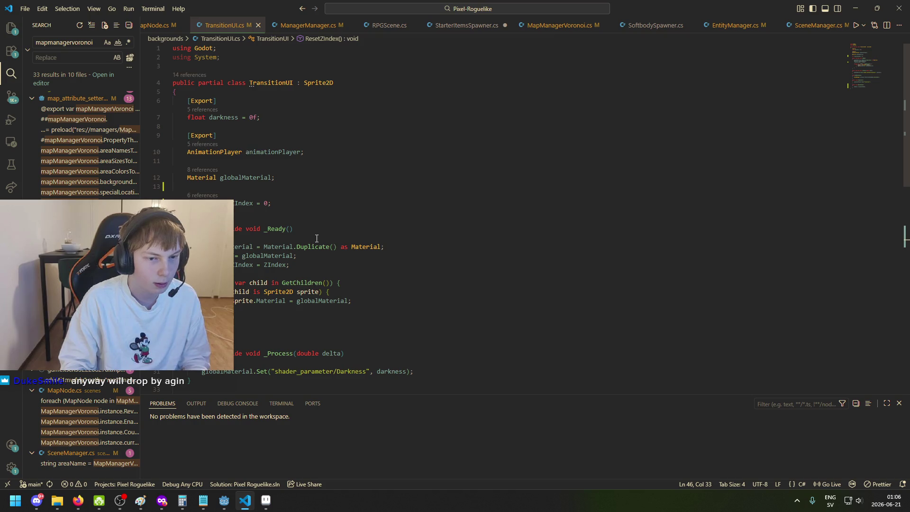
pyautogui.hotkey('ctrl', 'pageup')
pyautogui.scroll(3, 284, 239)
pyautogui.click(487, 25)
pyautogui.click(590, 31)
pyautogui.click(675, 26)
# Step: Find and select the BattleLoadEvent subscription in EntityManager's _Ready
pyautogui.click(754, 26)
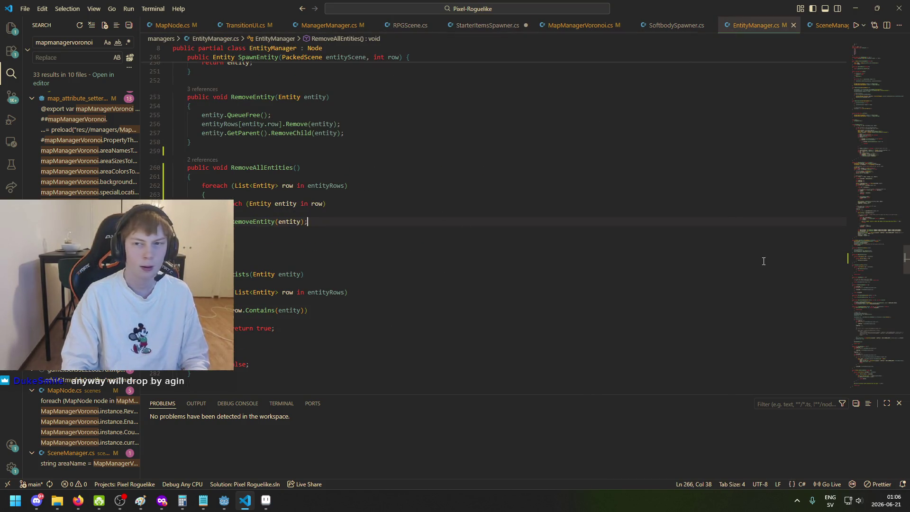
pyautogui.scroll(20, 758, 259)
pyautogui.scroll(1, 520, 247)
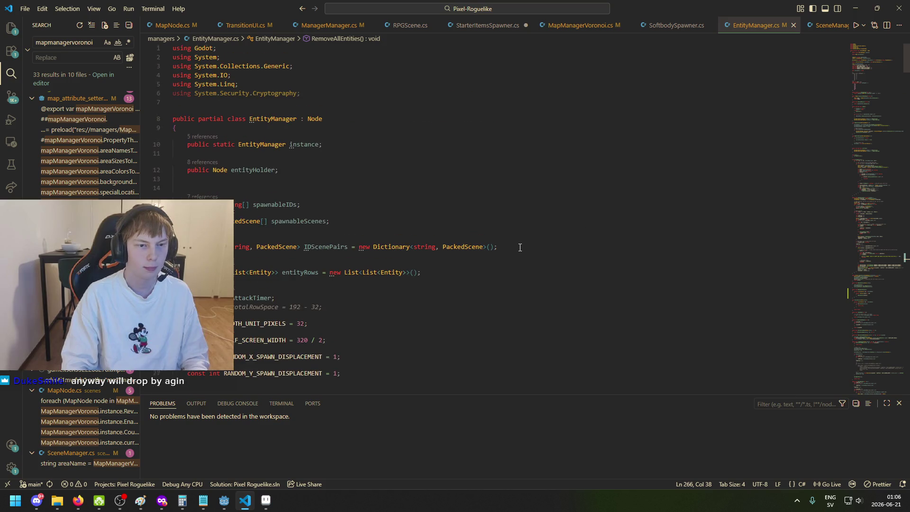
pyautogui.scroll(-14, 420, 287)
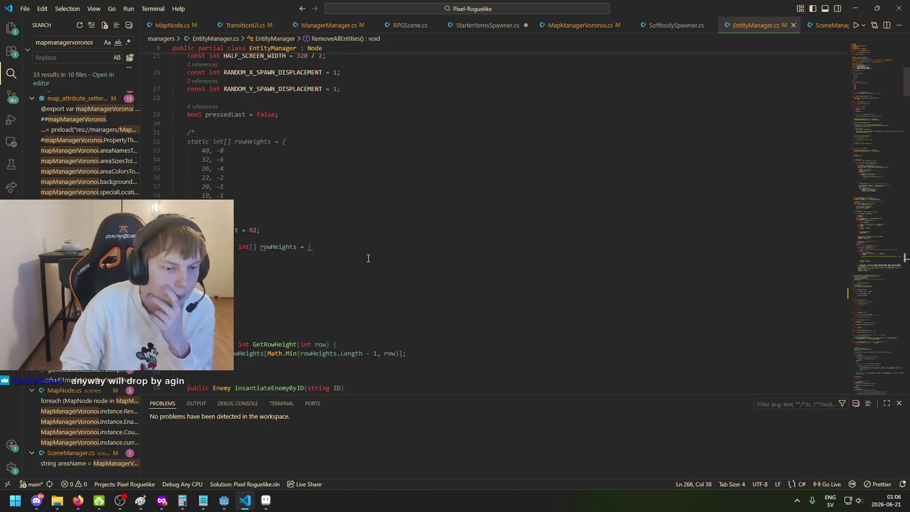
pyautogui.scroll(-7, 354, 239)
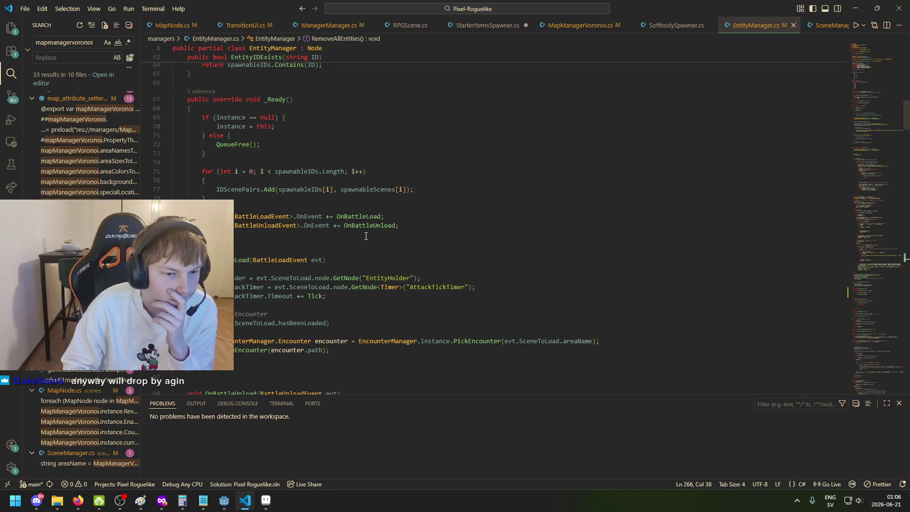
pyautogui.moveTo(203, 217); pyautogui.dragTo(420, 214)
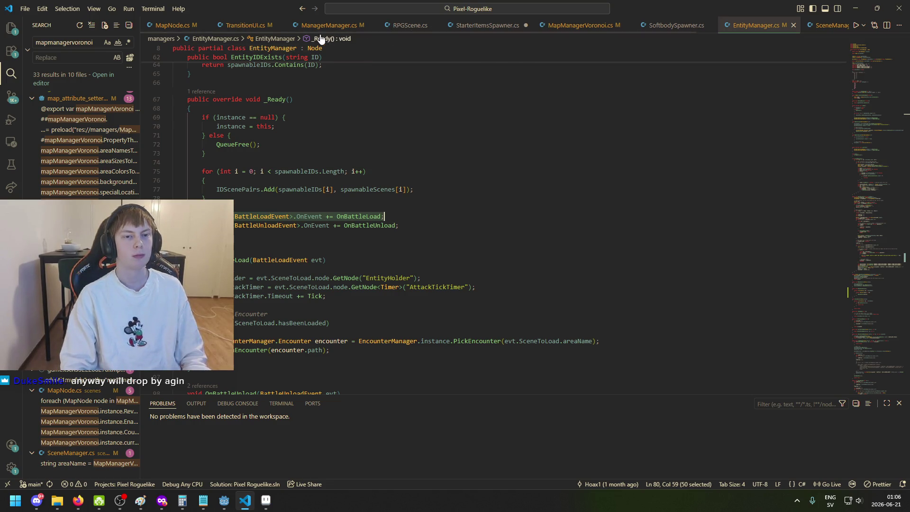
# Step: Return to the top of StarterItemsSpawner.cs, then bring the Godot editor forward
pyautogui.click(486, 25)
pyautogui.scroll(1, 362, 177)
pyautogui.click(362, 178)
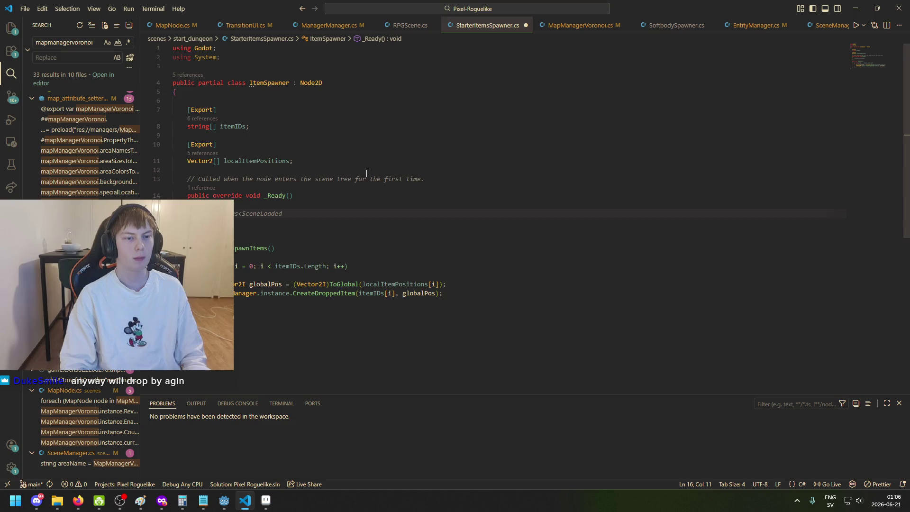
pyautogui.click(224, 499)
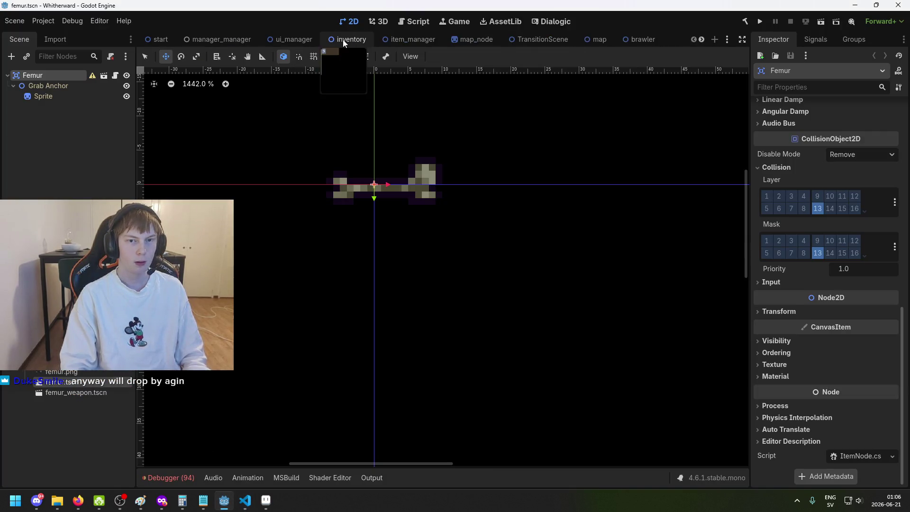
# Step: Save the map_room scene in Godot
pyautogui.click(584, 40)
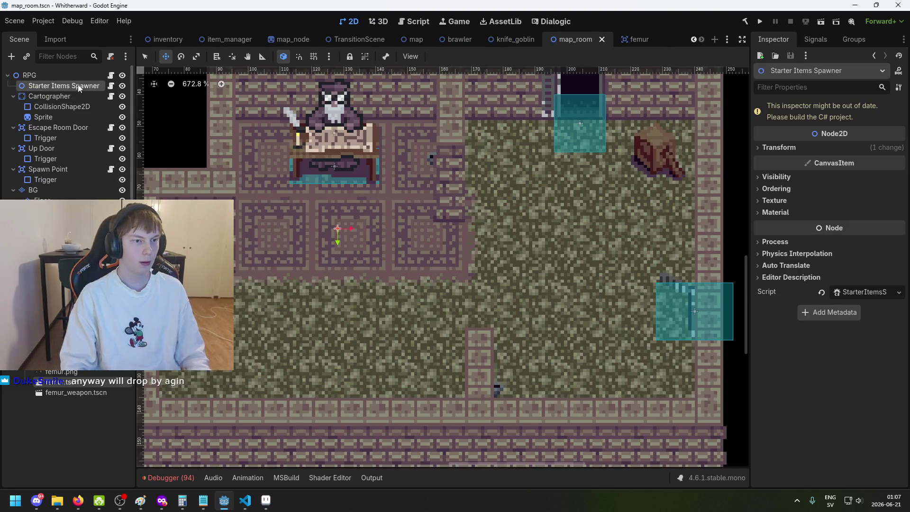
pyautogui.hotkey('ctrl', 's')
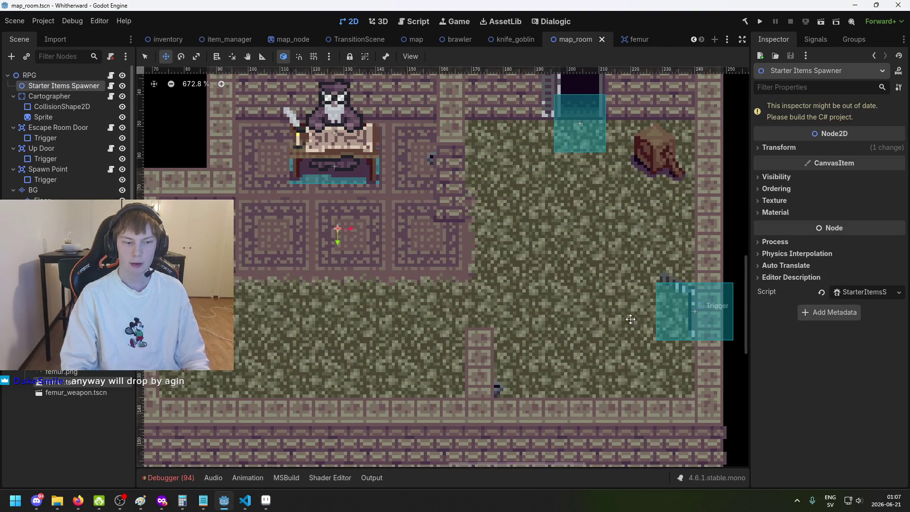
pyautogui.scroll(10, 66, 331)
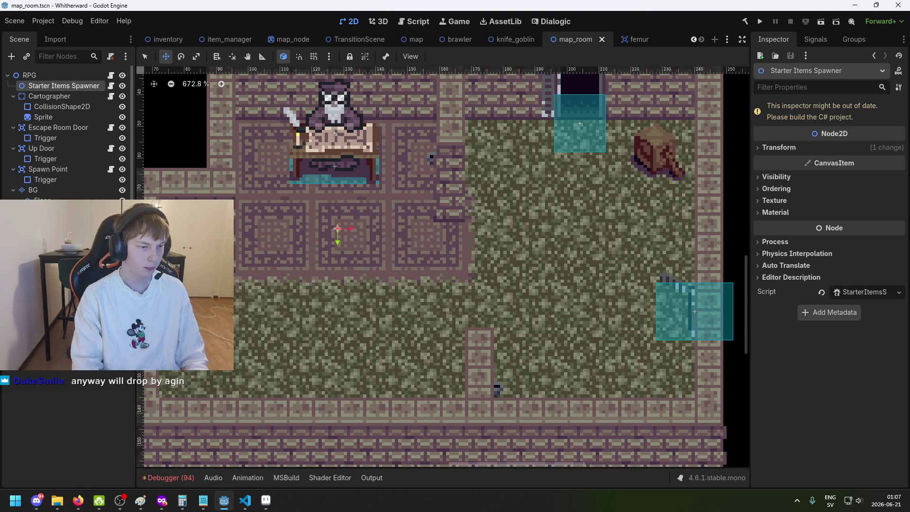
# Step: Have Godot register the renamed ItemSpawner.cs script and close the outdated StarterItemsSpawner.cs tab
pyautogui.click(88, 371)
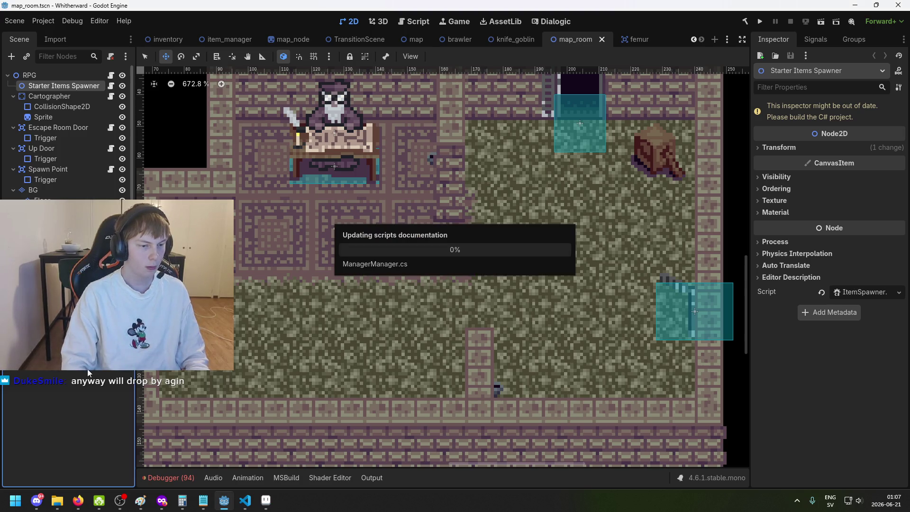
pyautogui.click(245, 500)
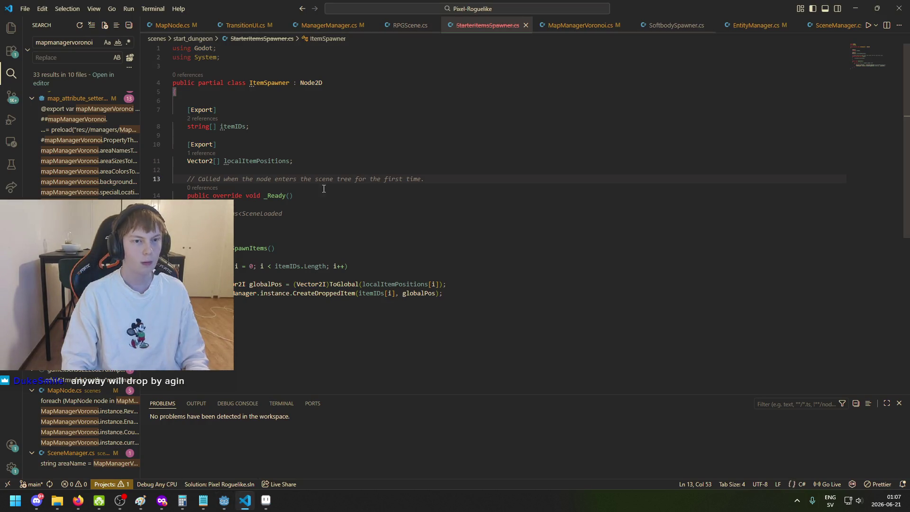
pyautogui.click(525, 25)
pyautogui.click(227, 500)
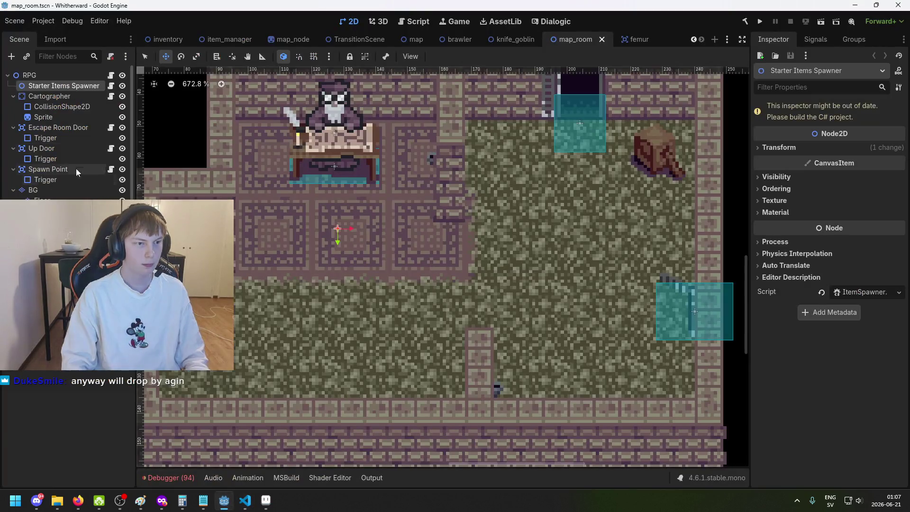
pyautogui.click(857, 289)
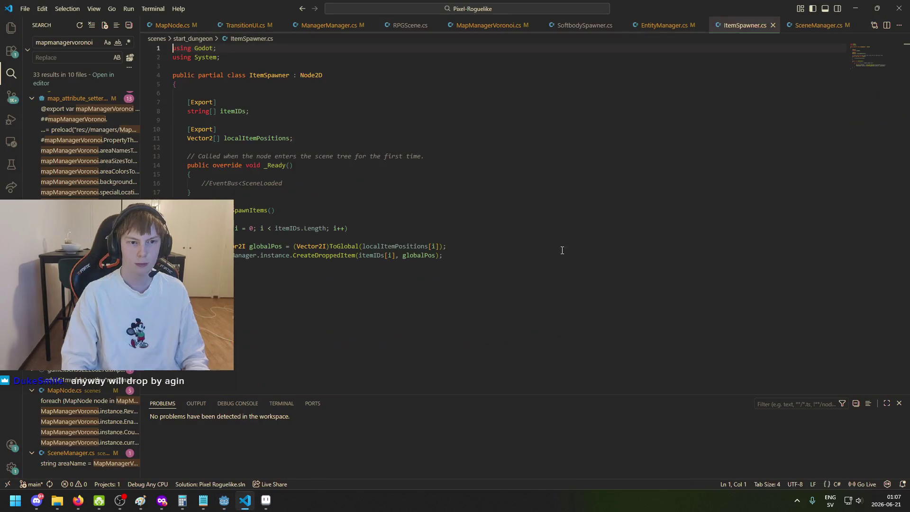
# Step: Add 'EventBus<BattleLoadEvent>.OnEvent += OnBattleLoad;' below the commented line in ItemSpawner's _Ready
pyautogui.click(326, 146)
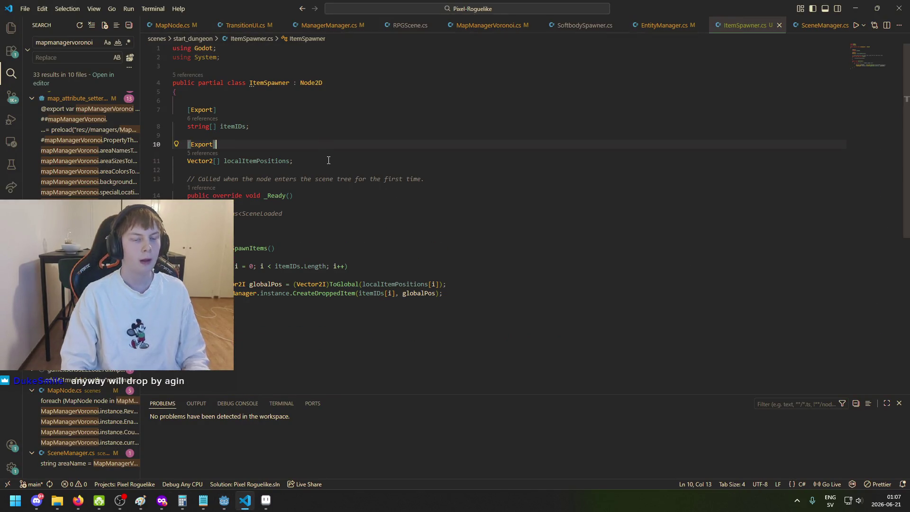
pyautogui.click(321, 214)
pyautogui.press('Return')
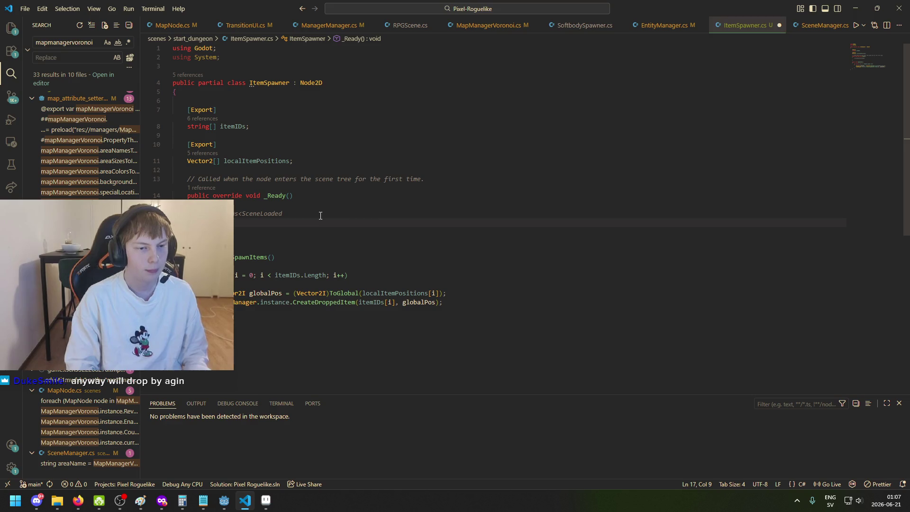
pyautogui.press('Tab')
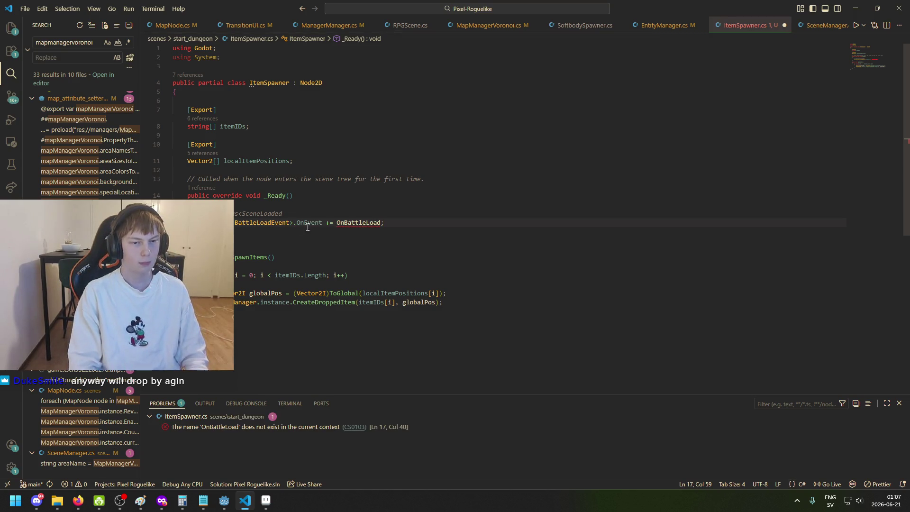
pyautogui.moveTo(265, 225)
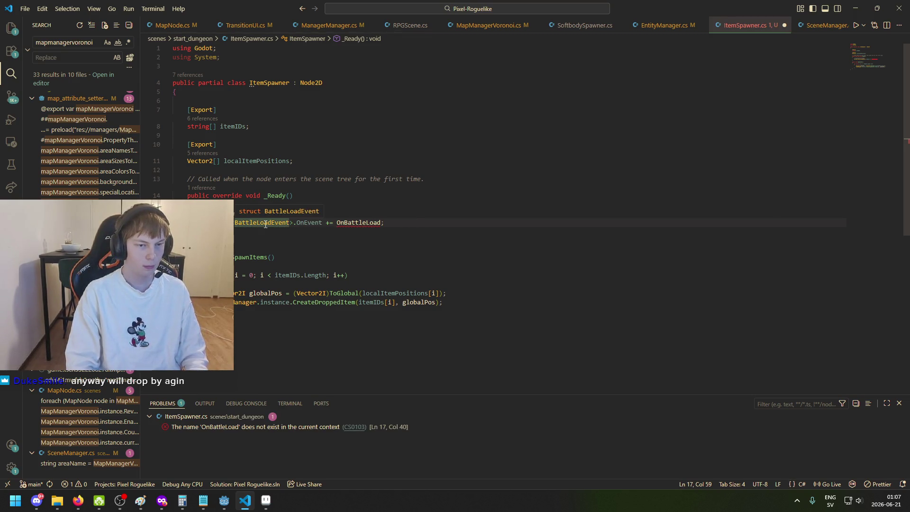
pyautogui.hotkey('alt', 'Tab')
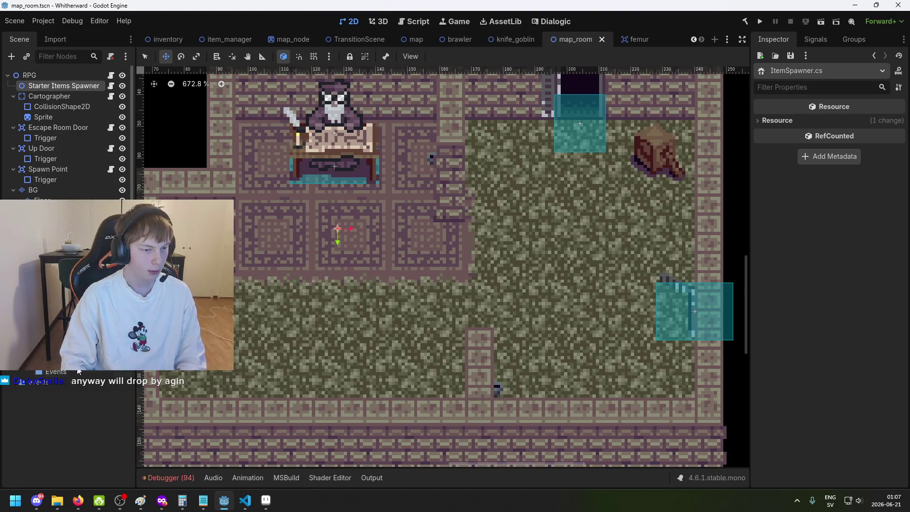
# Step: Scroll the FileSystem dock down to the events folder holding BattleLoadEvent.cs
pyautogui.scroll(-5, 90, 417)
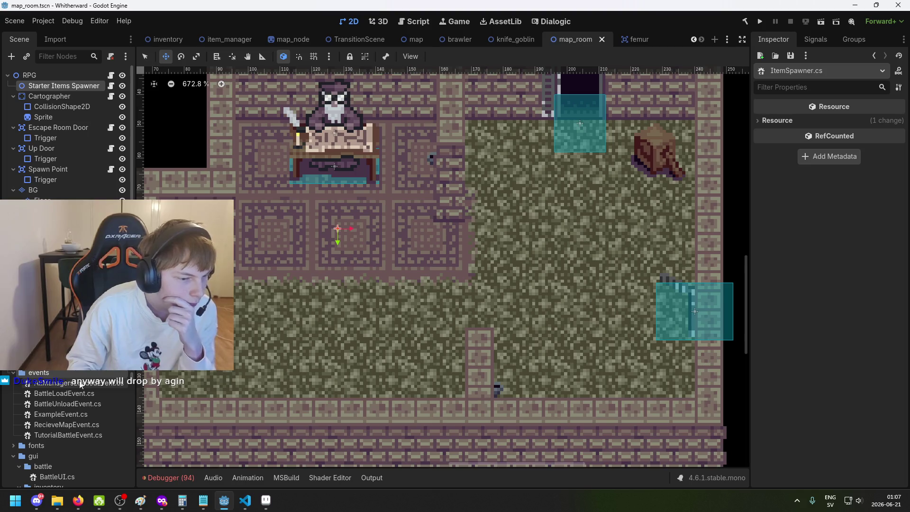
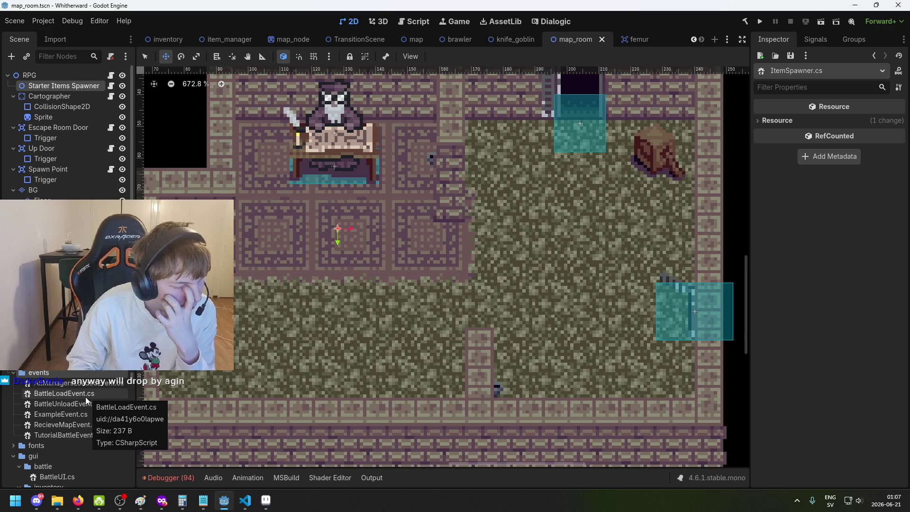
# Step: Duplicate BattleLoadEvent.cs as RPGLoadEvent.cs in the events folder and open it in VS Code
pyautogui.click(86, 397)
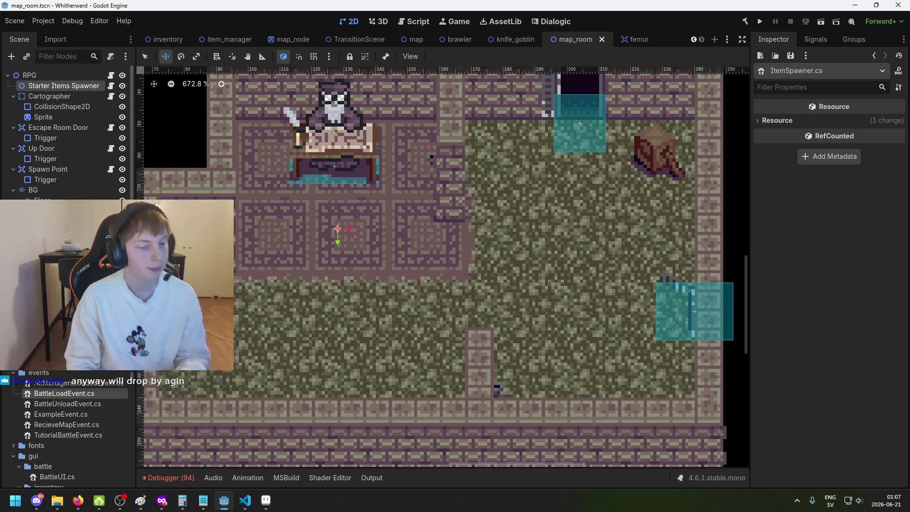
pyautogui.rightClick(93, 395)
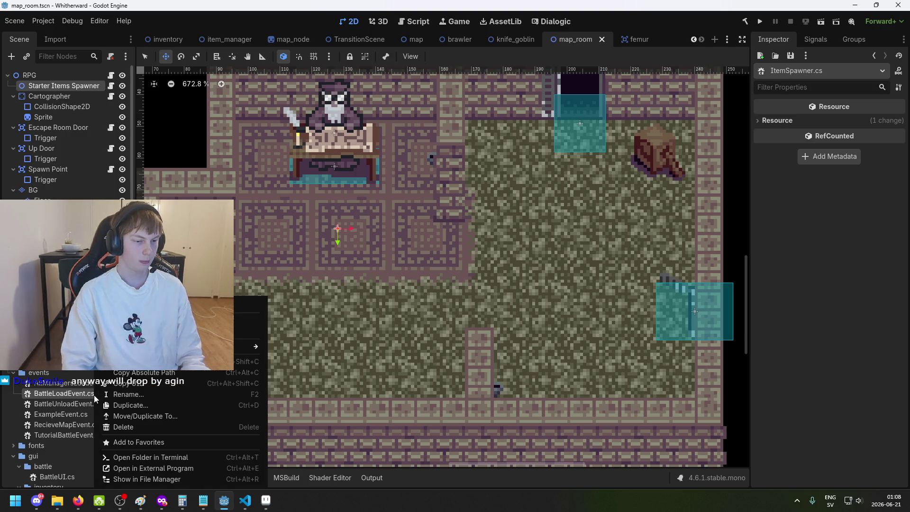
pyautogui.click(162, 408)
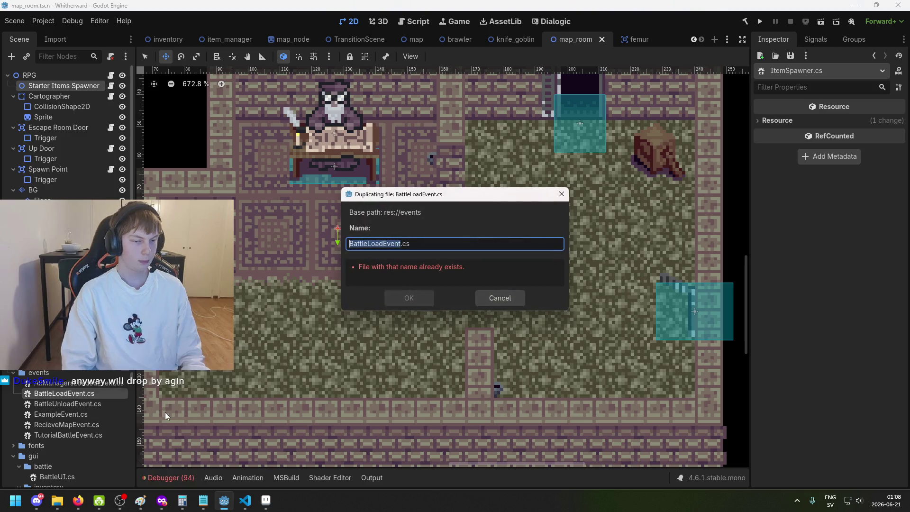
pyautogui.press('Right')
pyautogui.press('Right')
pyautogui.press('Right')
pyautogui.press('BackSpace')
pyautogui.press('BackSpace')
pyautogui.press('BackSpace')
pyautogui.write('RPG')
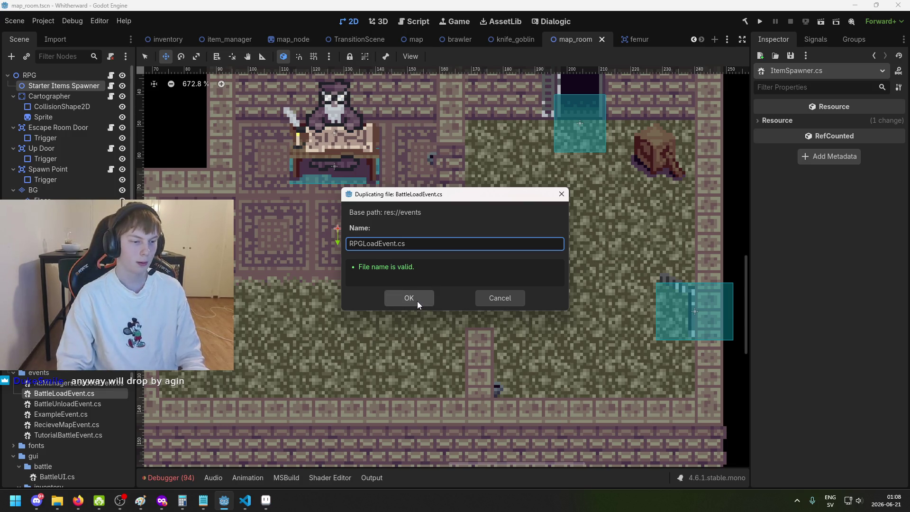
pyautogui.moveTo(363, 244); pyautogui.dragTo(334, 246)
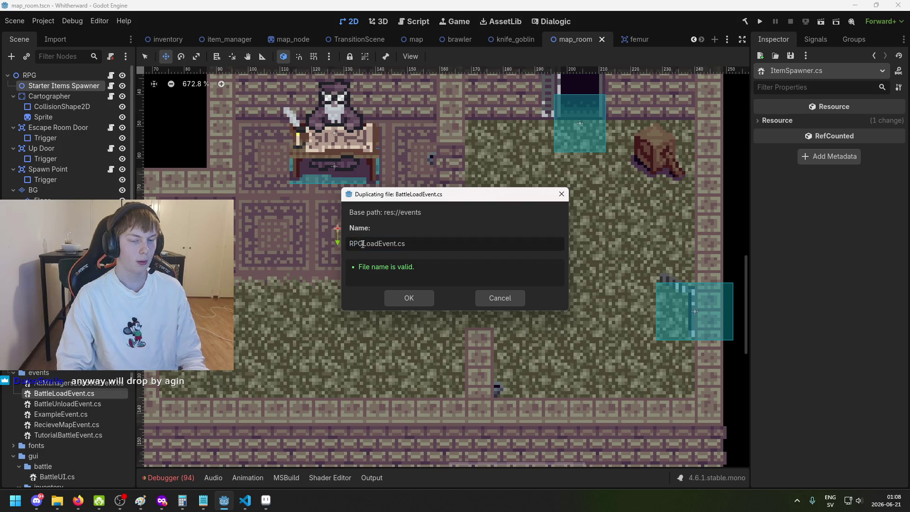
pyautogui.click(418, 300)
pyautogui.click(112, 435)
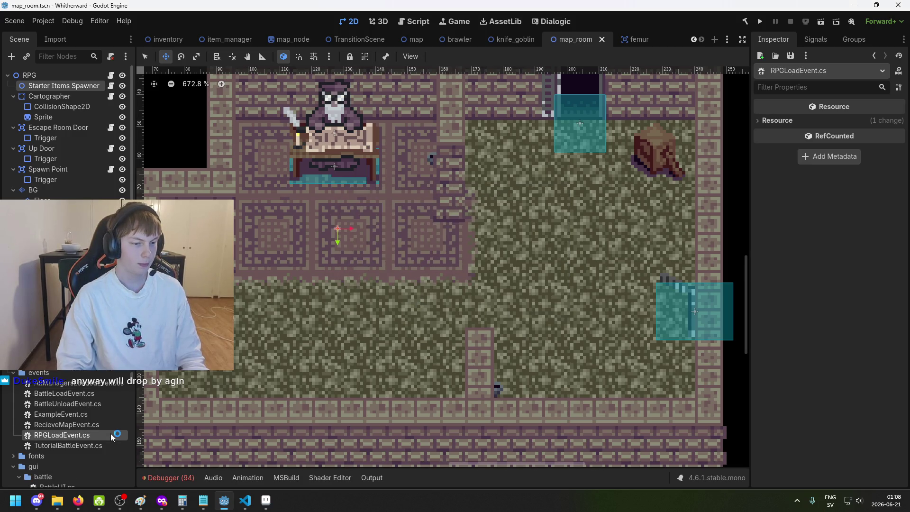
pyautogui.doubleClick(112, 435)
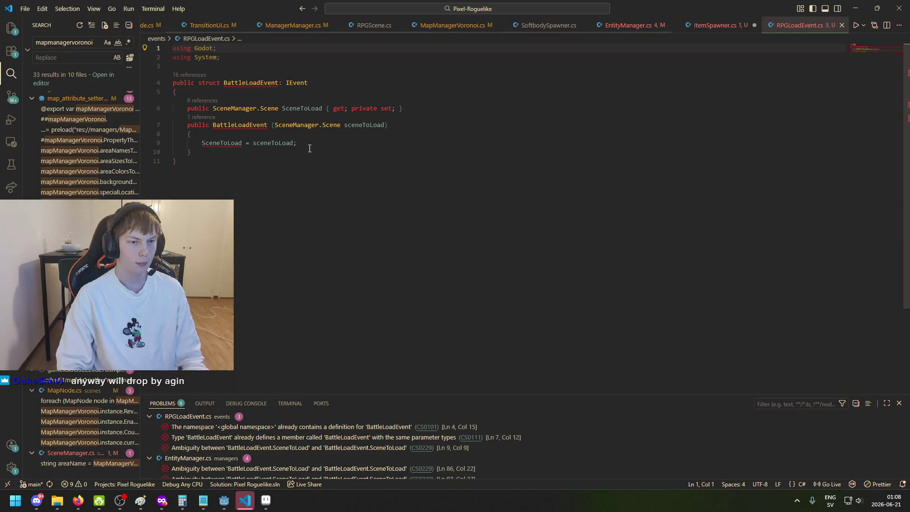
# Step: Rename the struct and its constructor from BattleLoadEvent to RPGLoadEvent and save the file
pyautogui.moveTo(246, 83); pyautogui.dragTo(220, 83)
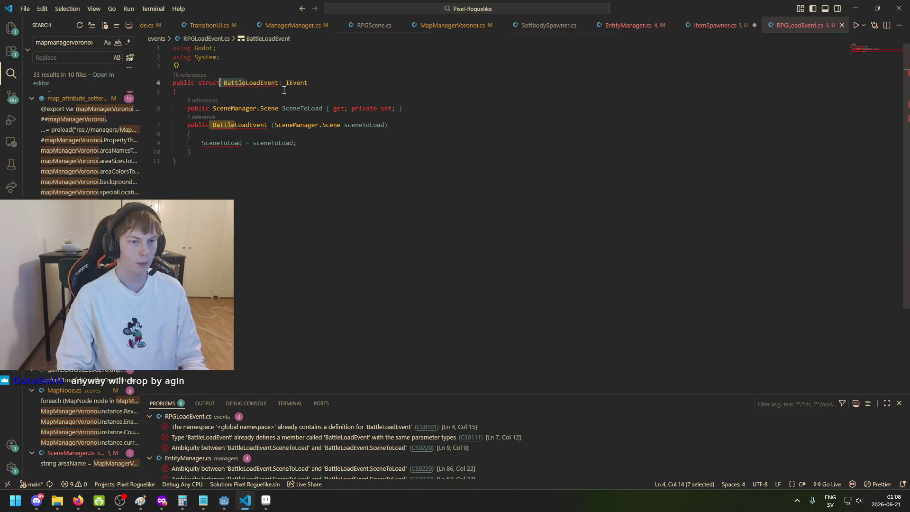
pyautogui.write('RPG')
pyautogui.click(216, 124)
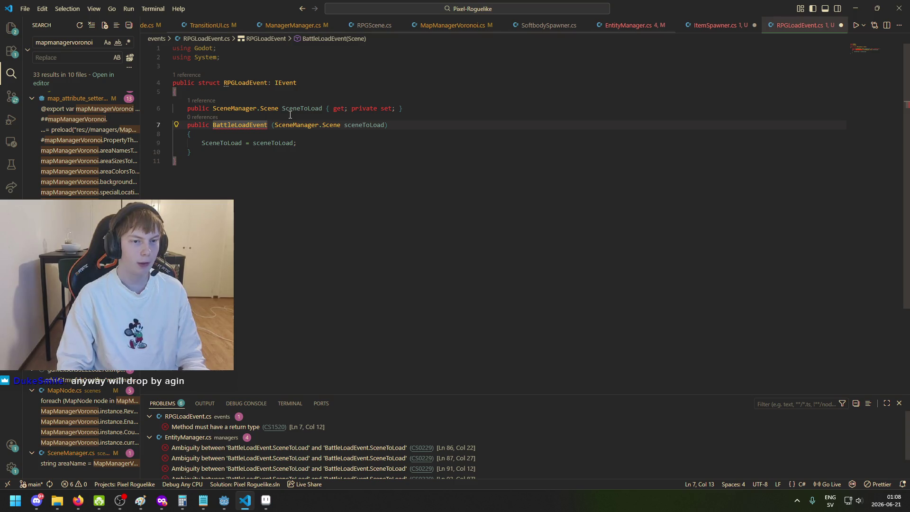
pyautogui.moveTo(234, 125); pyautogui.dragTo(217, 124)
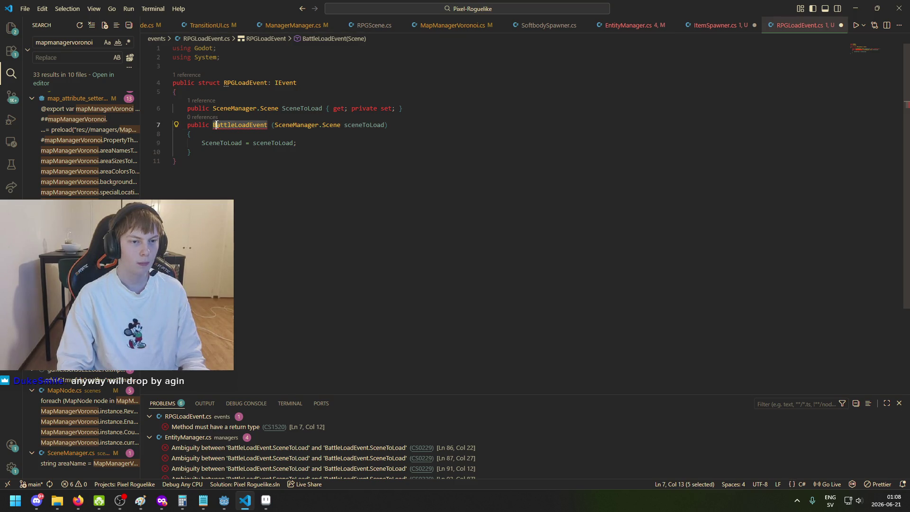
pyautogui.write('RPG')
pyautogui.hotkey('ctrl', 's')
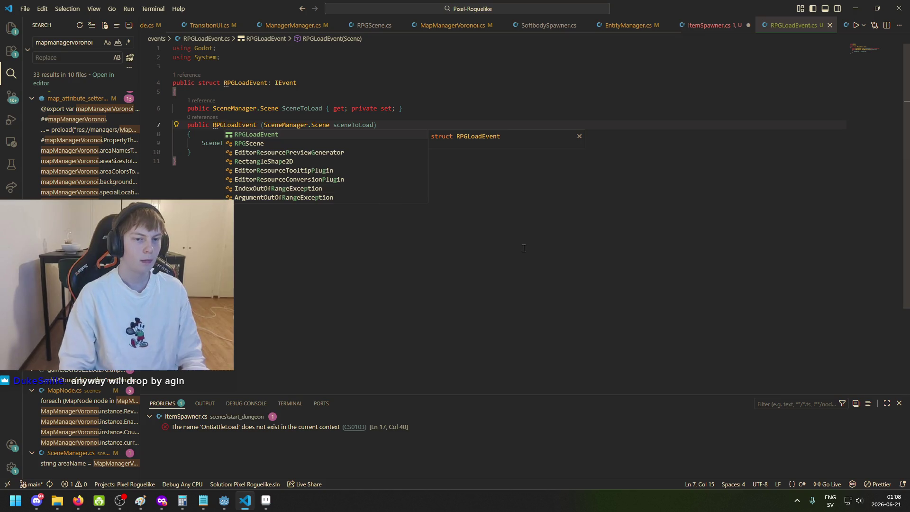
pyautogui.hotkey('ctrl', 'End')
pyautogui.click(334, 142)
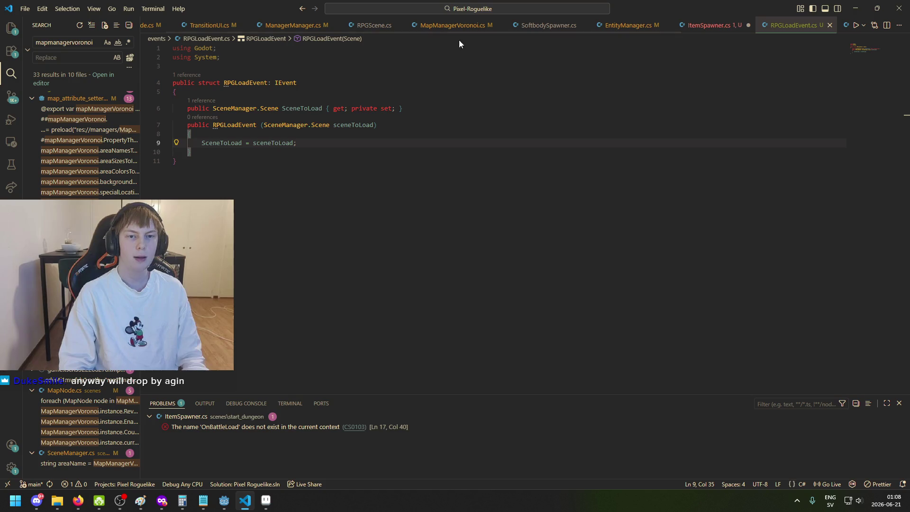
pyautogui.scroll(1, 275, 26)
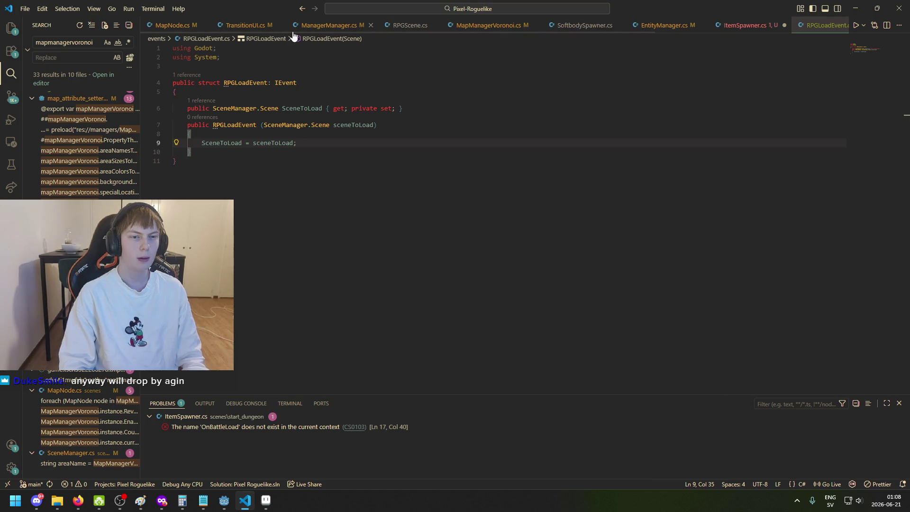
pyautogui.scroll(-2, 332, 26)
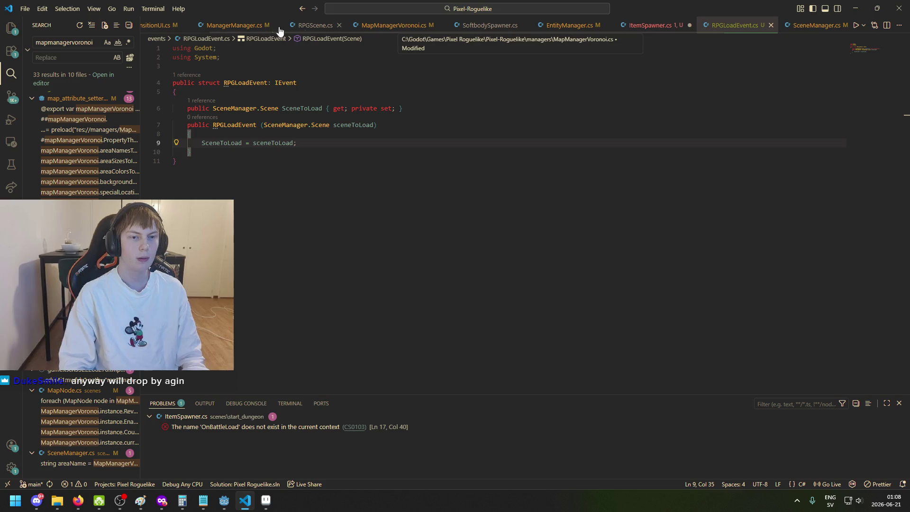
# Step: Copy the Battle case's EventBus Raise line into the RPG case of SceneManager.cs
pyautogui.scroll(-2, 806, 32)
pyautogui.click(806, 30)
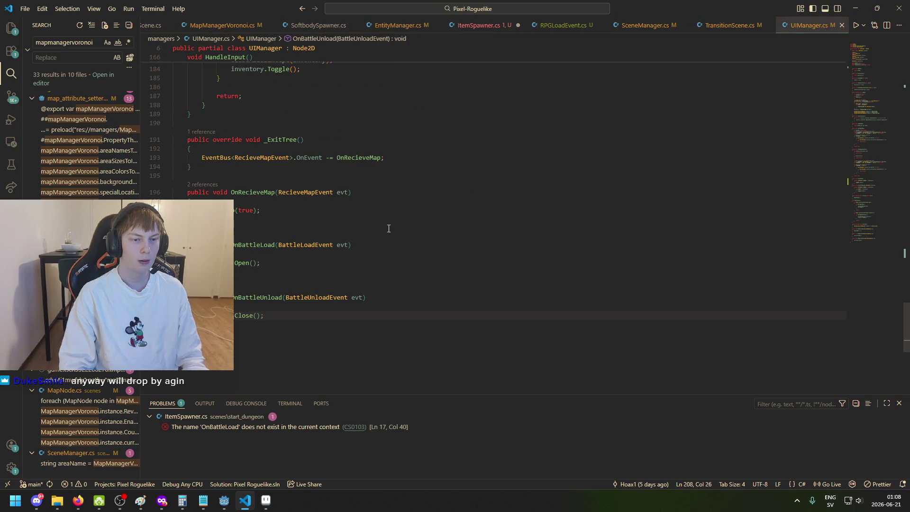
pyautogui.scroll(3, 377, 236)
pyautogui.scroll(15, 389, 260)
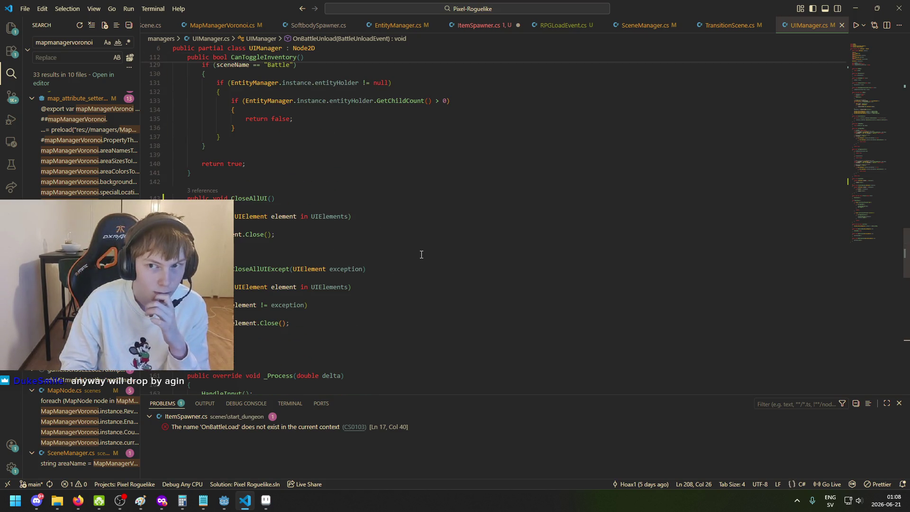
pyautogui.click(645, 25)
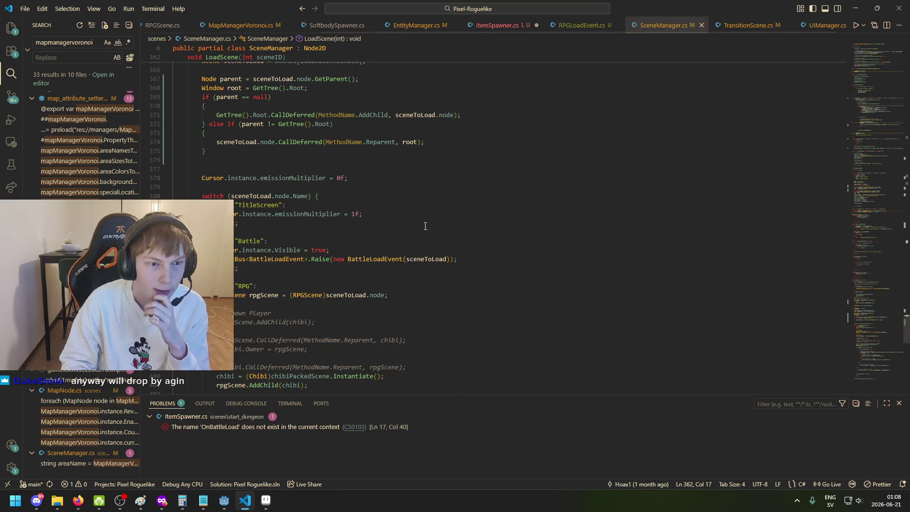
pyautogui.scroll(12, 407, 235)
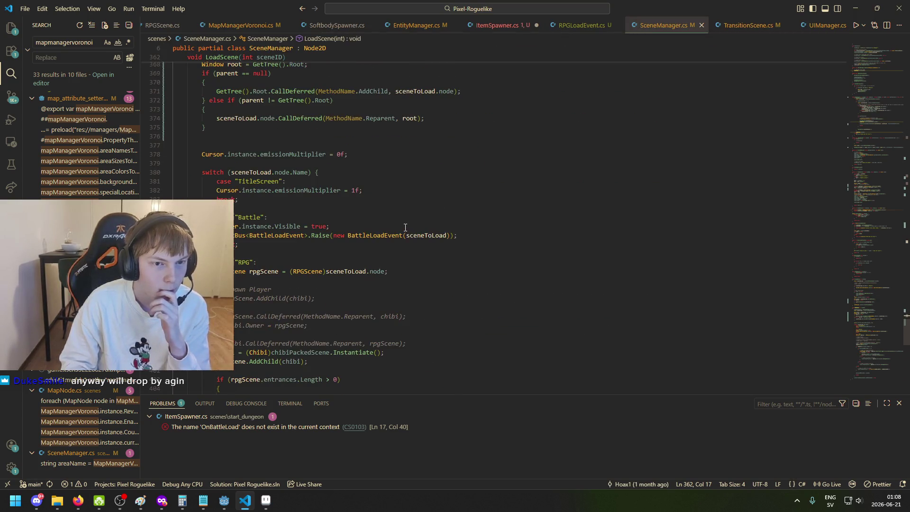
pyautogui.moveTo(233, 235)
pyautogui.mouseDown()
pyautogui.moveTo(456, 235)
pyautogui.moveTo(216, 235)
pyautogui.mouseUp()
pyautogui.hotkey('ctrl', 'c')
pyautogui.click(346, 257)
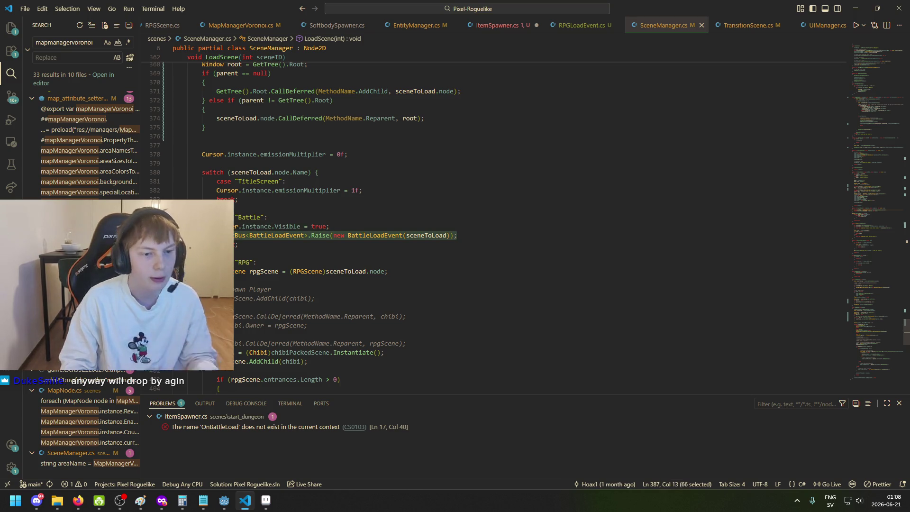
pyautogui.click(430, 273)
pyautogui.press('Return')
pyautogui.hotkey('ctrl', 'v')
# Step: Change both BattleLoadEvent names in the pasted line to RPGLoadEvent
pyautogui.press('Left')
pyautogui.press('Left')
pyautogui.press('Left')
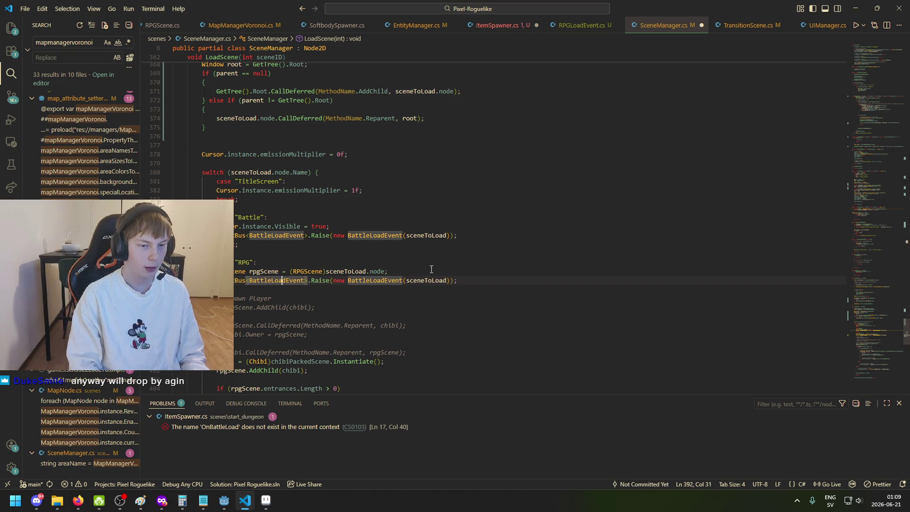
pyautogui.press('BackSpace')
pyautogui.press('BackSpace')
pyautogui.press('BackSpace')
pyautogui.write('RPG')
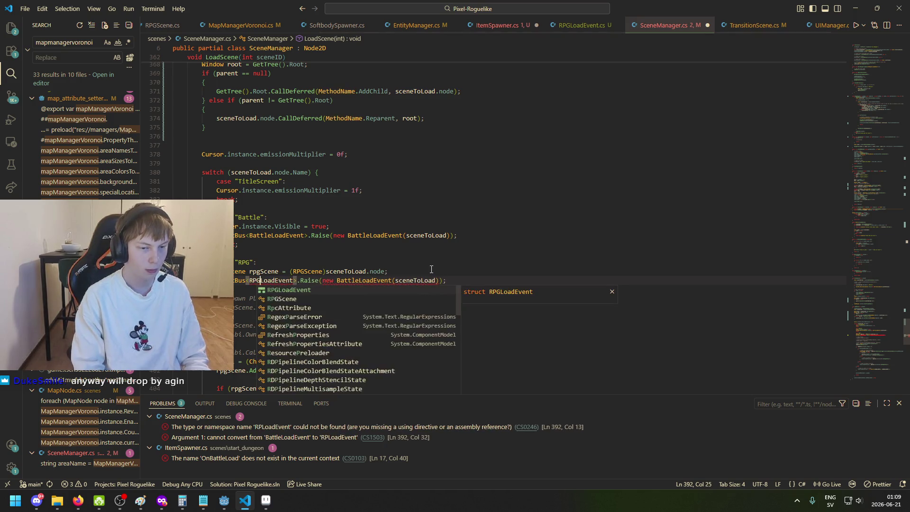
pyautogui.press('Right')
pyautogui.press('Right')
pyautogui.press('Right')
pyautogui.hotkey('shift', 'Left')
pyautogui.hotkey('shift', 'Left')
pyautogui.hotkey('shift', 'Left')
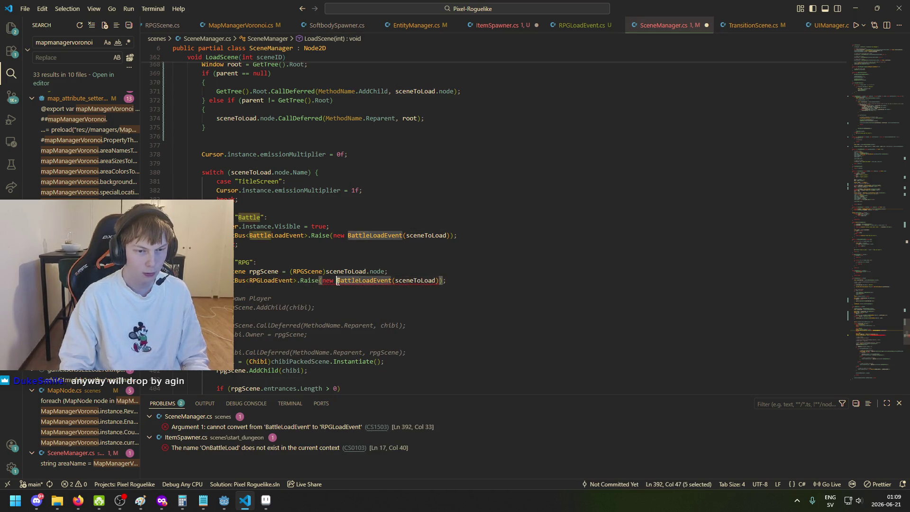
pyautogui.write('RPG')
pyautogui.press('Right')
pyautogui.press('Right')
pyautogui.press('Right')
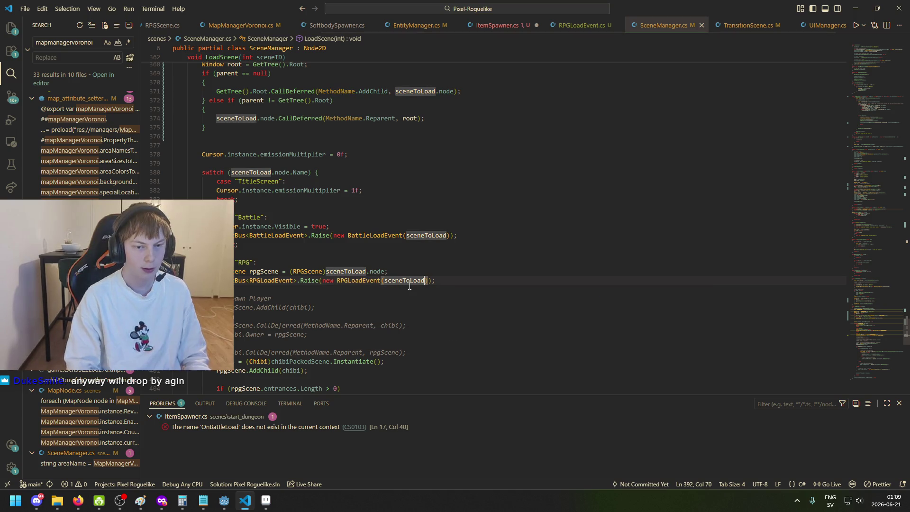
# Step: In ItemSpawner.cs, subscribe SpawnItems to RPGLoadEvent instead of OnBattleLoad to BattleLoadEvent
pyautogui.click(497, 25)
pyautogui.click(315, 223)
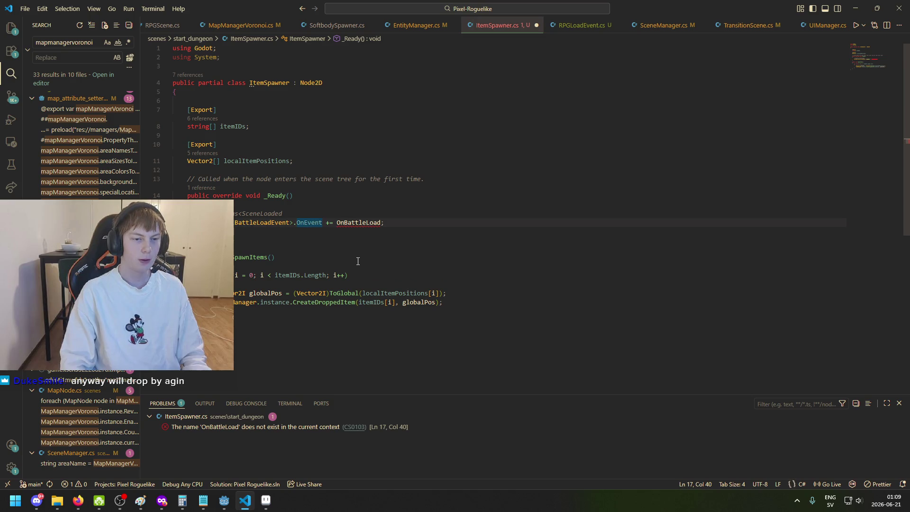
pyautogui.doubleClick(291, 223)
pyautogui.write('RPG')
pyautogui.press('Tab')
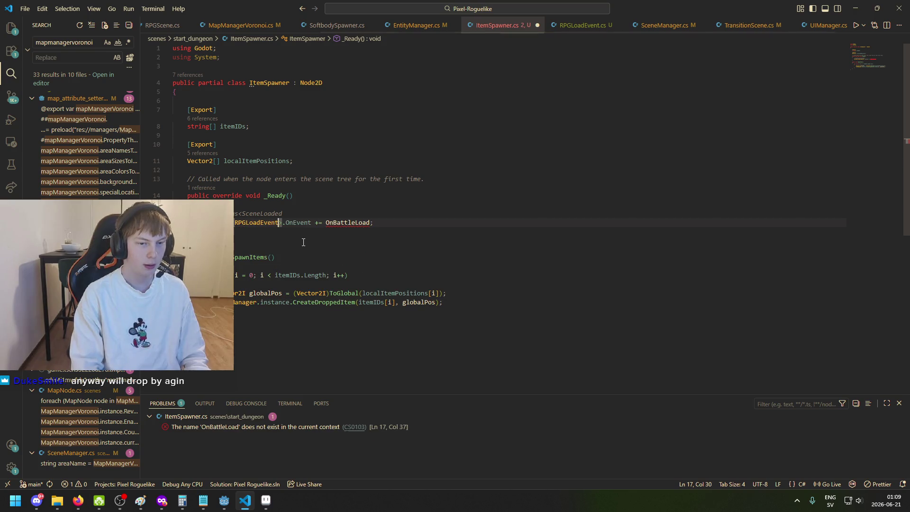
pyautogui.doubleClick(325, 222)
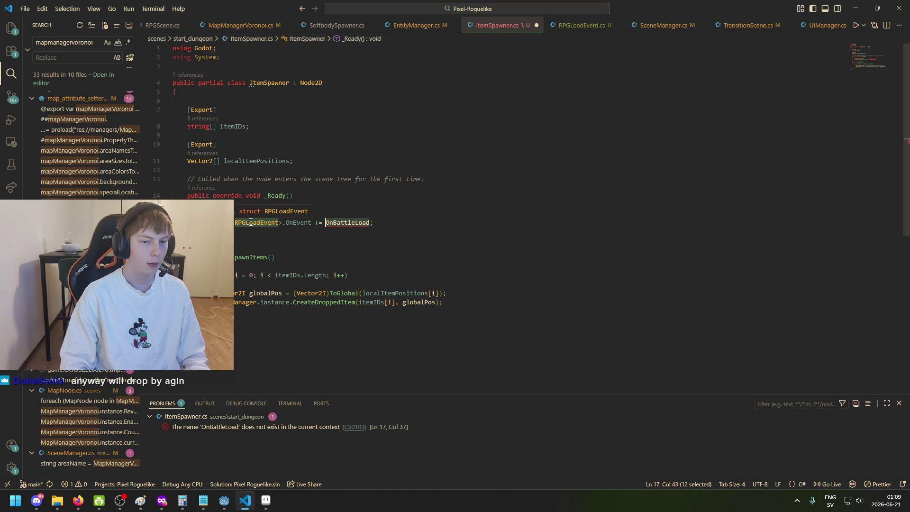
pyautogui.write('Spawne')
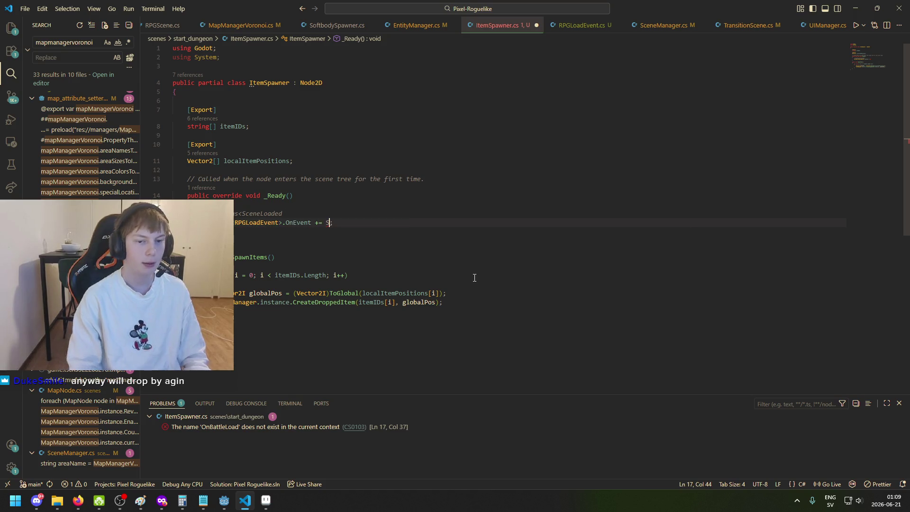
pyautogui.press('BackSpace')
pyautogui.write('Items')
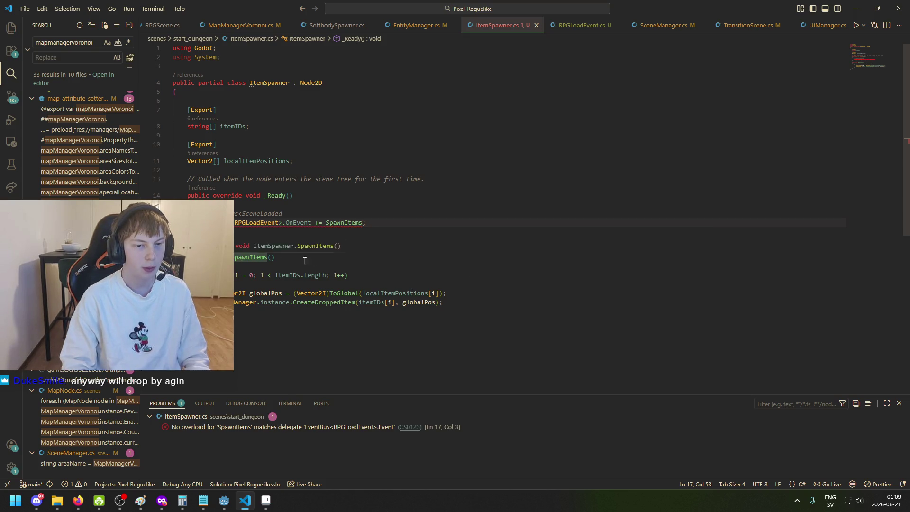
# Step: Give the SpawnItems method an 'RPGLoadEvent evt' parameter, checking EntityManager.cs for the signature
pyautogui.click(281, 257)
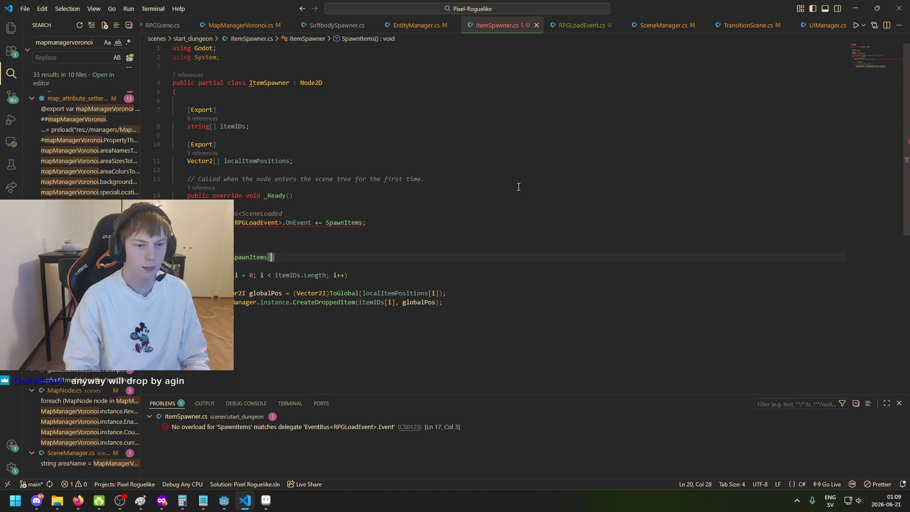
pyautogui.write('Event')
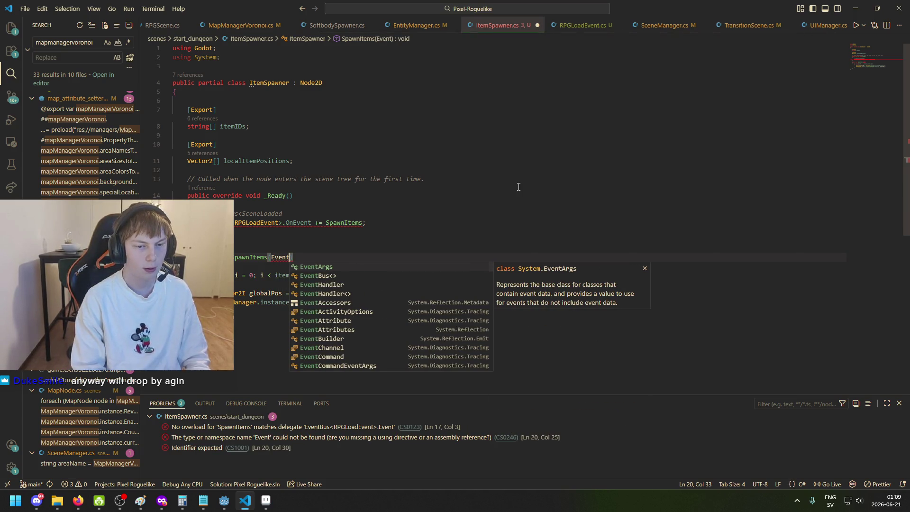
pyautogui.hotkey('ctrl', 'BackSpace')
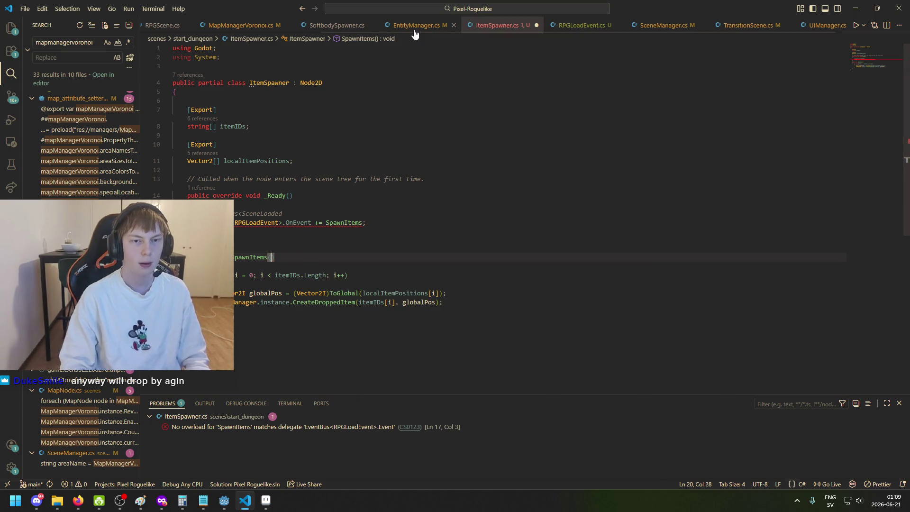
pyautogui.click(416, 26)
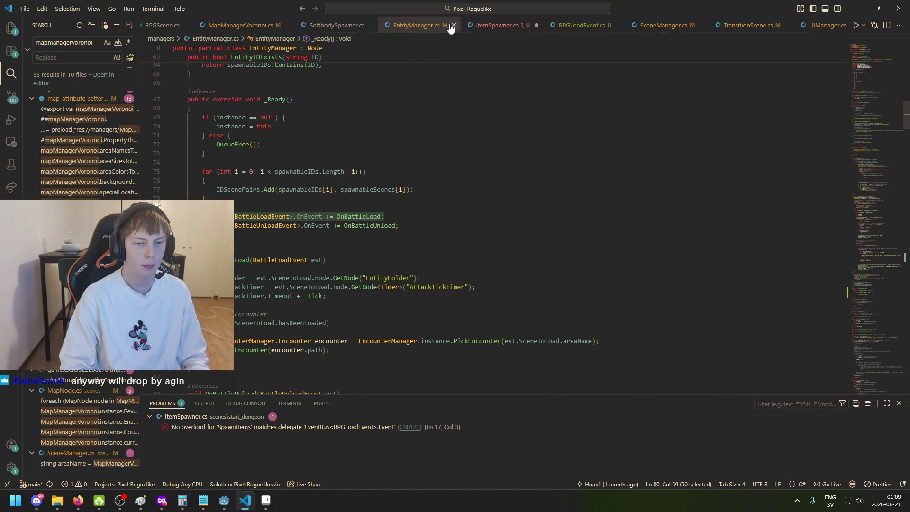
pyautogui.click(479, 28)
pyautogui.write('RPG')
pyautogui.press('Tab')
pyautogui.write('evt')
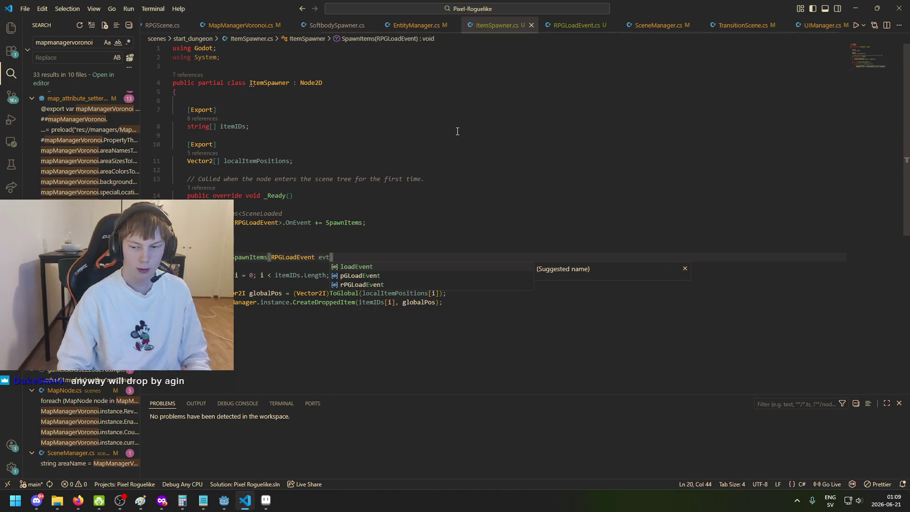
pyautogui.click(386, 256)
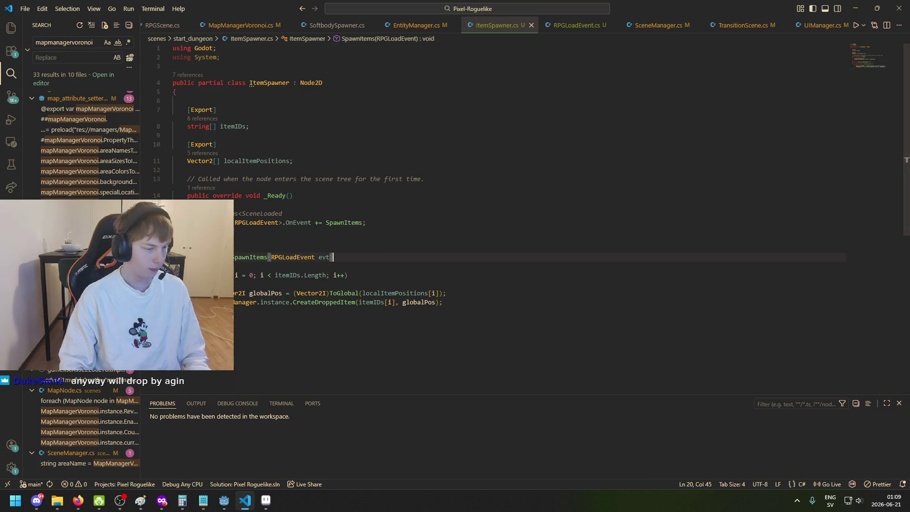
pyautogui.click(326, 238)
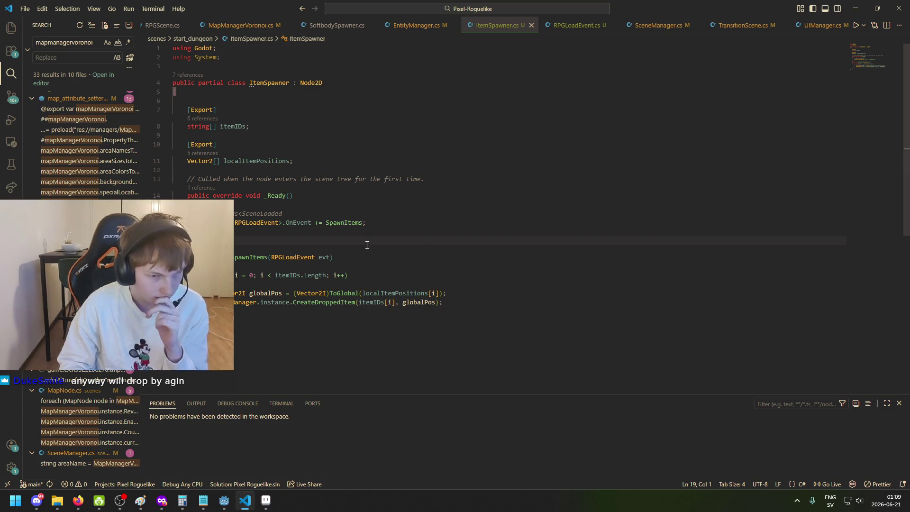
pyautogui.click(254, 258)
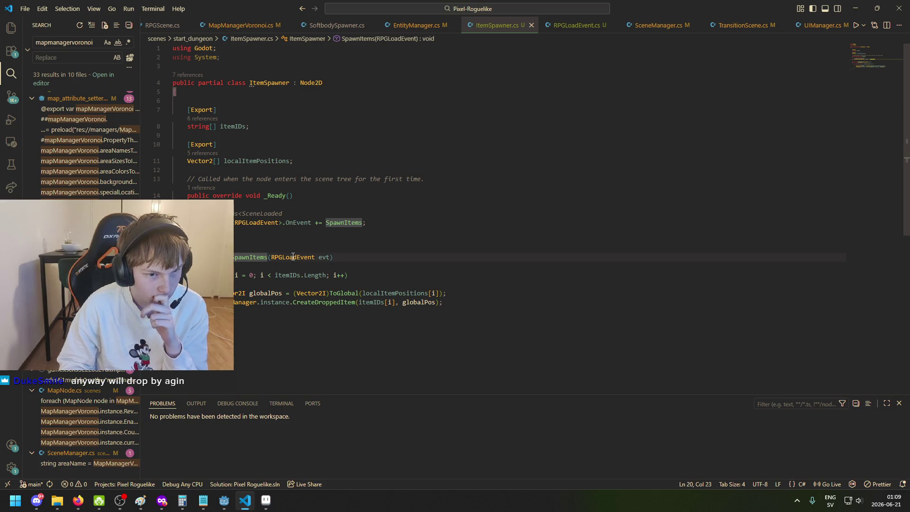
pyautogui.click(317, 237)
# Step: Add a public override _ExitTree method calling base._ExitTree() above SpawnItems
pyautogui.press('Return')
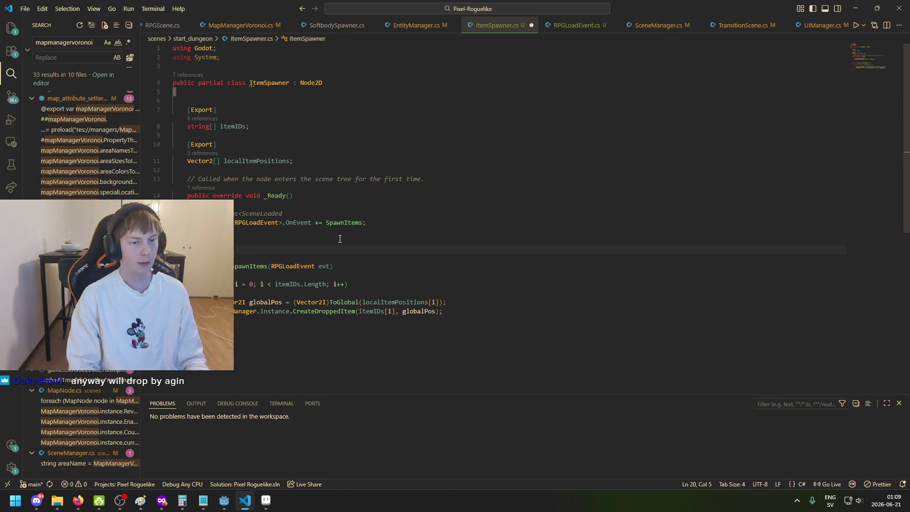
pyautogui.press('Tab')
pyautogui.write('public ov')
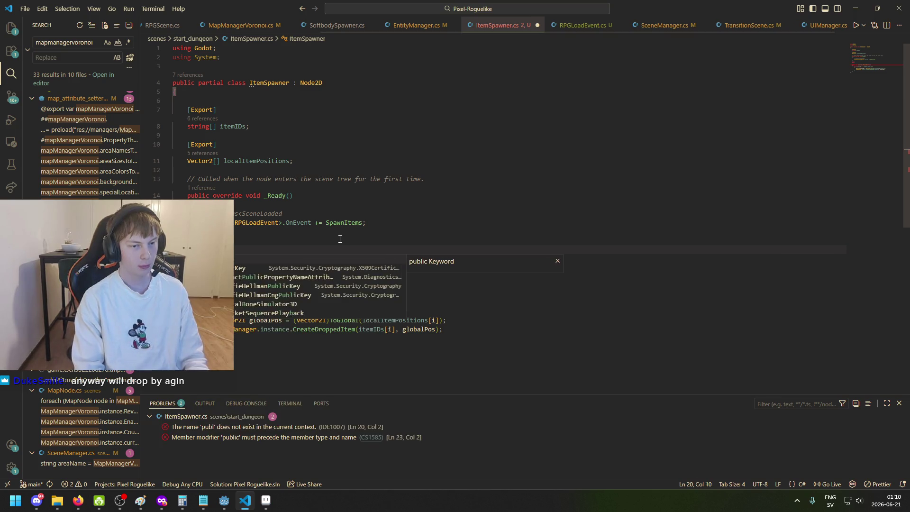
pyautogui.press('Tab')
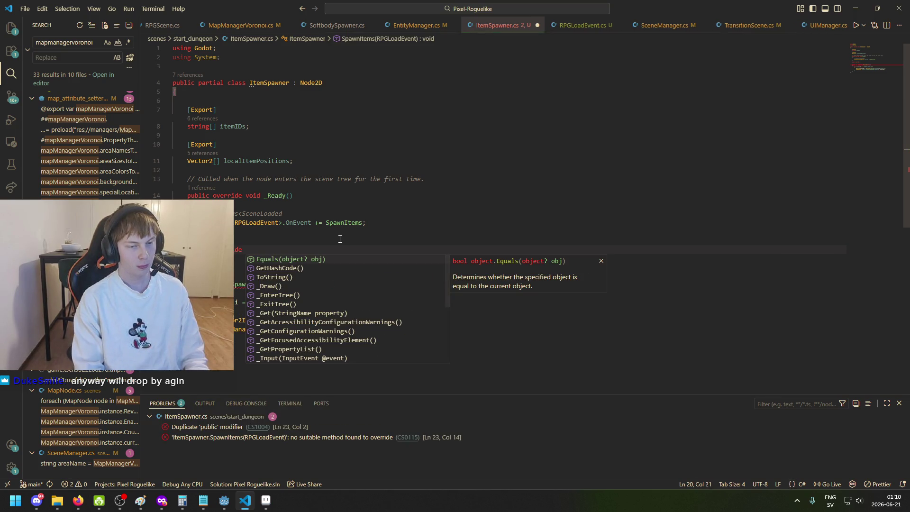
pyautogui.write('ex')
pyautogui.press('BackSpace')
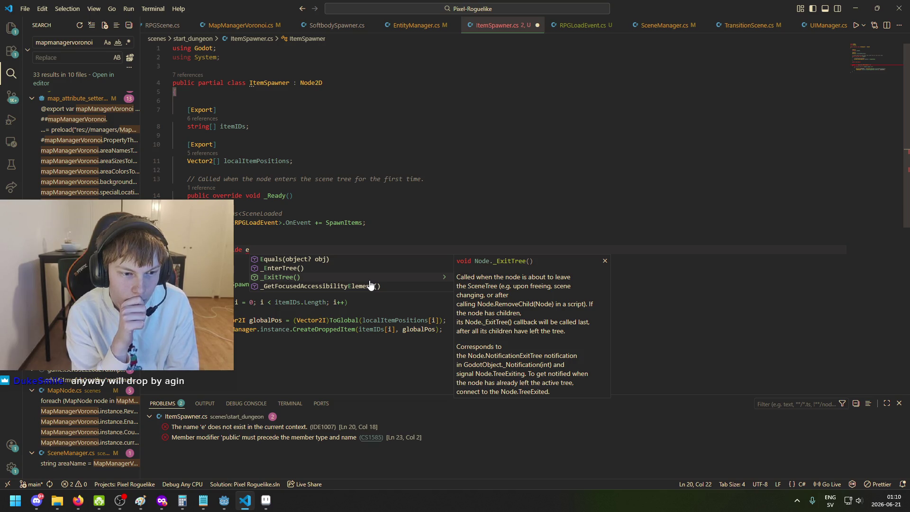
pyautogui.press('Return')
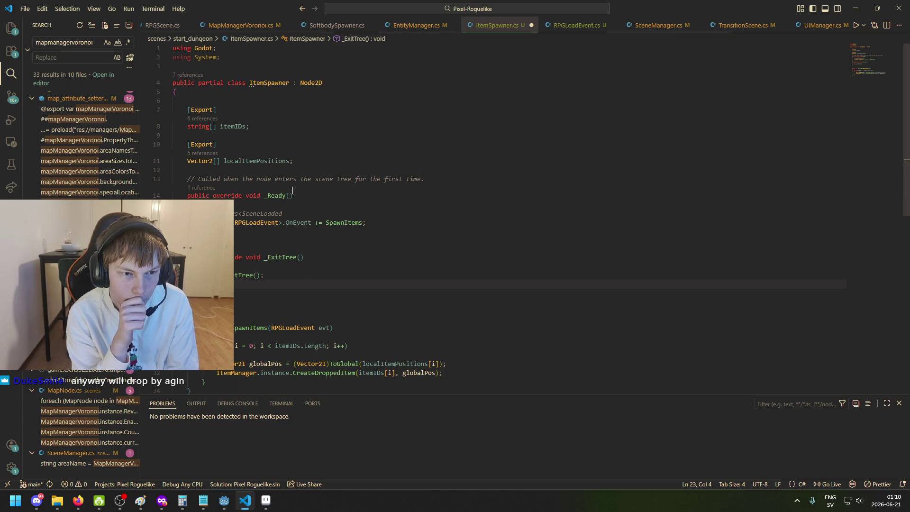
# Step: Try renaming _Ready to _Enter and _tree, then restore the name _Ready
pyautogui.moveTo(286, 195); pyautogui.dragTo(272, 195)
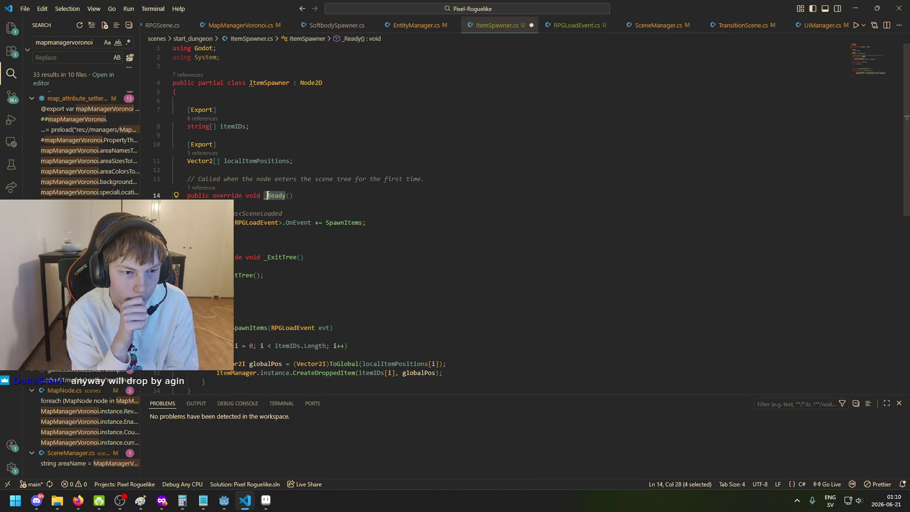
pyautogui.write('Enter')
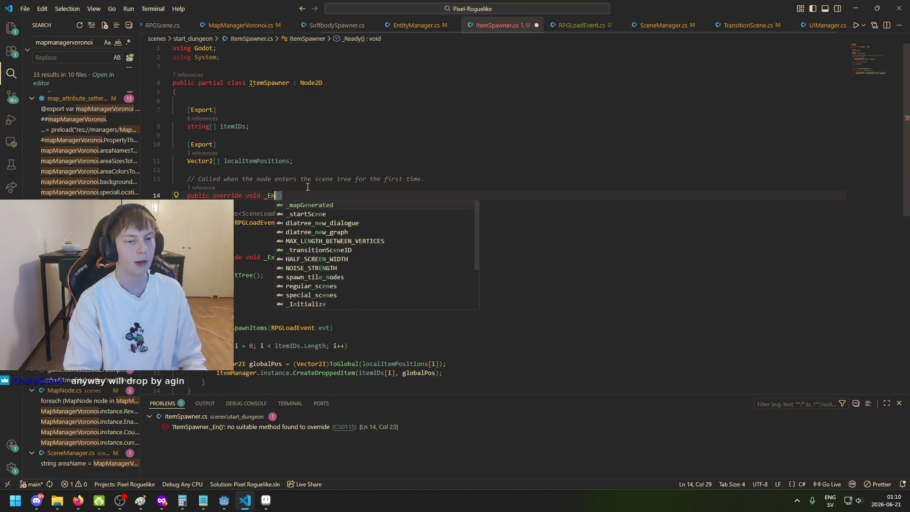
pyautogui.press('BackSpace')
pyautogui.press('BackSpace')
pyautogui.press('BackSpace')
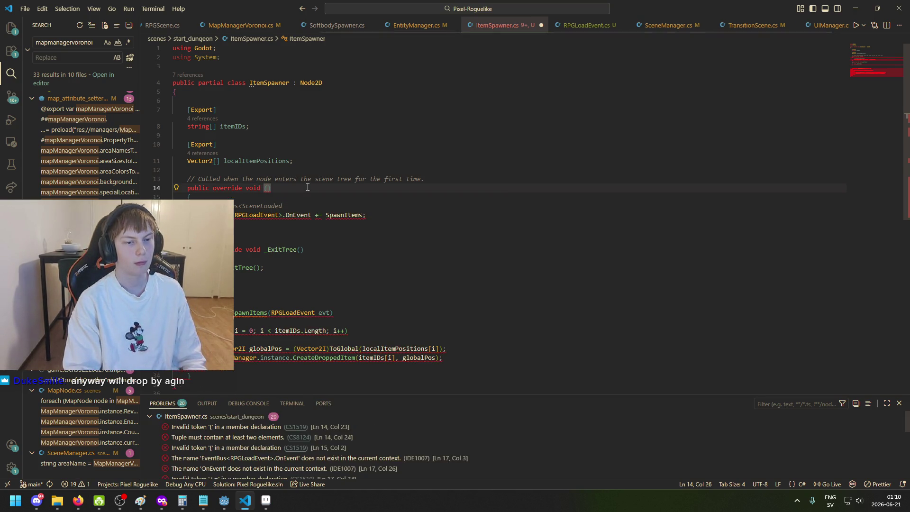
pyautogui.write('_Enter')
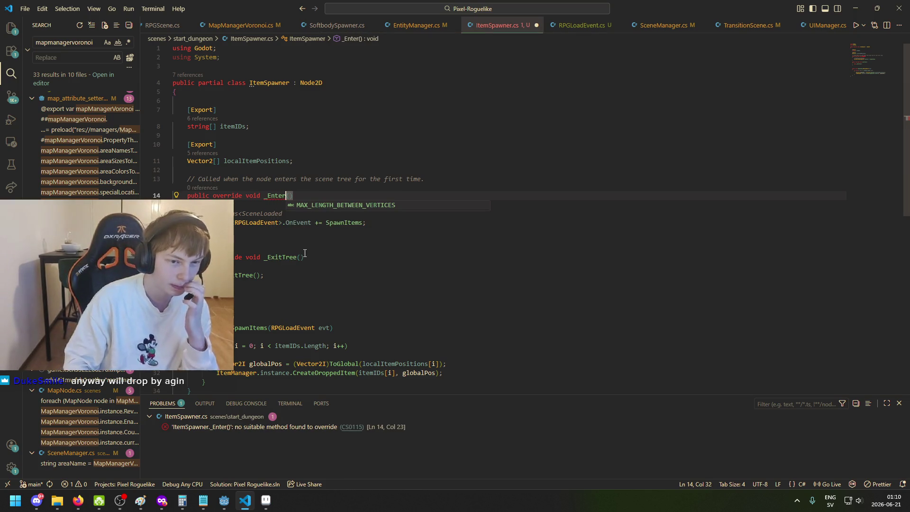
pyautogui.moveTo(298, 257)
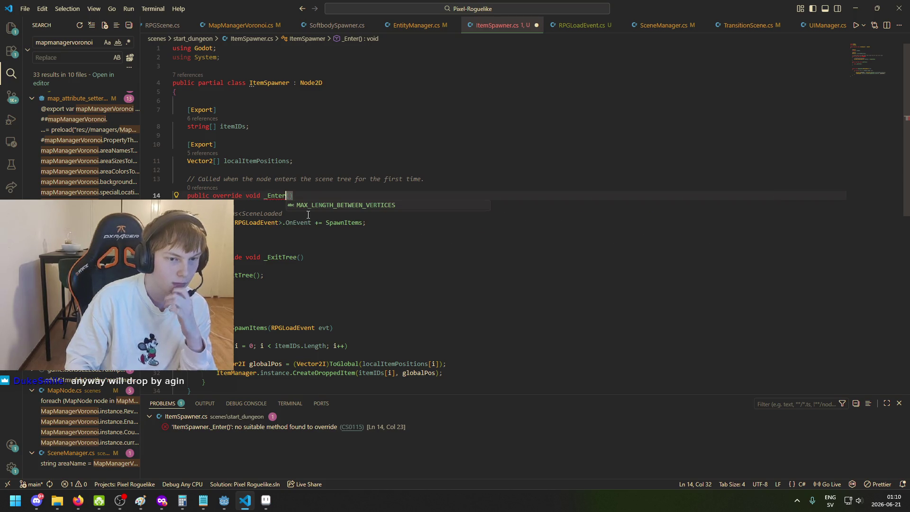
pyautogui.doubleClick(266, 196)
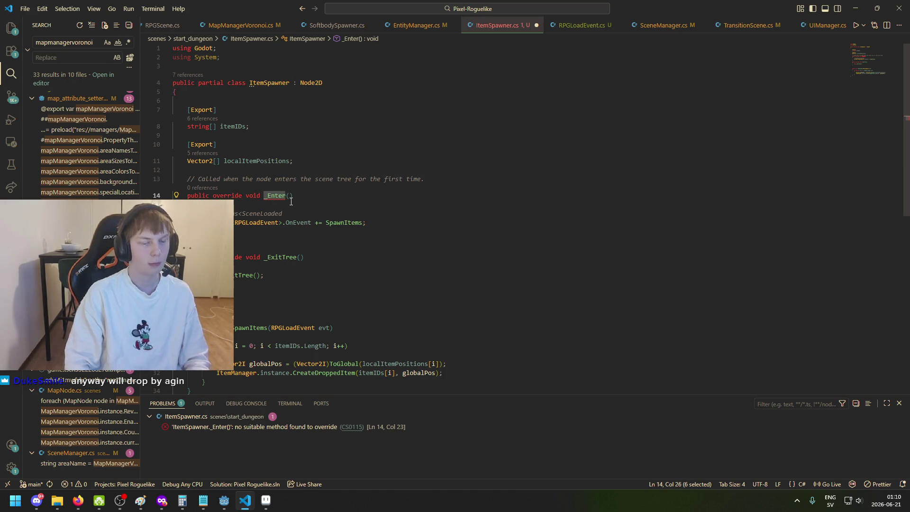
pyautogui.write('_')
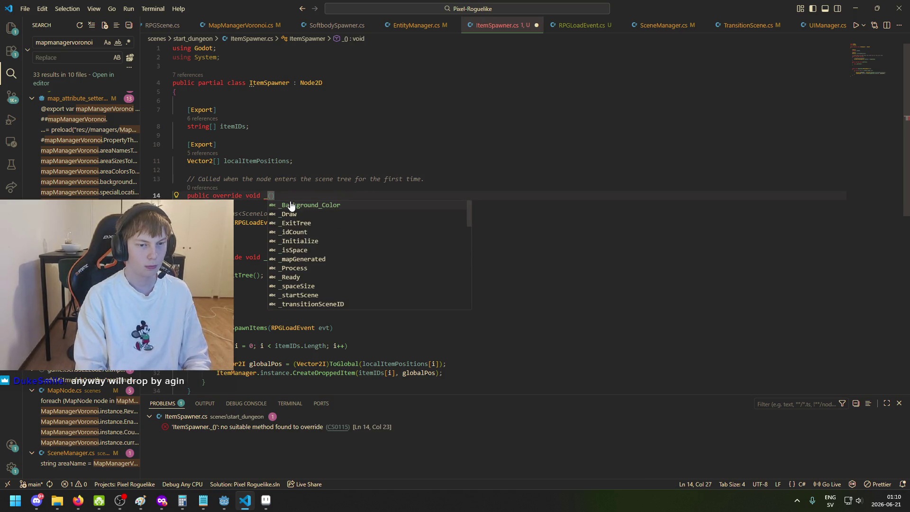
pyautogui.write('tree')
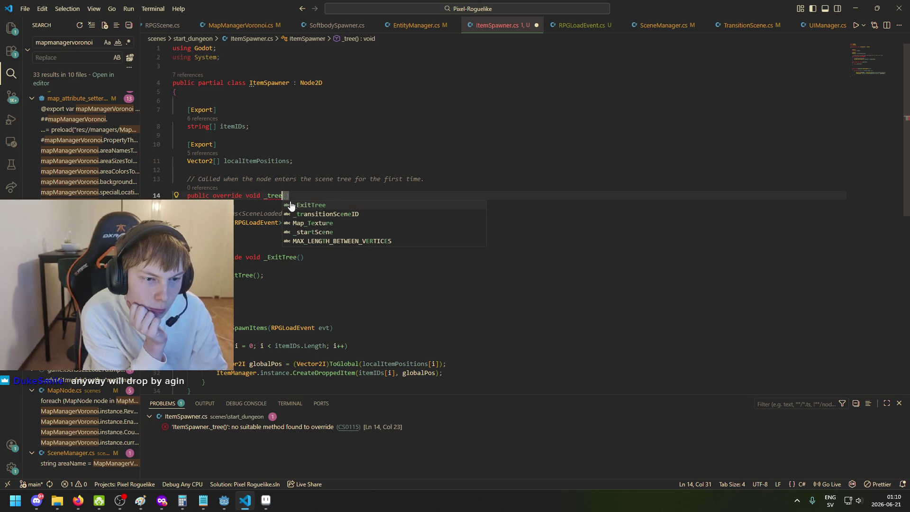
pyautogui.press('BackSpace')
pyautogui.press('BackSpace')
pyautogui.press('BackSpace')
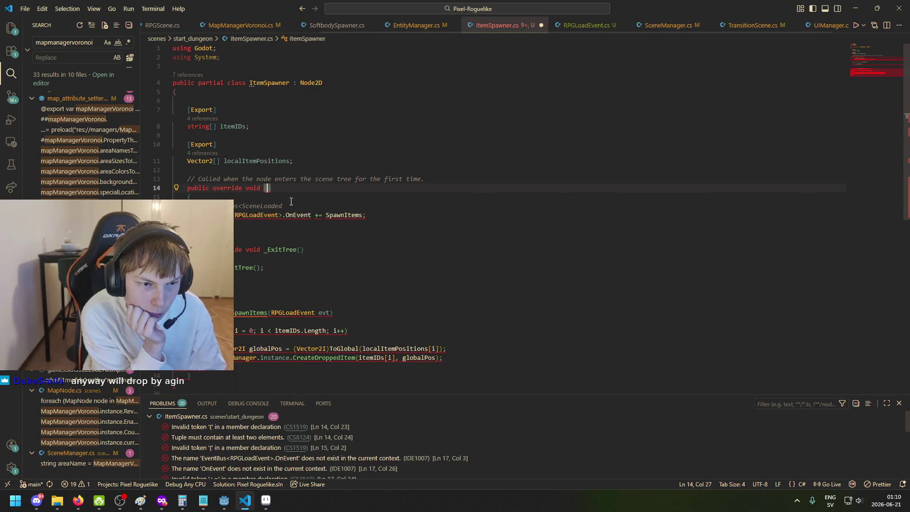
pyautogui.write('_read')
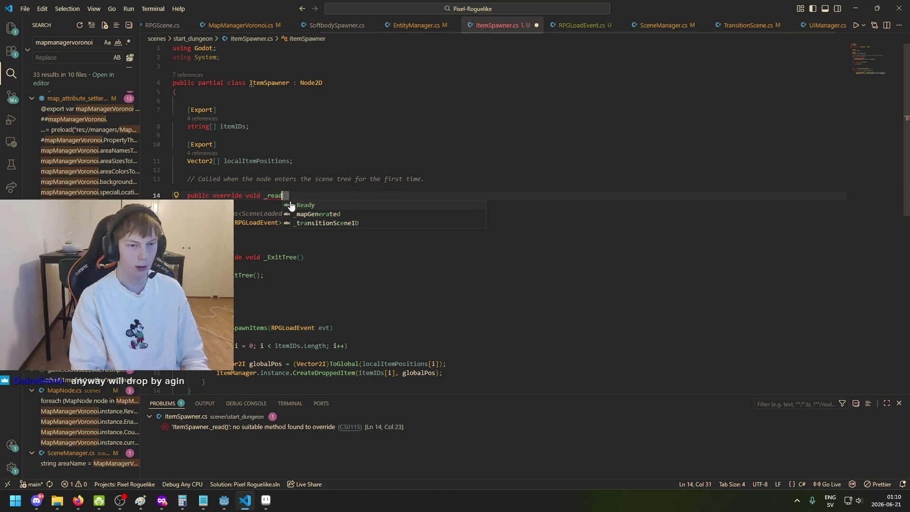
pyautogui.click(291, 205)
pyautogui.moveTo(278, 197)
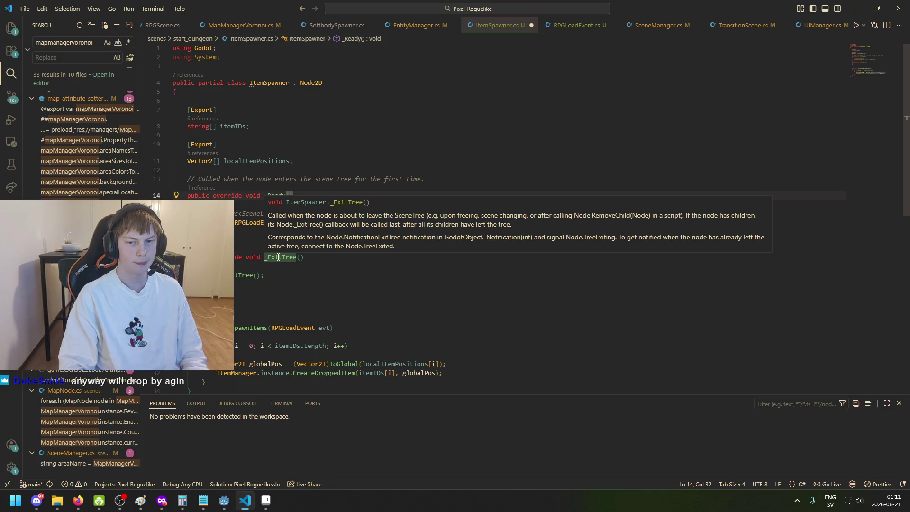
pyautogui.click(278, 257)
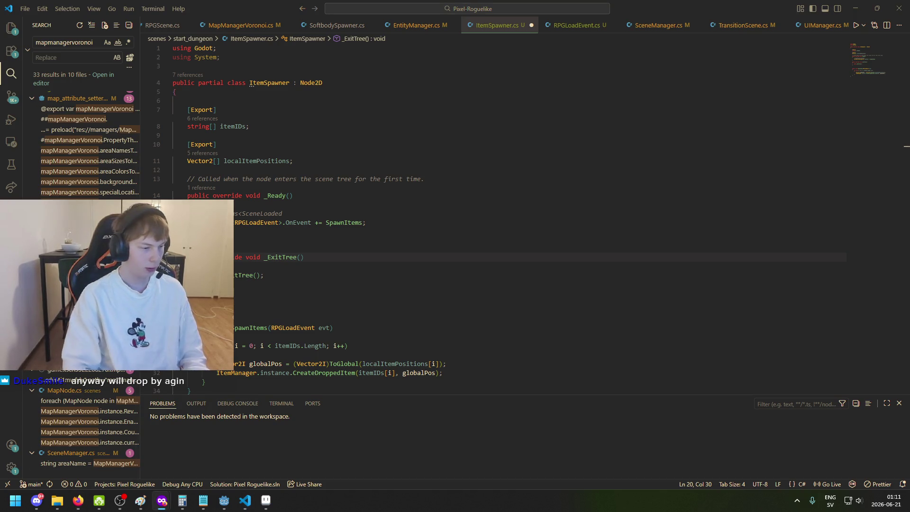
pyautogui.moveTo(481, 0); pyautogui.dragTo(481, 4)
# Step: Search the web for 'godot enter tree' and open the Reddit thread on enter_tree() versus ready()
pyautogui.write('godot enter tree')
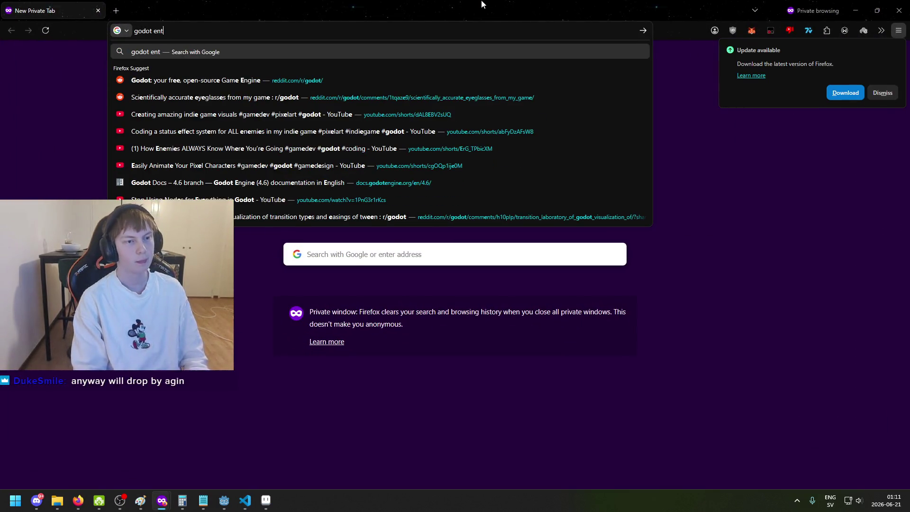
pyautogui.press('Return')
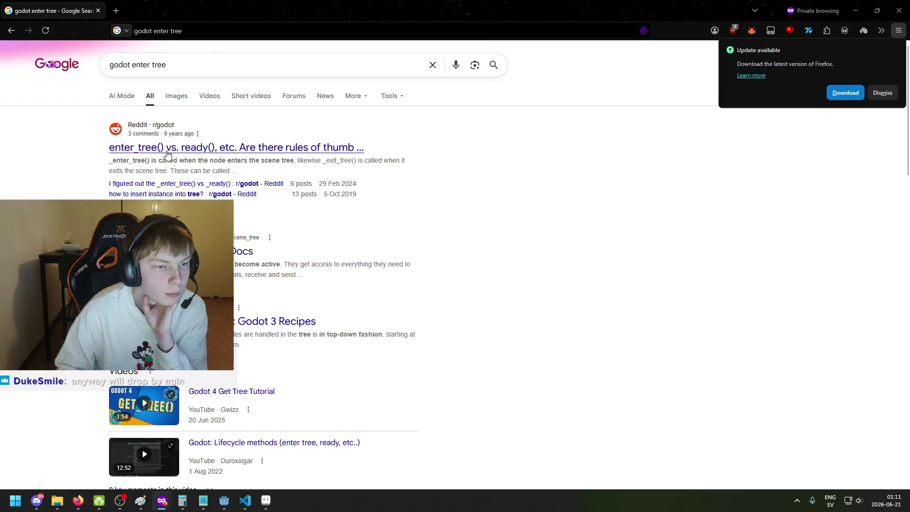
pyautogui.click(166, 150)
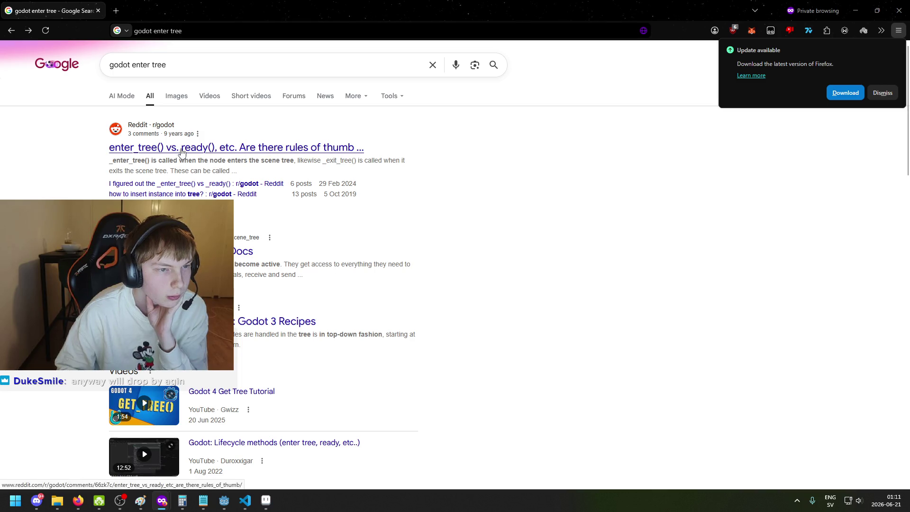
pyautogui.click(245, 500)
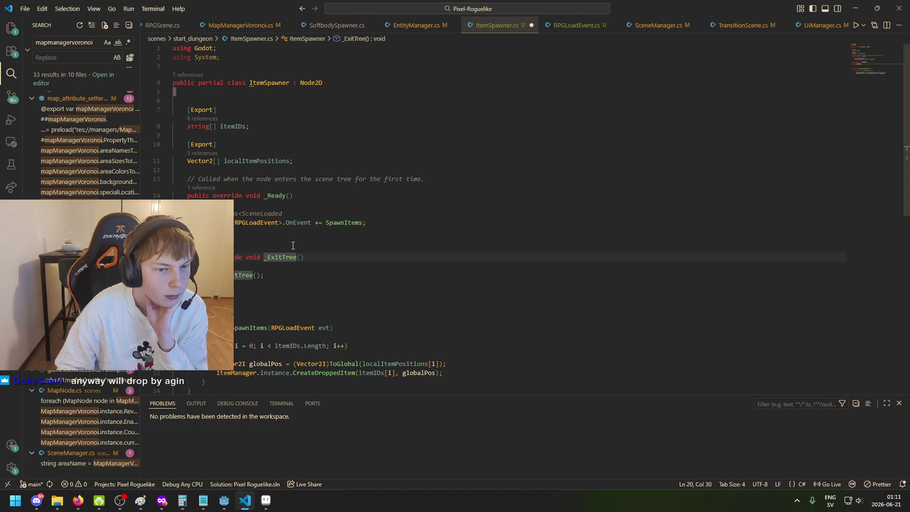
# Step: Rename _Ready to _EnterTree, save, and delete the outdated comment above it
pyautogui.doubleClick(284, 196)
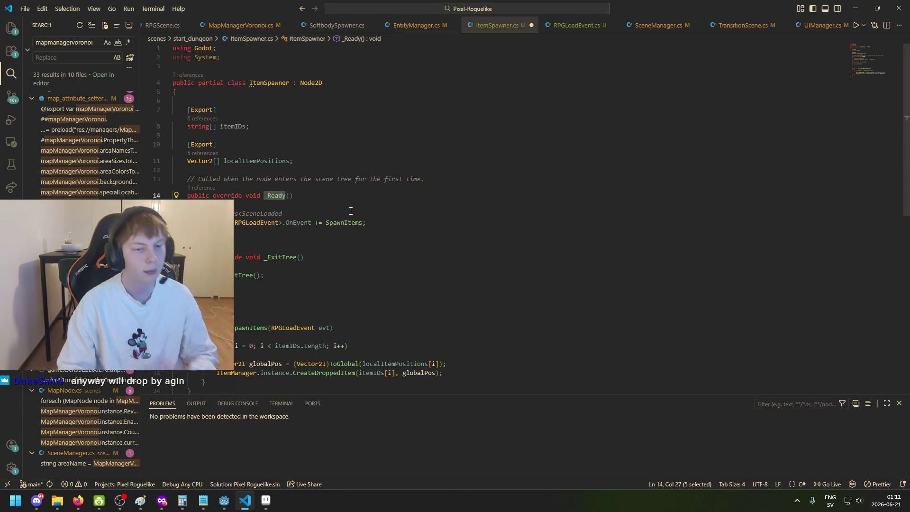
pyautogui.write('EnterTree')
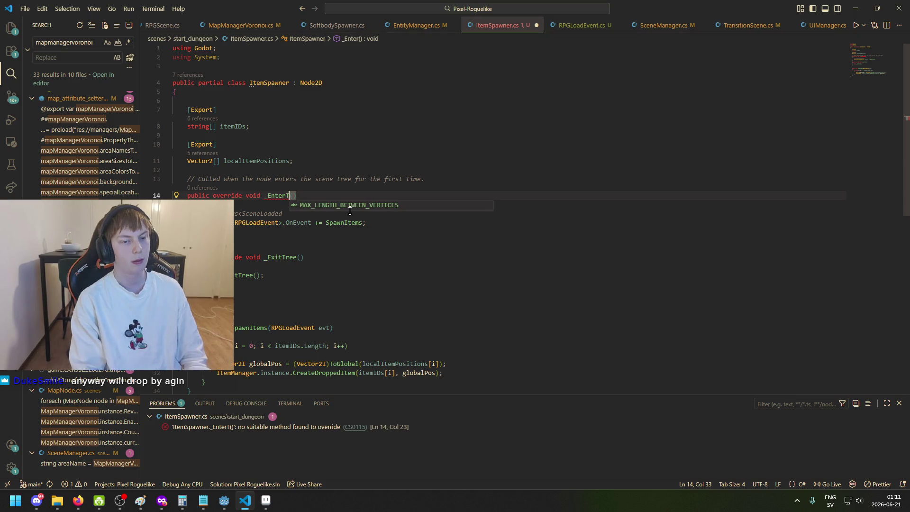
pyautogui.hotkey('ctrl', 's')
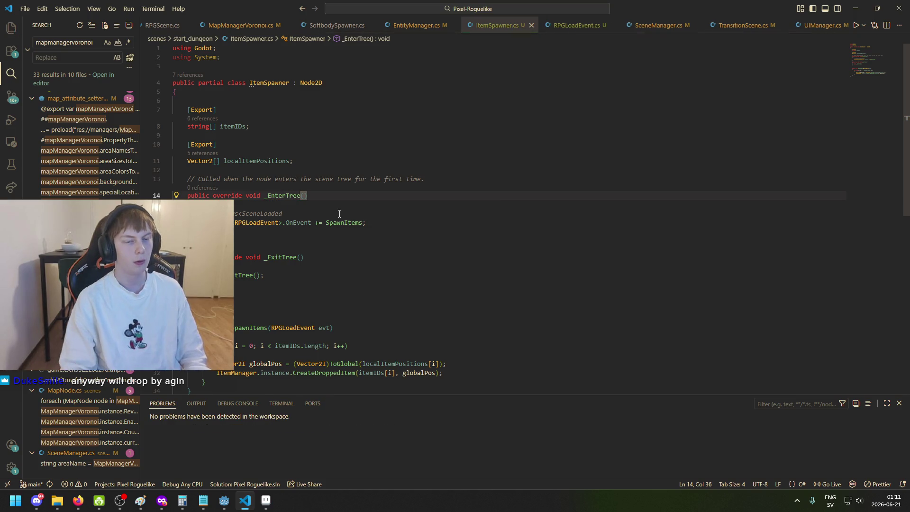
pyautogui.moveTo(289, 195)
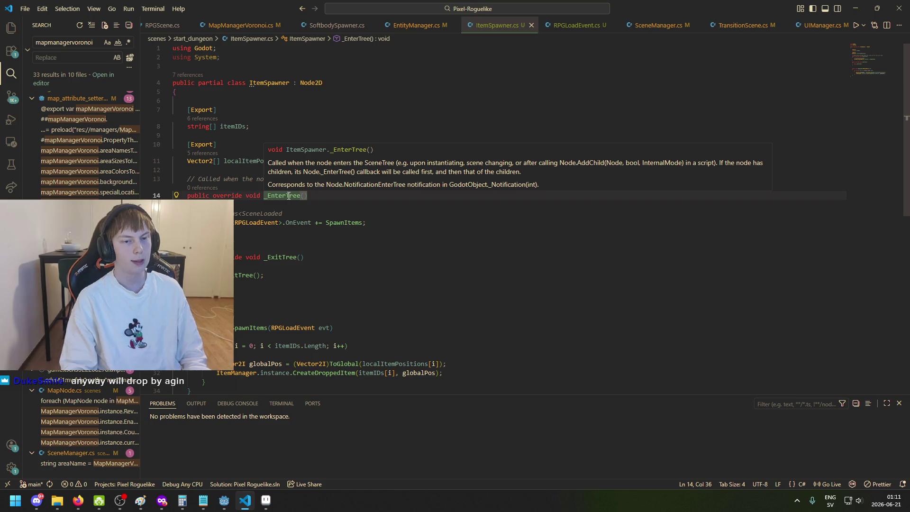
pyautogui.click(289, 196)
pyautogui.moveTo(425, 179); pyautogui.dragTo(172, 179)
pyautogui.press('BackSpace')
# Step: Replace the base._ExitTree() call with 'OnEvent -= SpawnItems' for RPGLoadEvent and save
pyautogui.press('BackSpace')
pyautogui.moveTo(288, 204); pyautogui.dragTo(148, 200)
pyautogui.press('BackSpace')
pyautogui.press('BackSpace')
pyautogui.moveTo(279, 257); pyautogui.dragTo(198, 257)
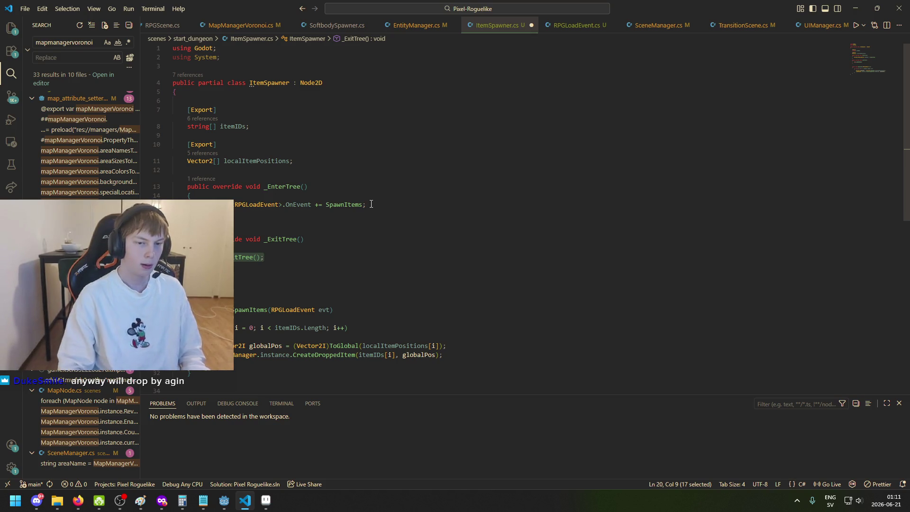
pyautogui.click(259, 257)
pyautogui.moveTo(254, 260); pyautogui.dragTo(205, 258)
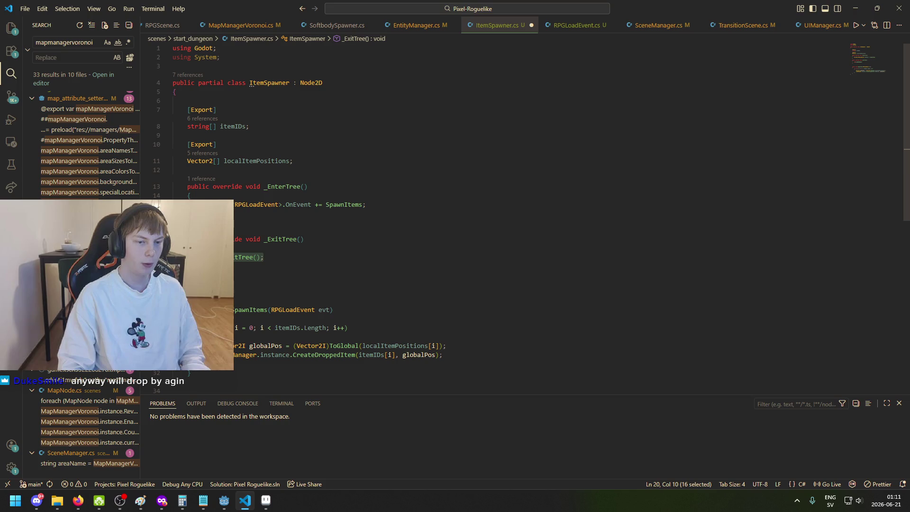
pyautogui.hotkey('ctrl', 'v')
pyautogui.press('BackSpace')
pyautogui.write('-')
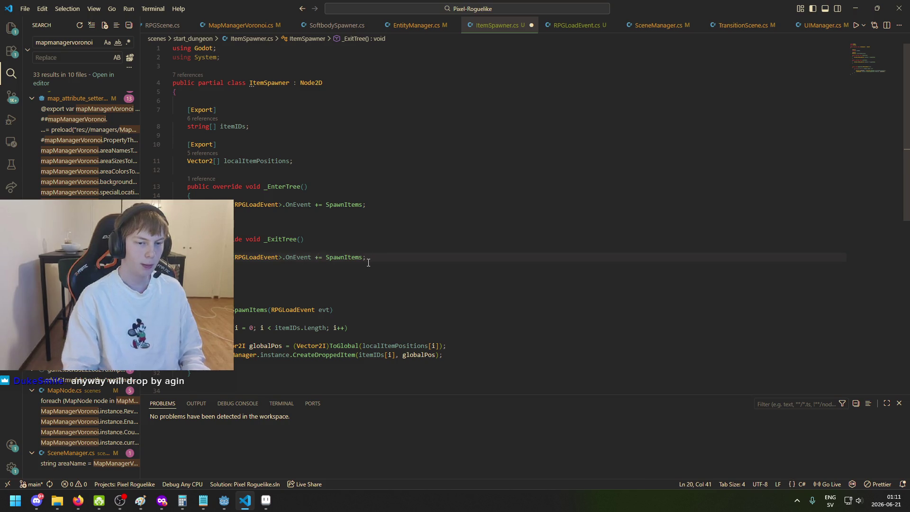
pyautogui.hotkey('ctrl', 's')
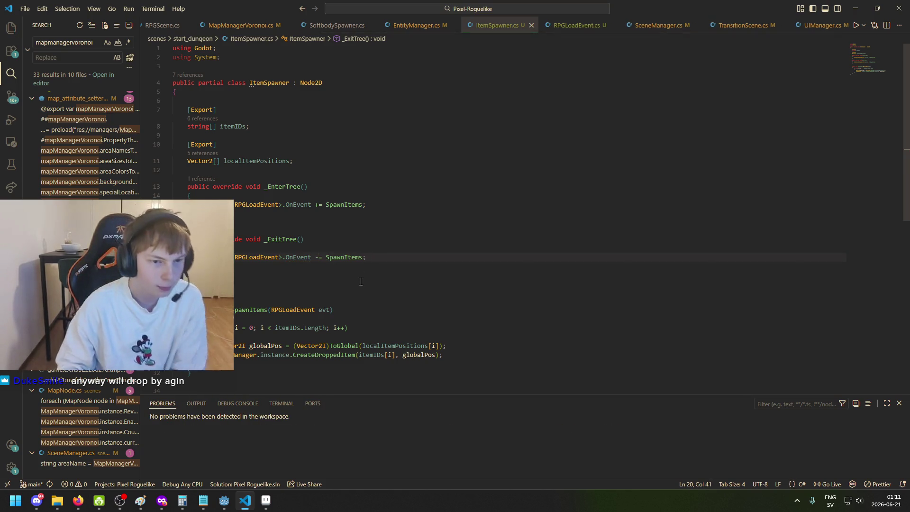
pyautogui.scroll(-1, 342, 242)
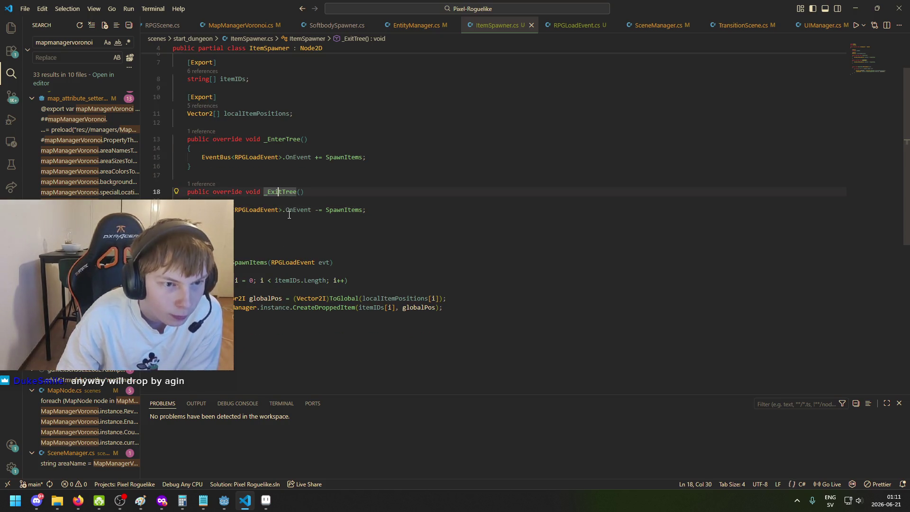
pyautogui.scroll(-1, 284, 228)
pyautogui.click(250, 251)
pyautogui.click(365, 269)
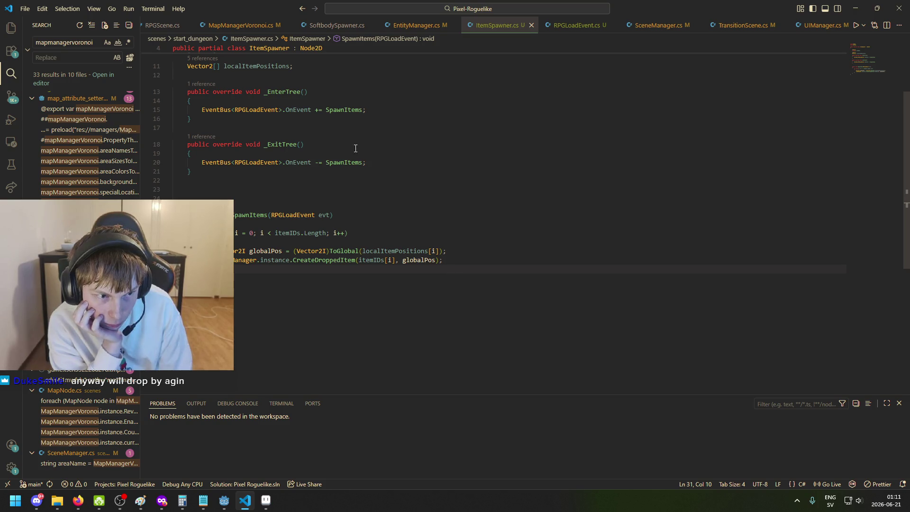
pyautogui.moveTo(253, 216)
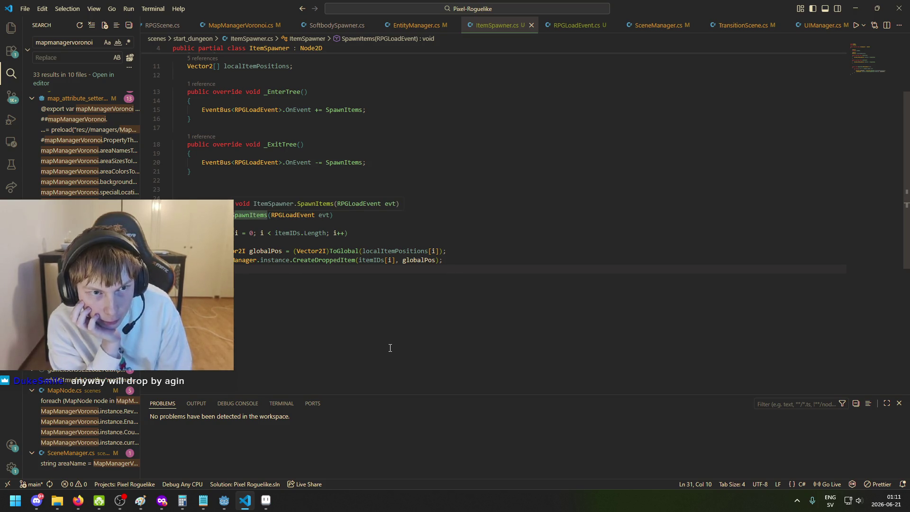
pyautogui.scroll(4, 351, 316)
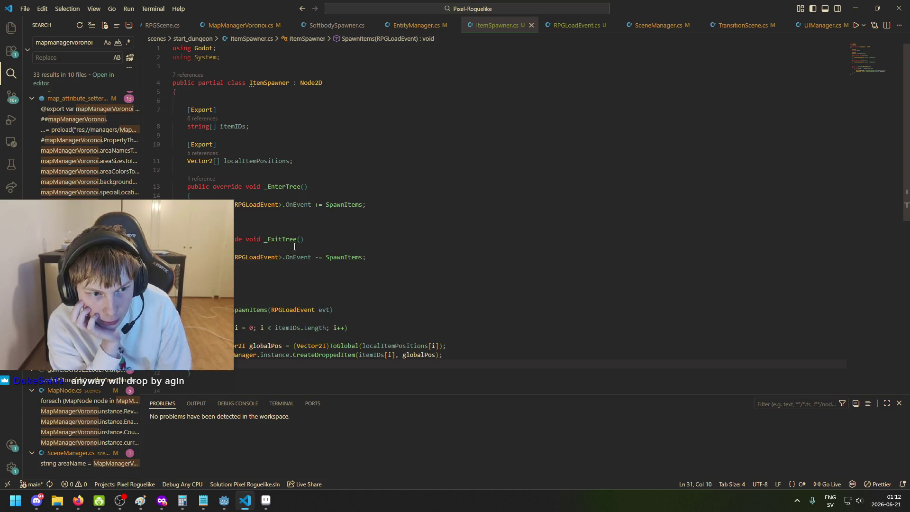
pyautogui.moveTo(331, 254)
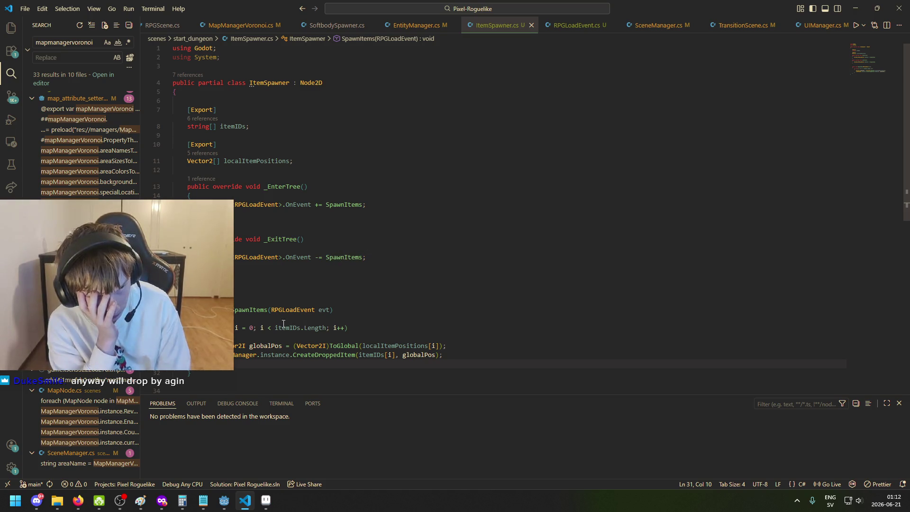
pyautogui.moveTo(246, 309)
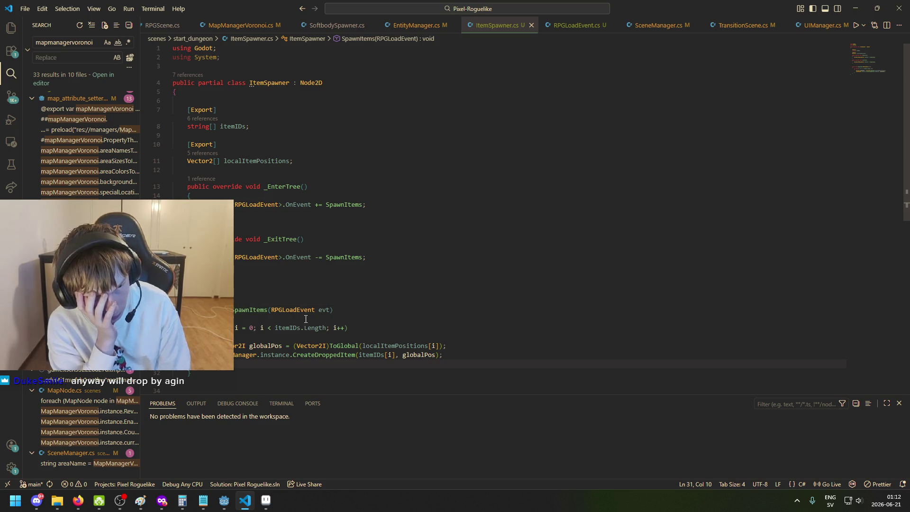
pyautogui.moveTo(321, 307)
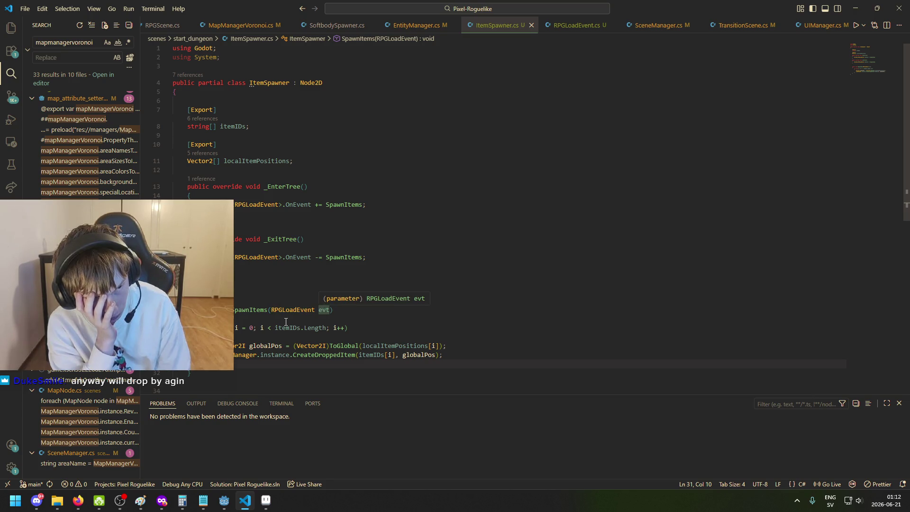
# Step: Start SpawnItems with the unfinished condition 'if (!evt.SceneToLoad.id =='
pyautogui.click(314, 317)
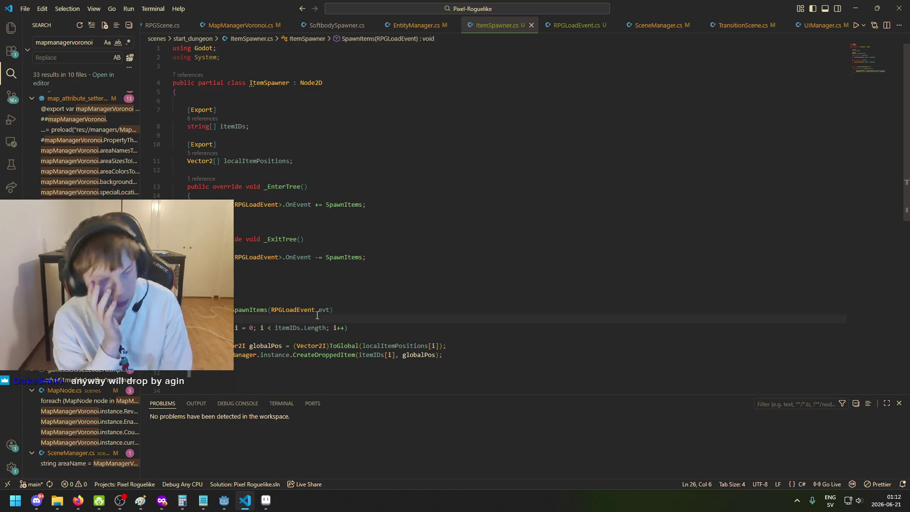
pyautogui.press('Return')
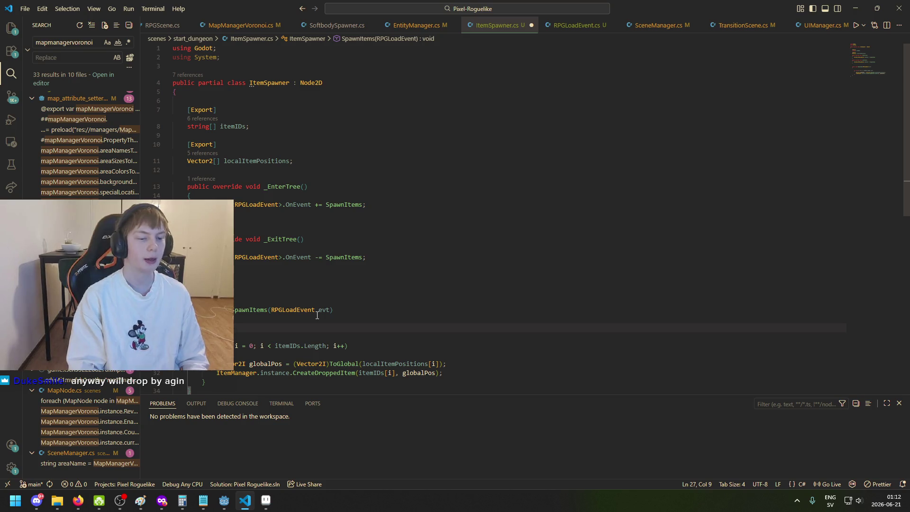
pyautogui.write('(')
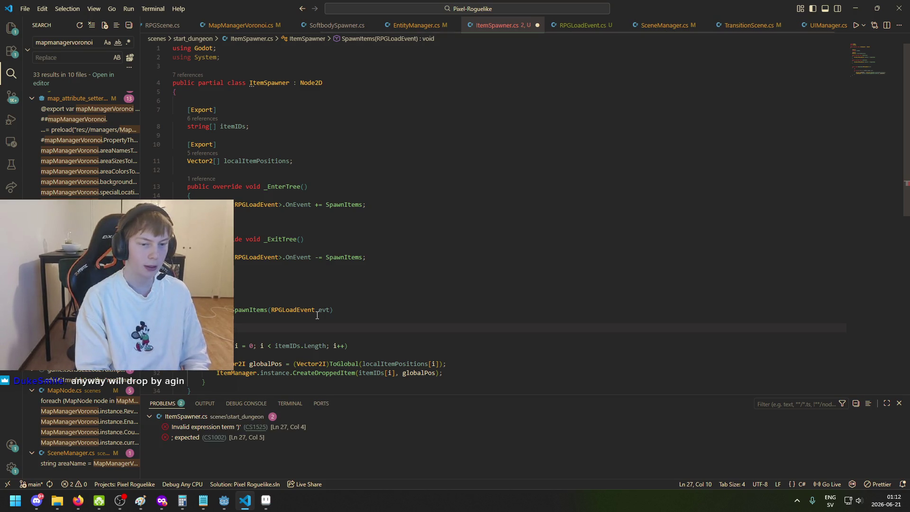
pyautogui.write('evt')
pyautogui.press('Home')
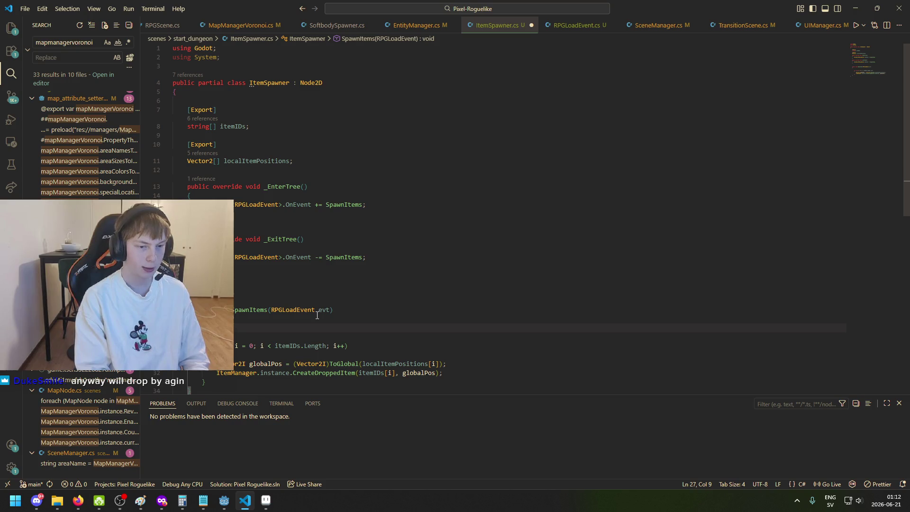
pyautogui.write('if (!ev')
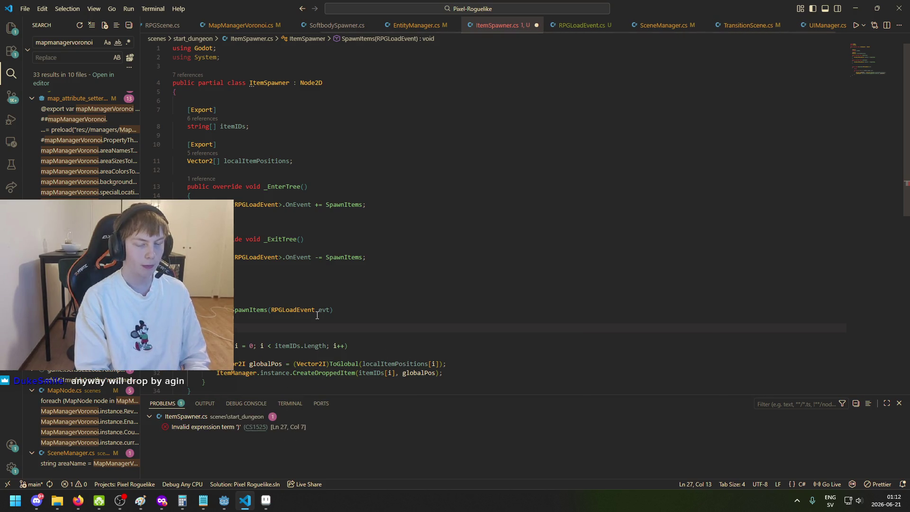
pyautogui.write('t.sce')
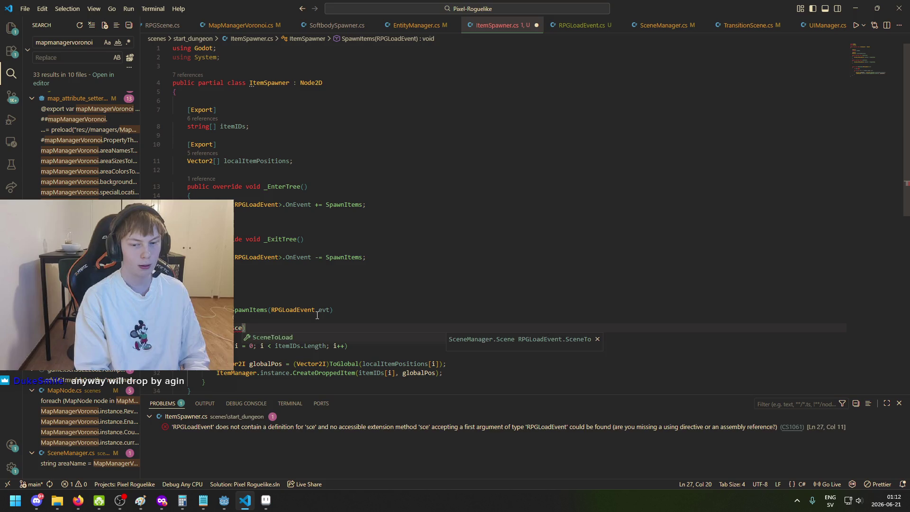
pyautogui.press('Tab')
pyautogui.write('==')
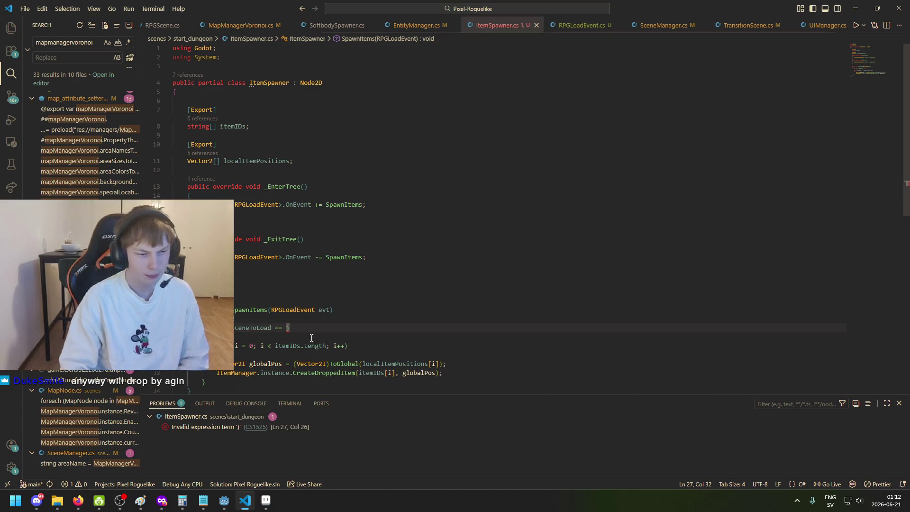
pyautogui.moveTo(262, 327)
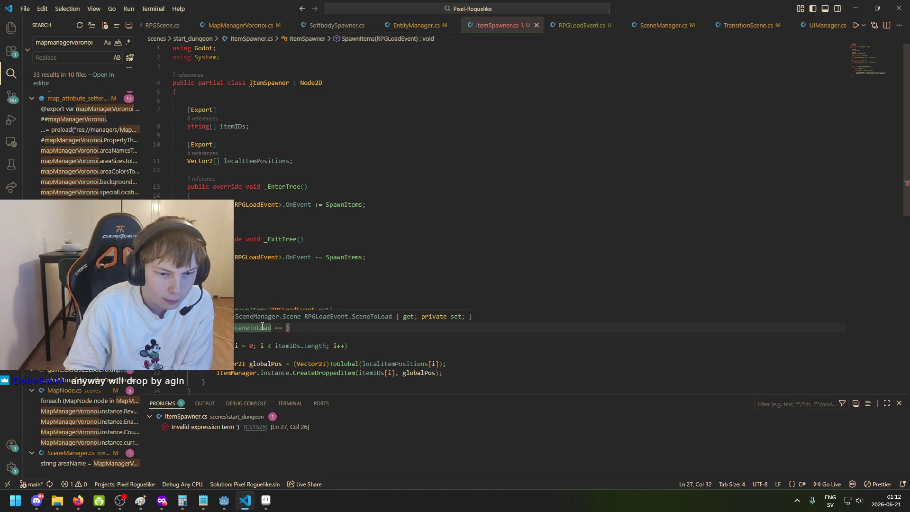
pyautogui.press('BackSpace')
pyautogui.press('BackSpace')
pyautogui.press('BackSpace')
pyautogui.write('.')
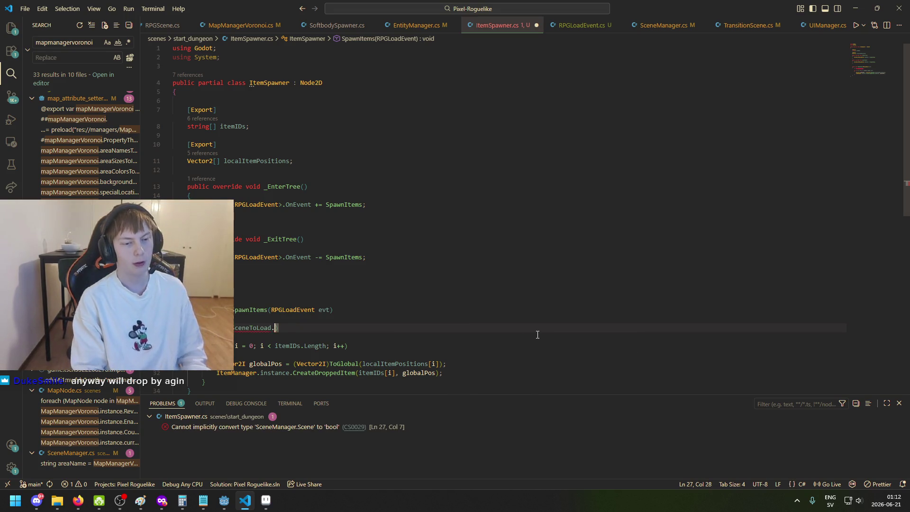
pyautogui.write('id')
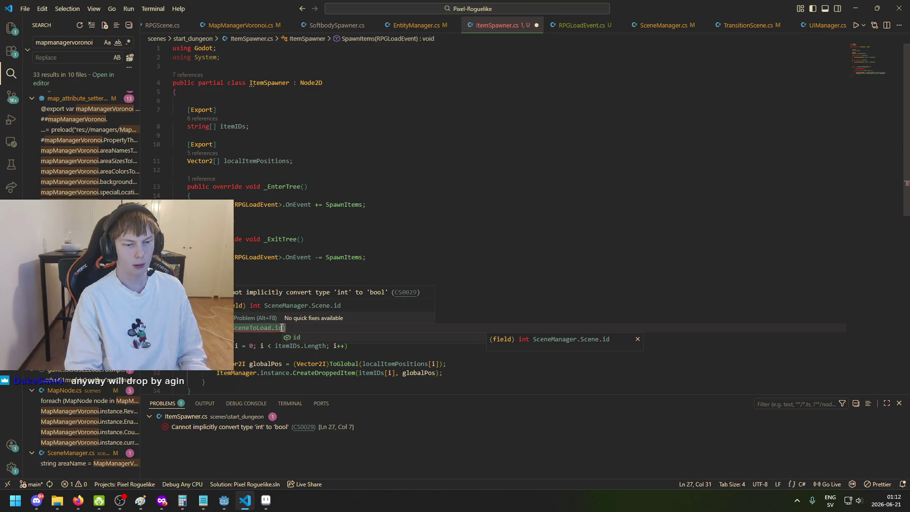
pyautogui.write(' ==')
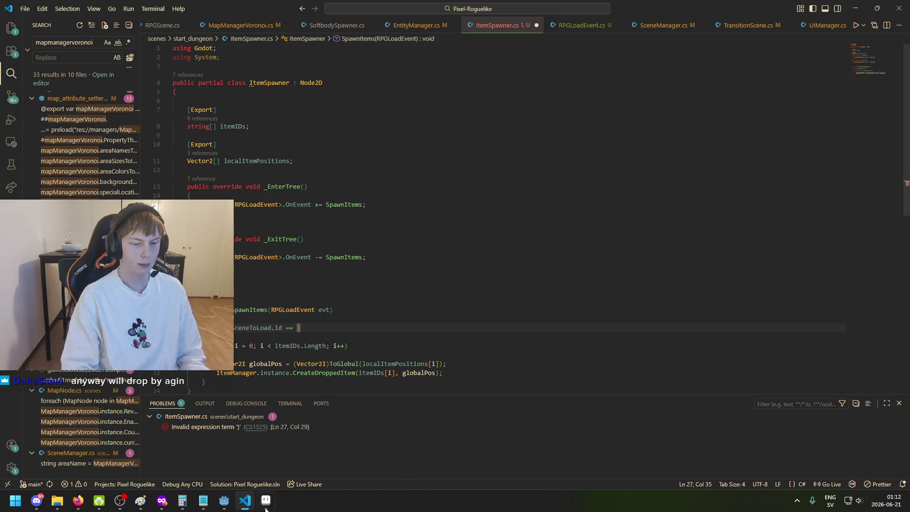
pyautogui.click(224, 506)
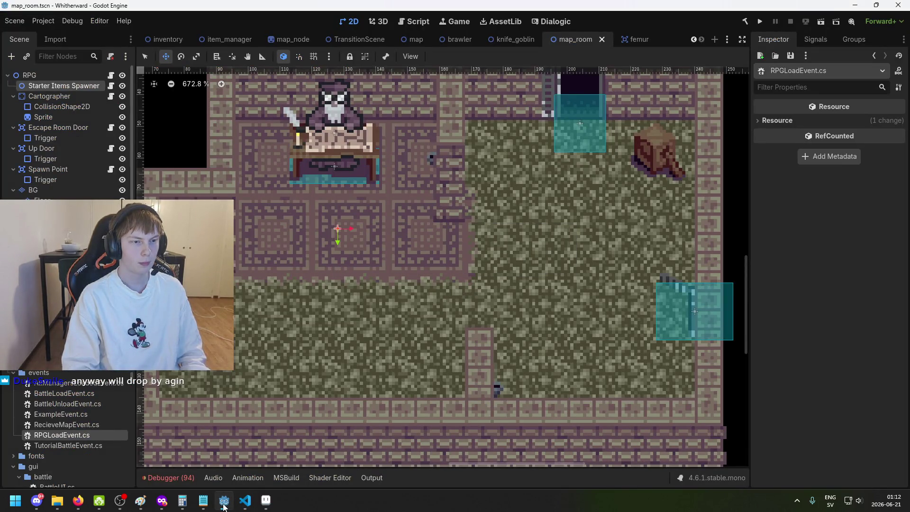
# Step: In map_room, select the RPG root, then Starter Items Spawner to view its Inspector properties
pyautogui.click(73, 74)
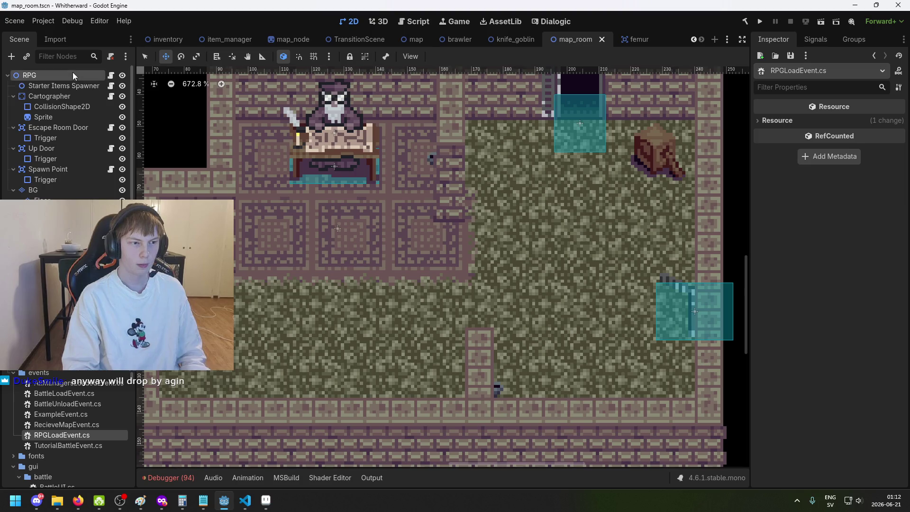
pyautogui.click(76, 90)
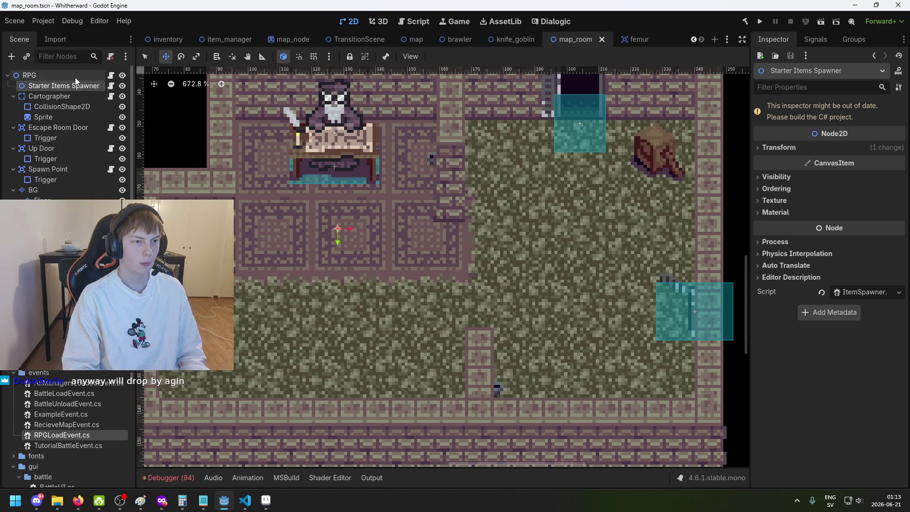
pyautogui.click(251, 496)
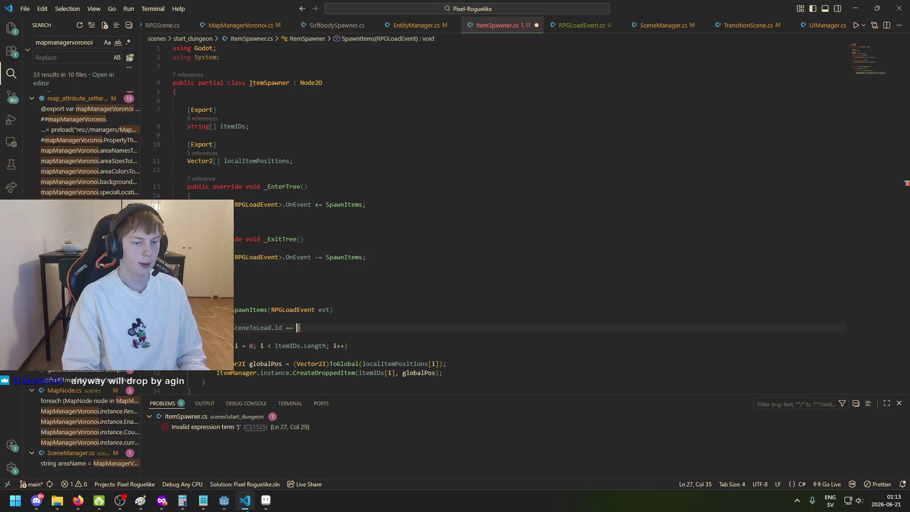
# Step: Complete the condition to compare SceneToLoad.node with GetParent() and save
pyautogui.write('GetP')
pyautogui.press('Tab')
pyautogui.write('().')
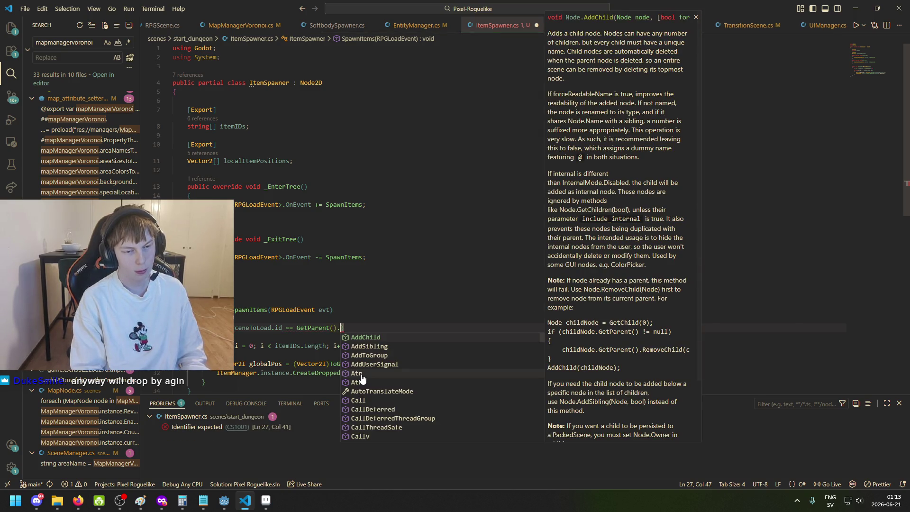
pyautogui.press('BackSpace')
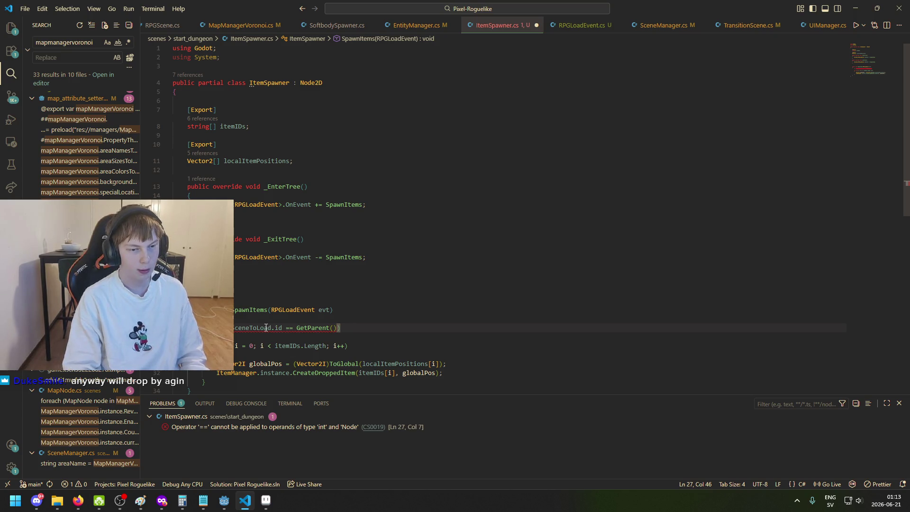
pyautogui.click(283, 328)
pyautogui.press('BackSpace')
pyautogui.press('BackSpace')
pyautogui.write('node')
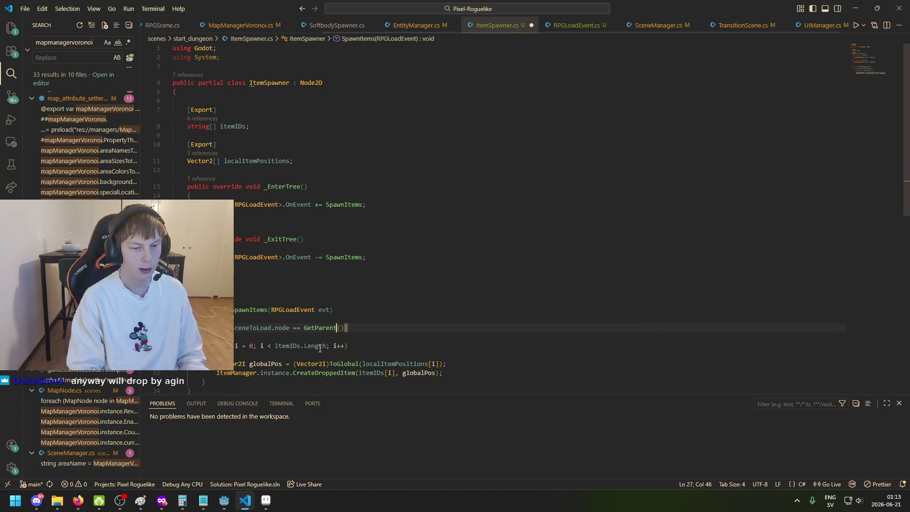
pyautogui.hotkey('ctrl', 's')
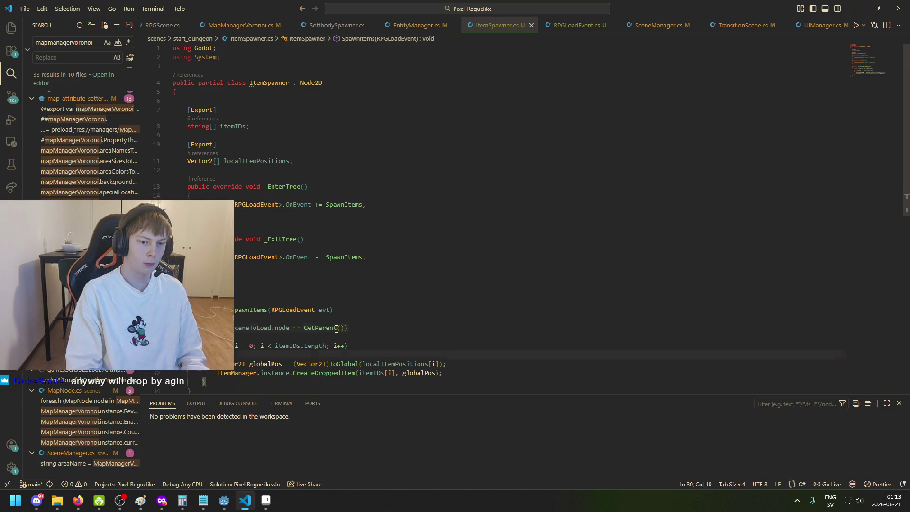
# Step: Move the spawning for loop inside the new if block
pyautogui.scroll(-3, 372, 367)
pyautogui.click(202, 275)
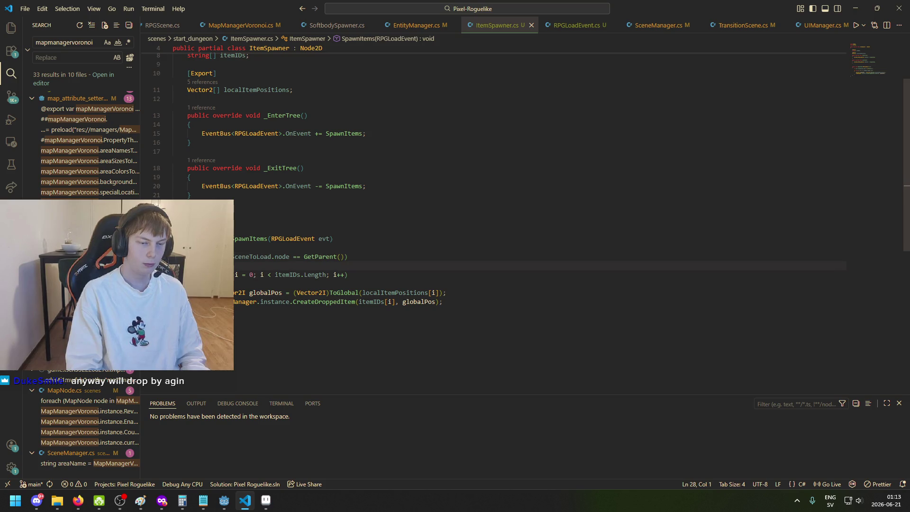
pyautogui.click(357, 256)
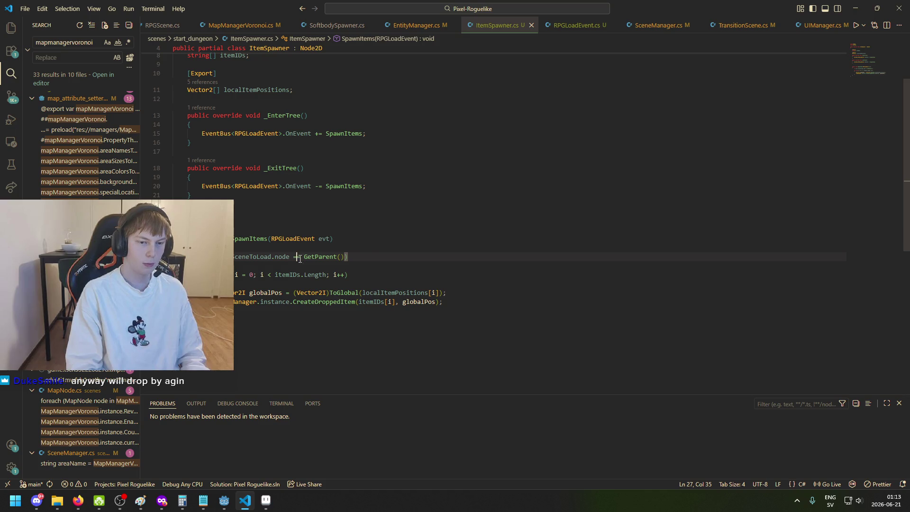
pyautogui.write('{')
pyautogui.press('Down')
pyautogui.press('End')
pyautogui.press('Return')
pyautogui.press('Return')
pyautogui.press('Return')
pyautogui.press('Up')
pyautogui.press('Up')
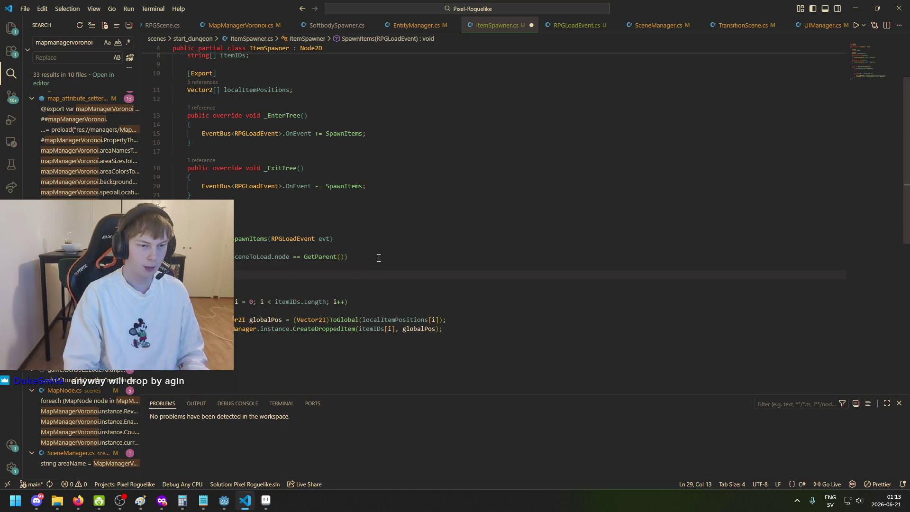
pyautogui.moveTo(243, 335); pyautogui.dragTo(205, 284)
pyautogui.press('BackSpace')
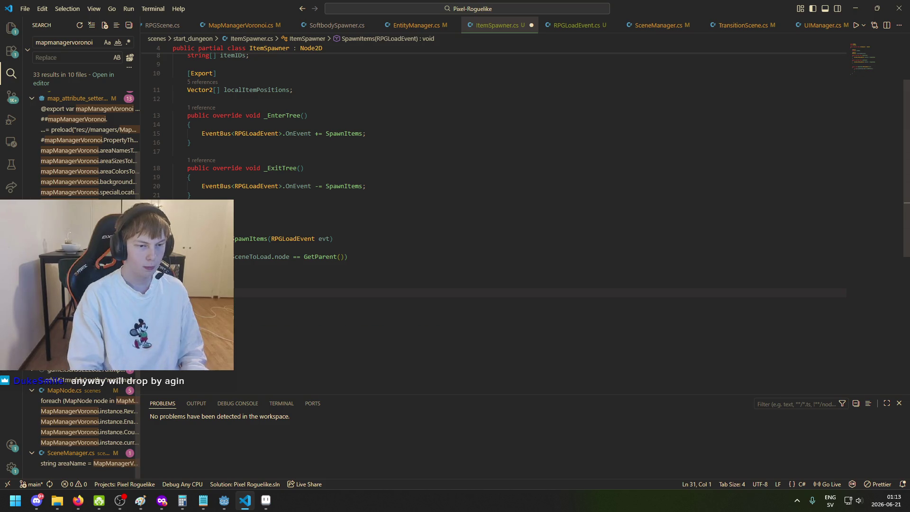
pyautogui.click(246, 274)
pyautogui.hotkey('ctrl', 'v')
# Step: Fix the for loop's indentation inside the if block and save ItemSpawner.cs
pyautogui.click(246, 274)
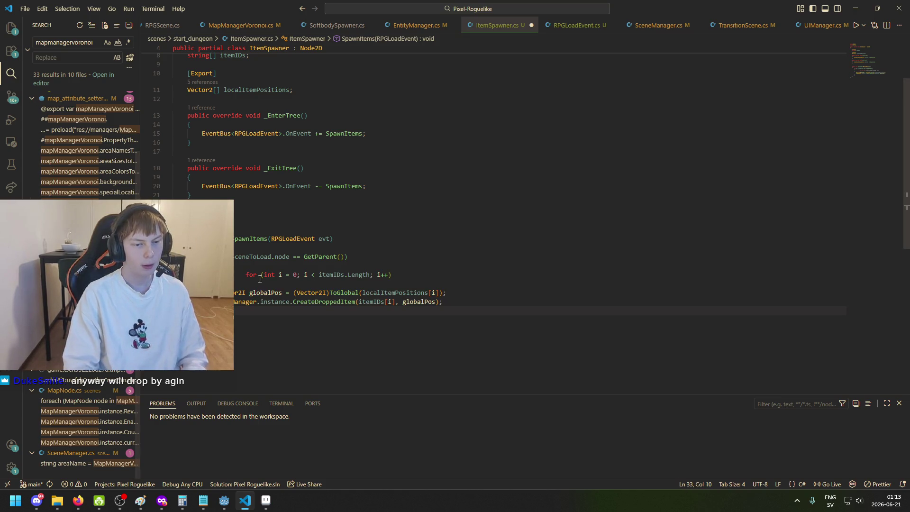
pyautogui.press('BackSpace')
pyautogui.press('BackSpace')
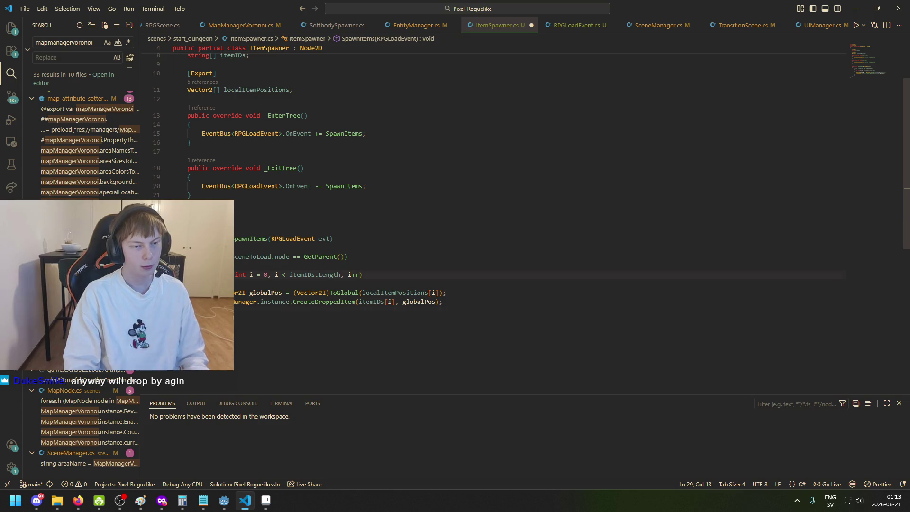
pyautogui.moveTo(174, 310); pyautogui.dragTo(174, 292)
pyautogui.press('Tab')
pyautogui.click(325, 268)
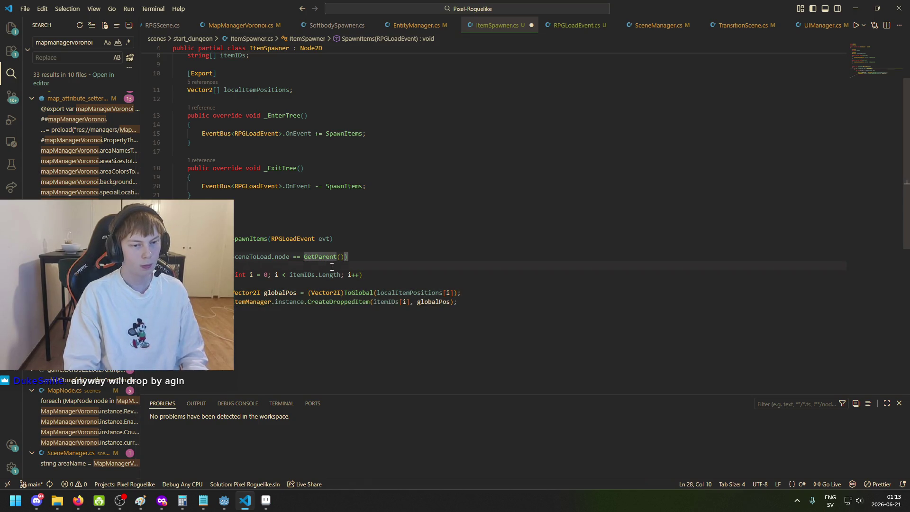
pyautogui.hotkey('ctrl', 's')
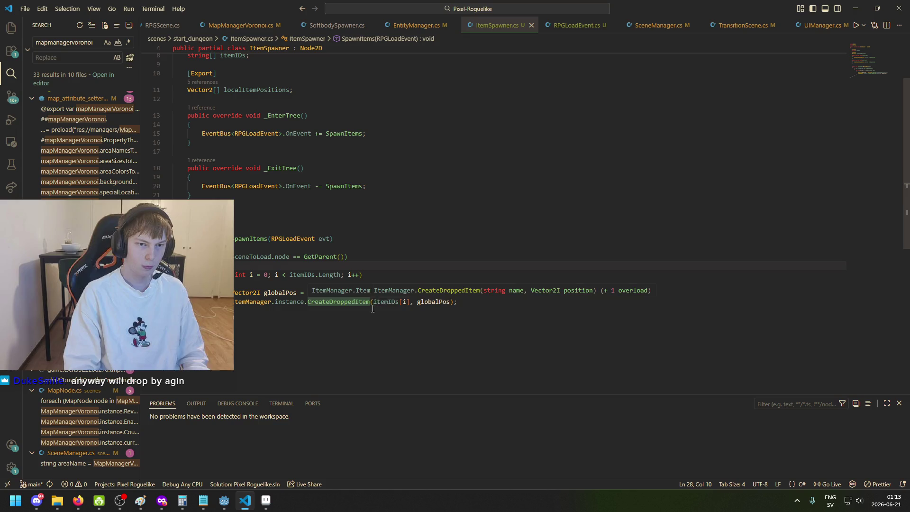
pyautogui.click(224, 500)
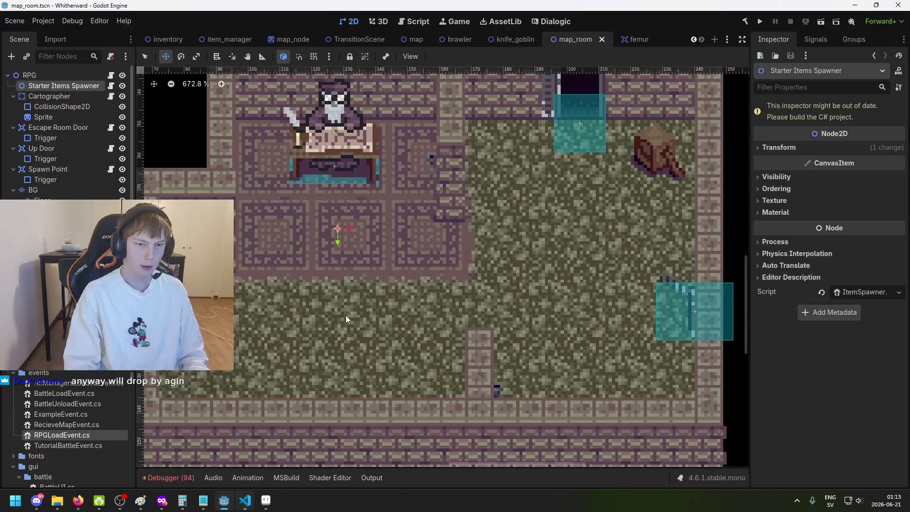
# Step: Paste code onto empty line 23 of ItemSpawner.cs, then undo the paste
pyautogui.click(245, 500)
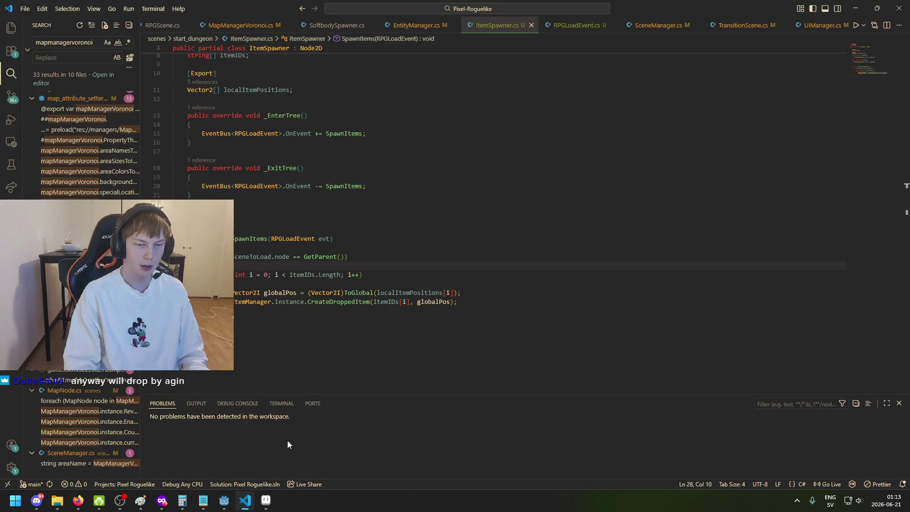
pyautogui.click(358, 212)
pyautogui.hotkey('ctrl', 'v')
pyautogui.hotkey('ctrl', 'z')
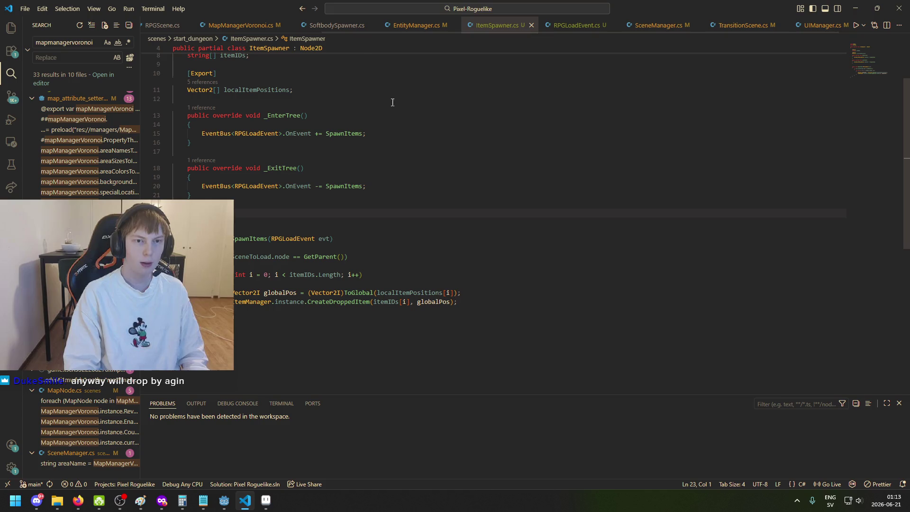
pyautogui.scroll(1, 183, 29)
pyautogui.scroll(2, 265, 28)
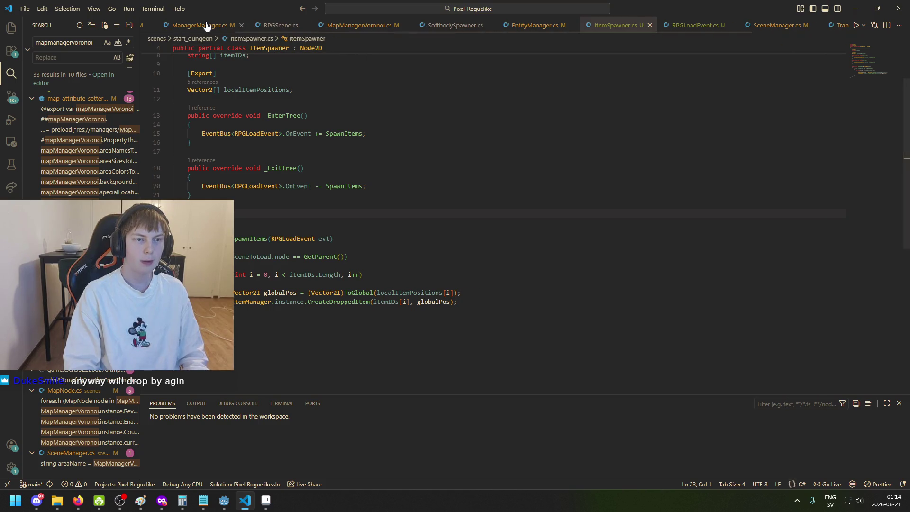
# Step: Look through MapManagerVoronoi.cs, SoftbodySpawner.cs and SceneManager.cs, ending on ManagerManager.cs
pyautogui.click(203, 24)
pyautogui.click(372, 25)
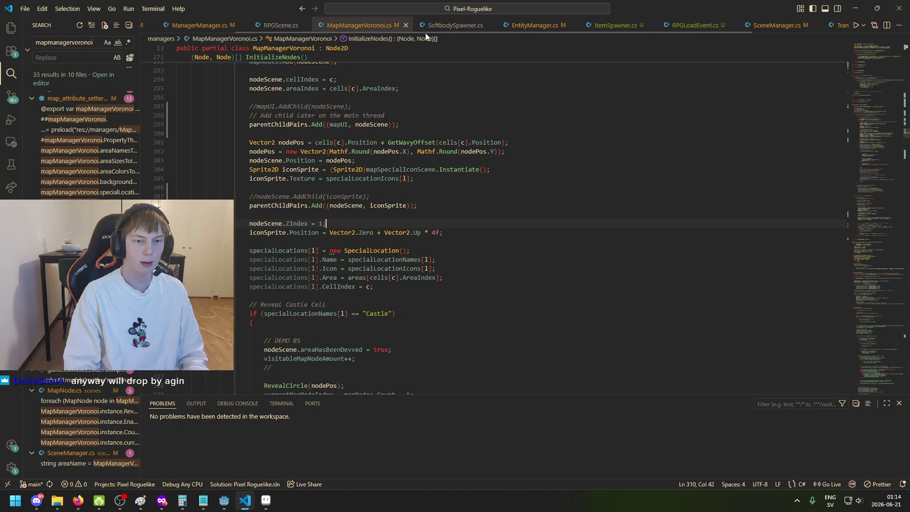
pyautogui.click(427, 27)
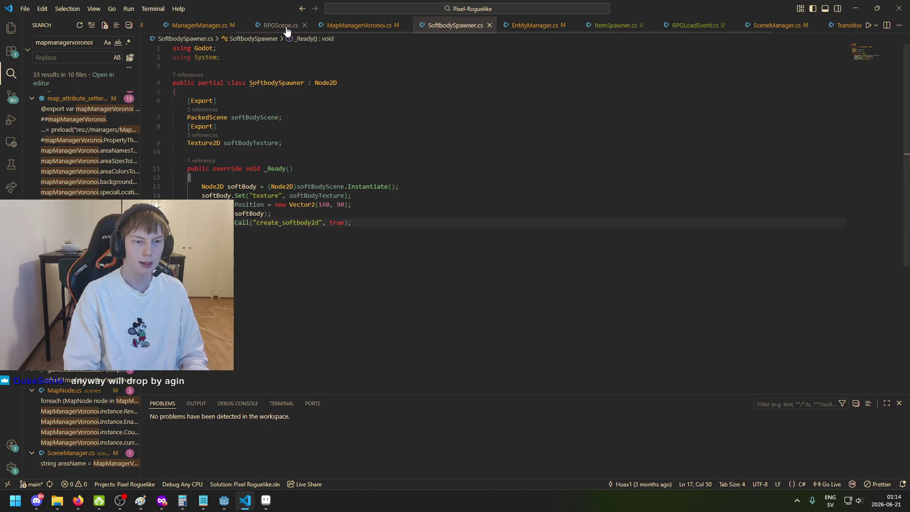
pyautogui.scroll(3, 285, 29)
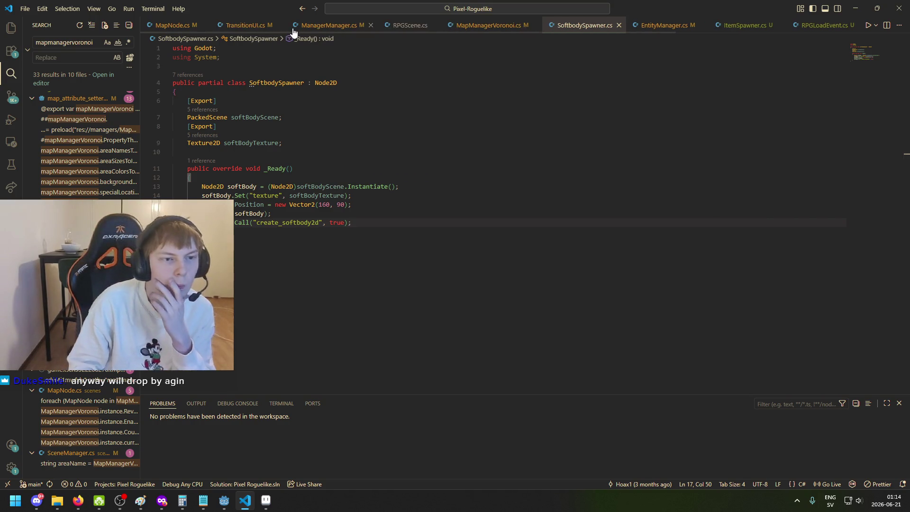
pyautogui.scroll(-5, 399, 29)
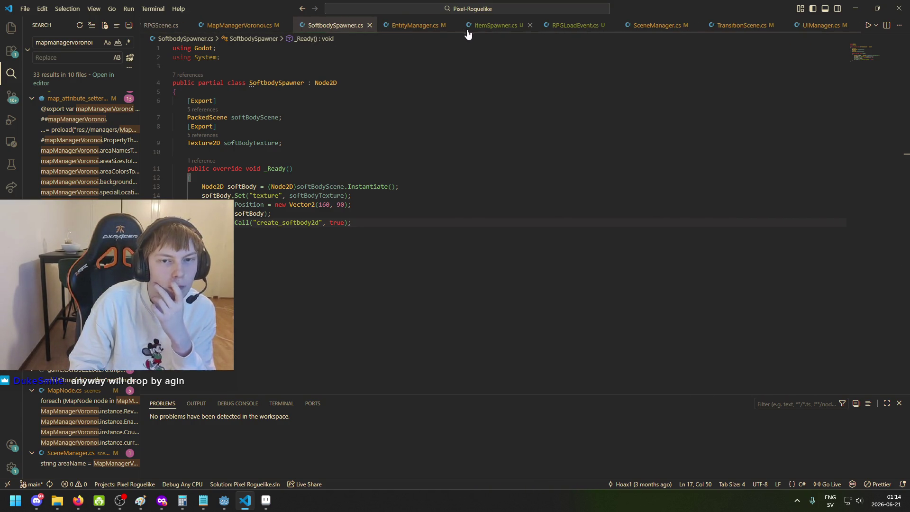
pyautogui.click(666, 28)
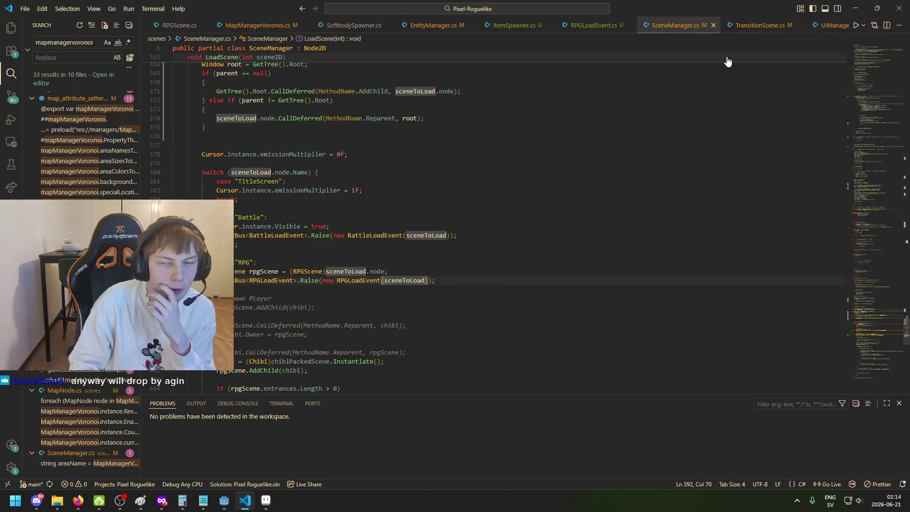
pyautogui.scroll(-5, 504, 242)
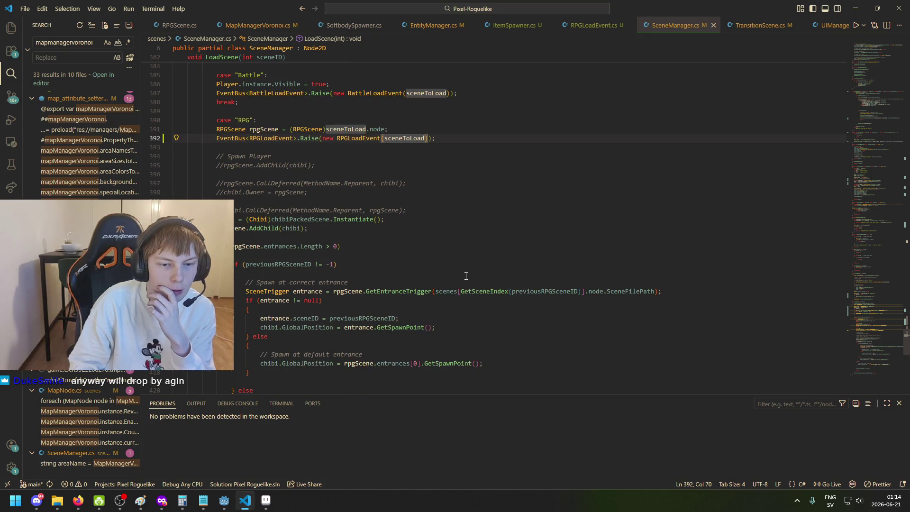
pyautogui.scroll(9, 466, 276)
pyautogui.scroll(5, 658, 33)
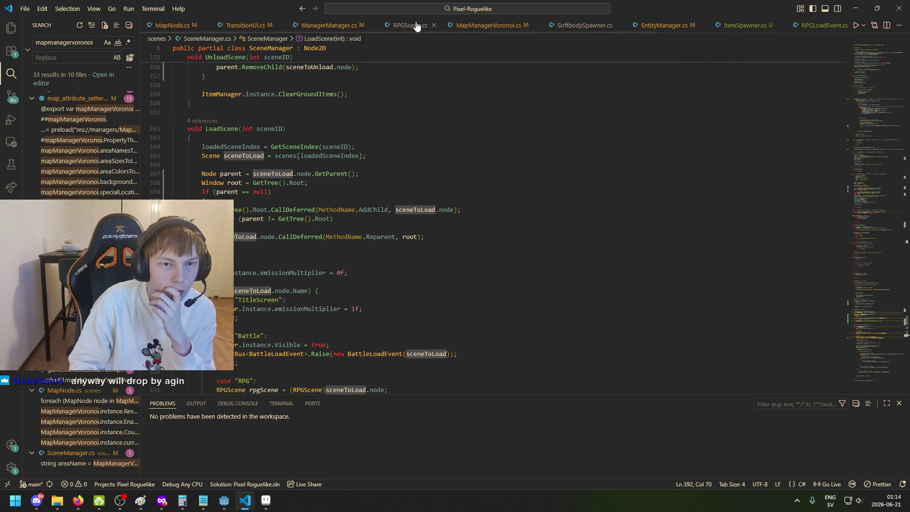
pyautogui.click(335, 28)
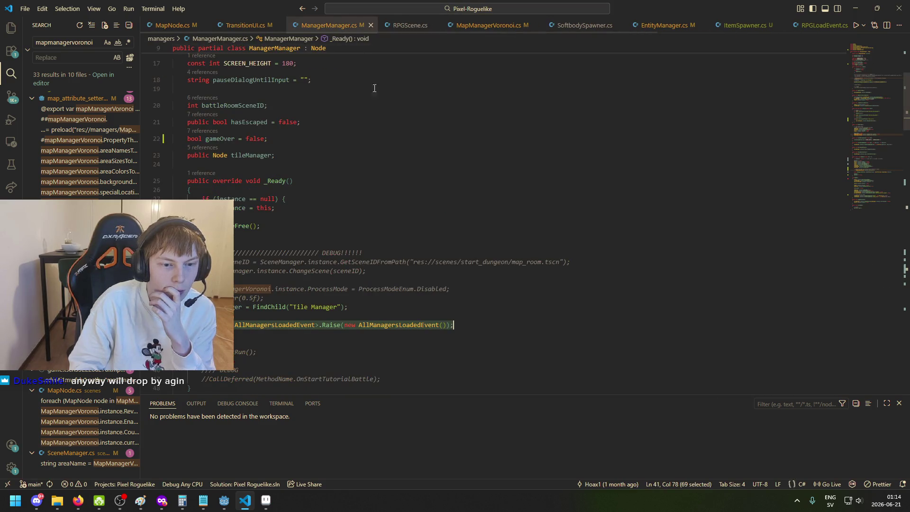
# Step: Search ManagerManager.cs for createDroppedItem and locate the femur starter-item call with x 141
pyautogui.click(431, 152)
pyautogui.hotkey('ctrl', 'f')
pyautogui.write('createDro')
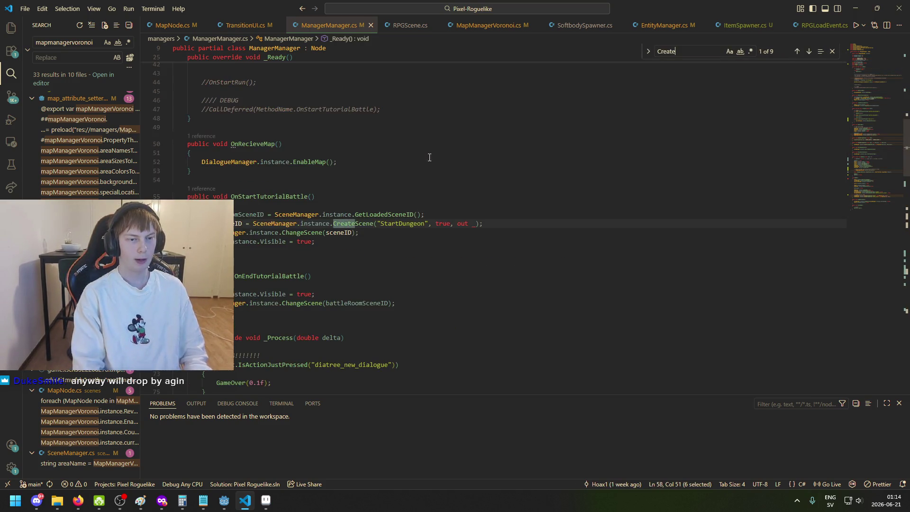
pyautogui.write('ppedItem')
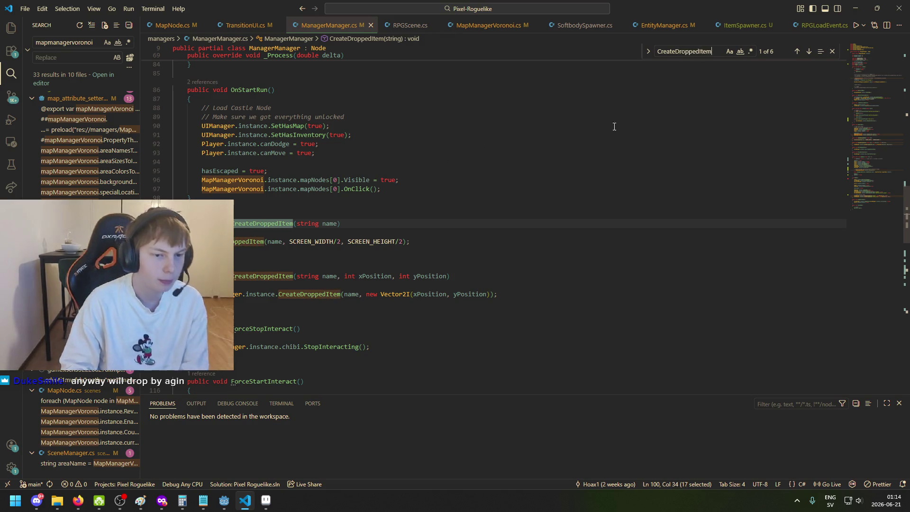
pyautogui.click(809, 51)
pyautogui.click(809, 52)
pyautogui.click(809, 52)
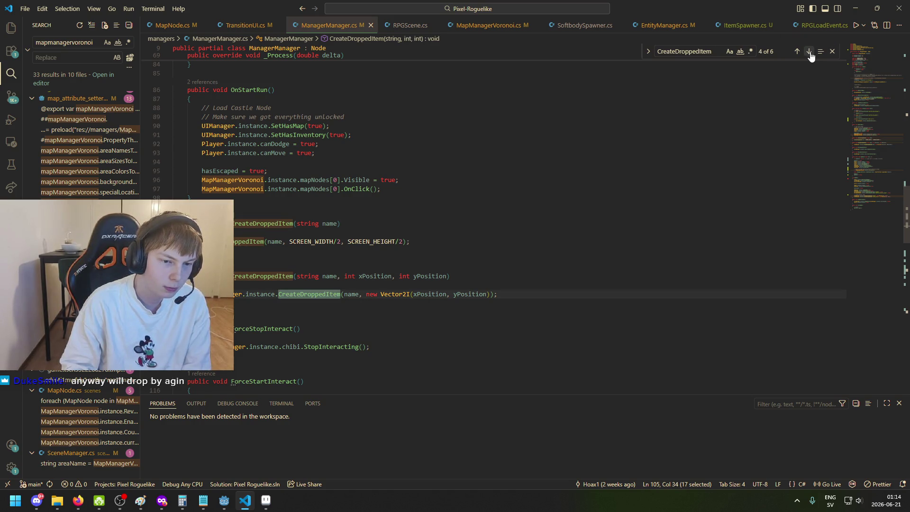
pyautogui.click(810, 52)
pyautogui.doubleClick(329, 224)
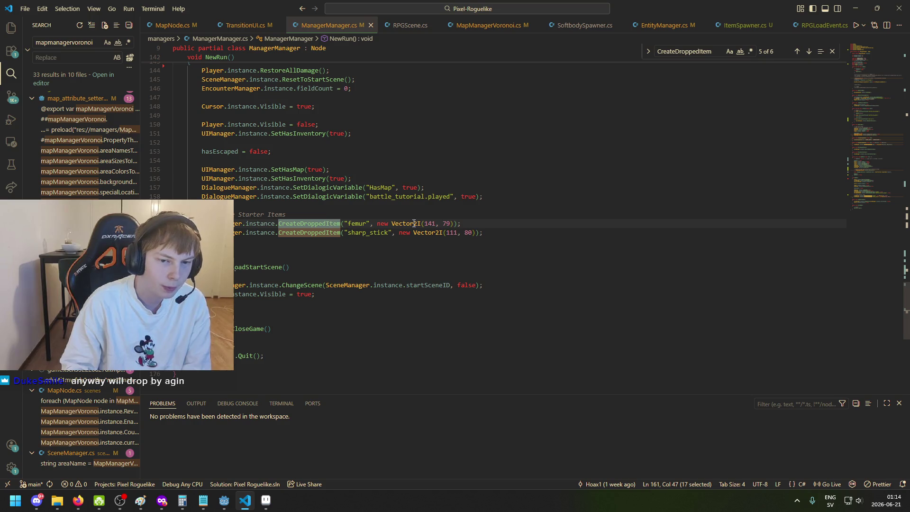
pyautogui.moveTo(436, 223); pyautogui.dragTo(453, 234)
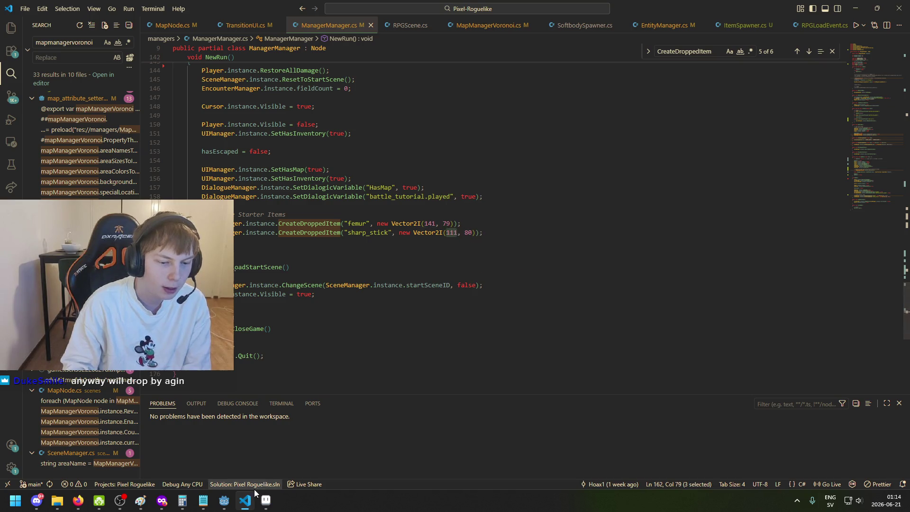
# Step: Switch to Godot's map_room scene and bring up the RPG root node's context menu
pyautogui.click(224, 500)
pyautogui.click(55, 75)
pyautogui.rightClick(55, 75)
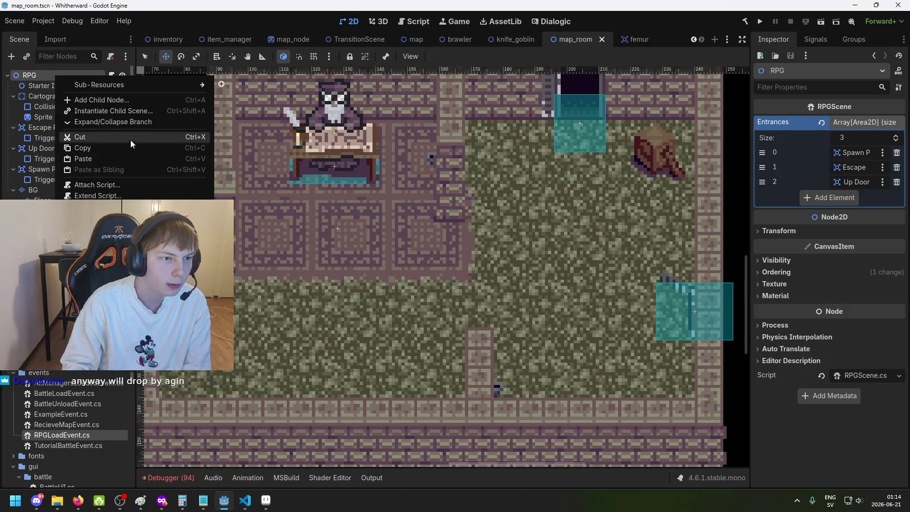
# Step: Add a Node2D child under RPG positioned at (141, 79), the femur coordinates
pyautogui.click(130, 97)
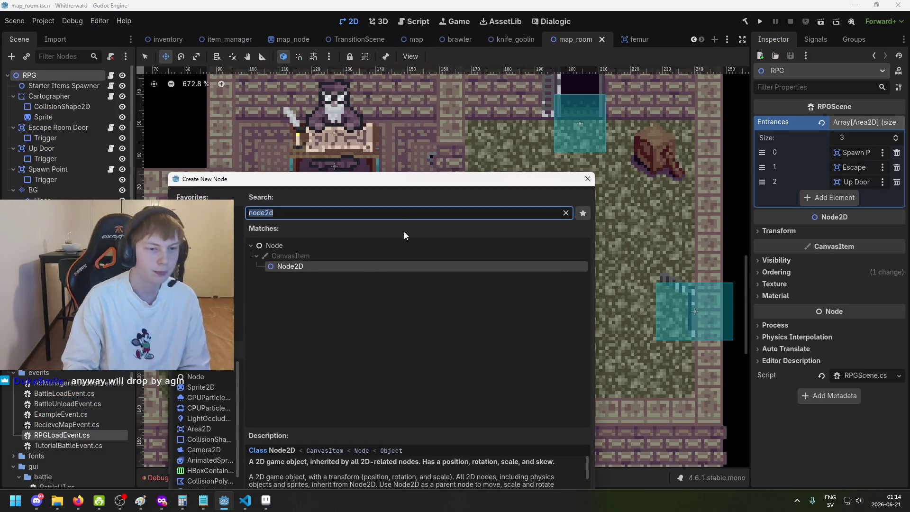
pyautogui.doubleClick(372, 263)
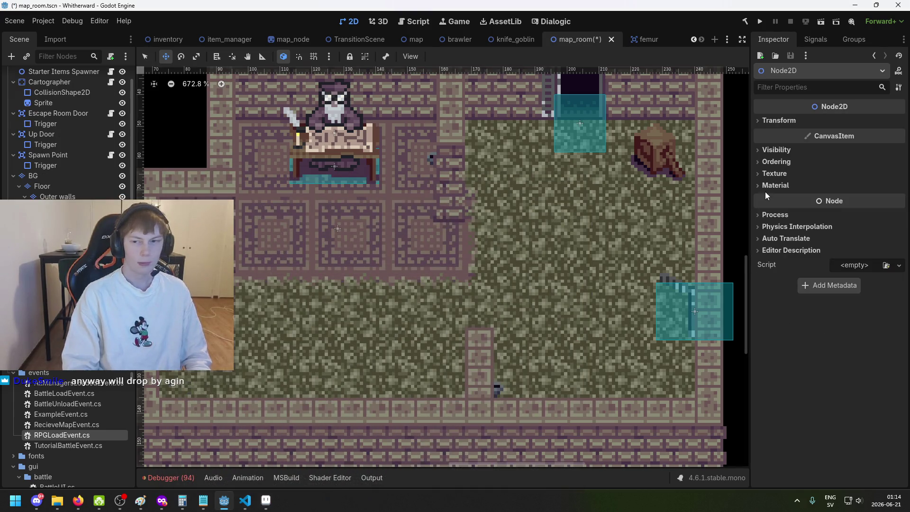
pyautogui.click(779, 121)
pyautogui.click(849, 133)
pyautogui.write('131')
pyautogui.hotkey('alt', 'Tab')
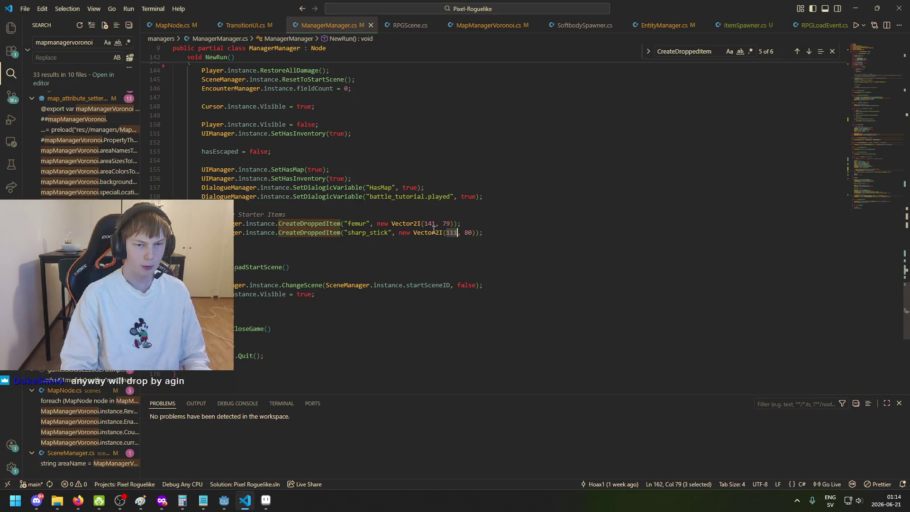
pyautogui.hotkey('alt', 'Tab')
pyautogui.click(876, 143)
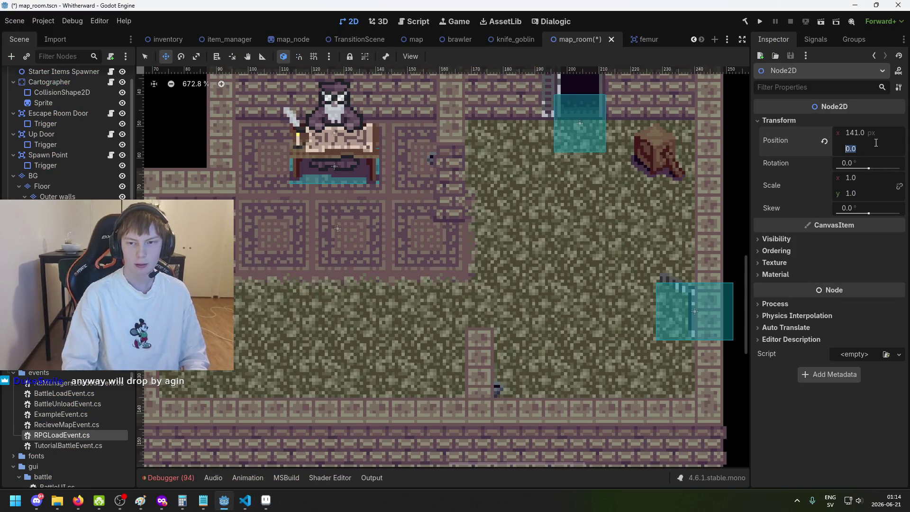
pyautogui.write('79')
pyautogui.press('Return')
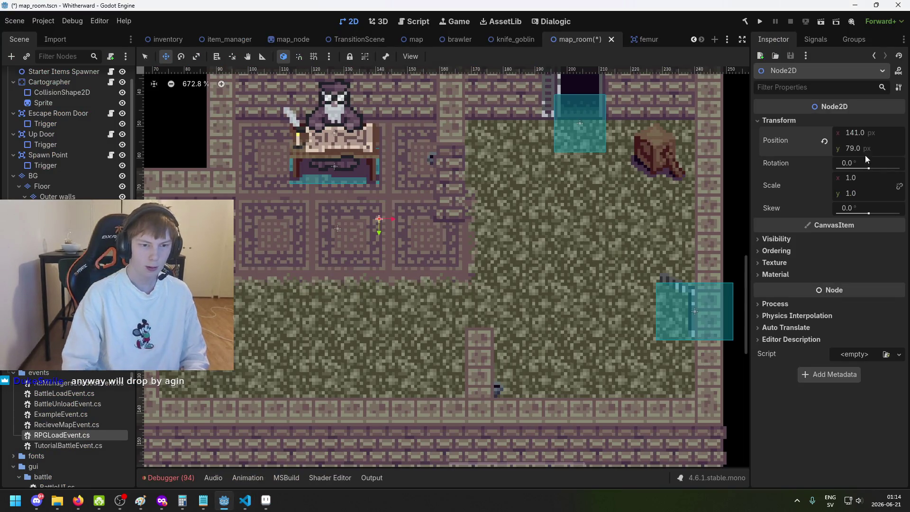
pyautogui.hotkey('alt', 'Tab')
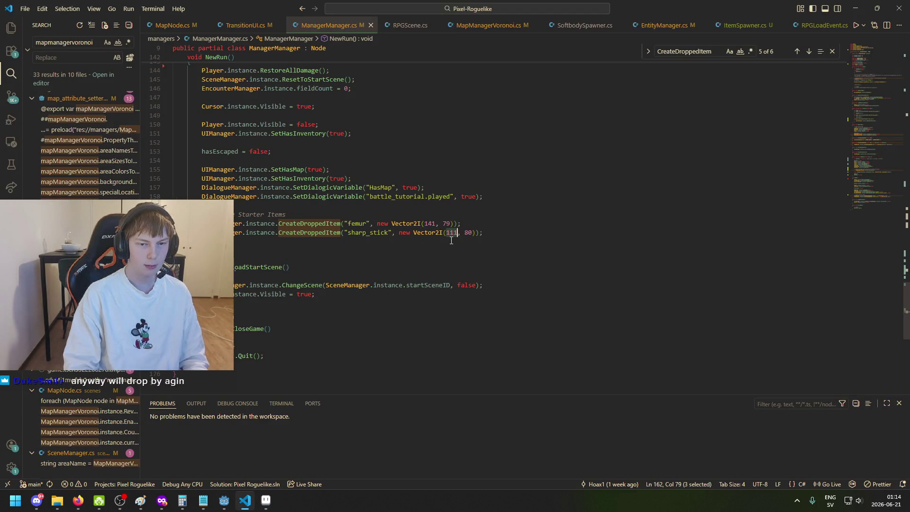
pyautogui.hotkey('alt', 'Tab')
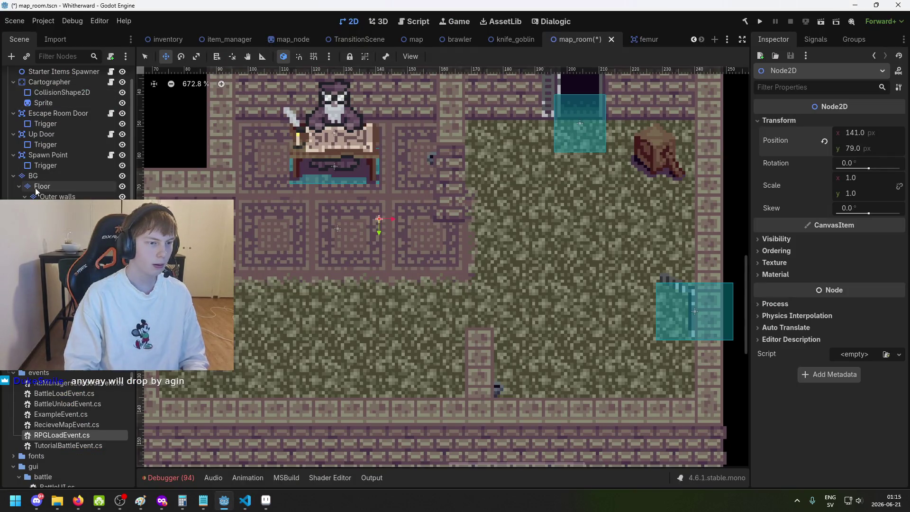
# Step: Duplicate the marker and set the copy's position to (111, 80) for sharp_stick
pyautogui.hotkey('ctrl', 'd')
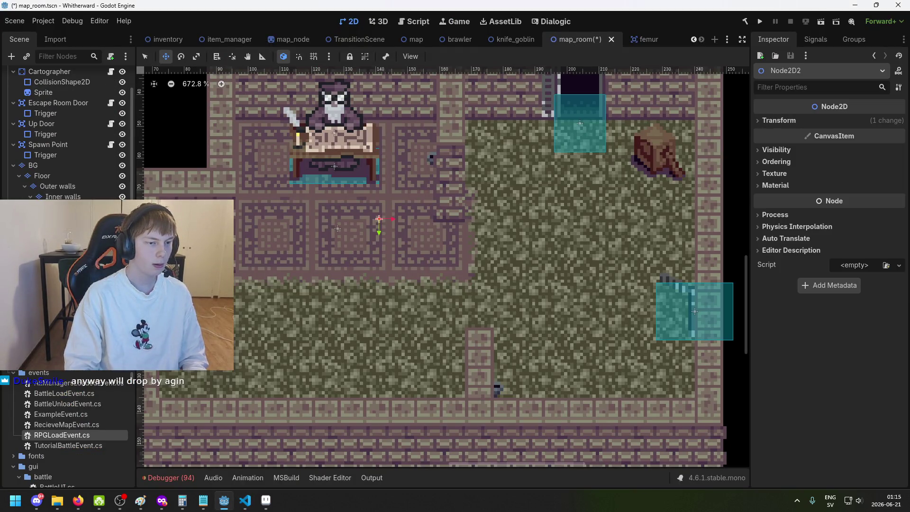
pyautogui.click(779, 121)
pyautogui.click(865, 135)
pyautogui.write('111')
pyautogui.press('Return')
pyautogui.click(867, 148)
pyautogui.write('80')
pyautogui.press('Return')
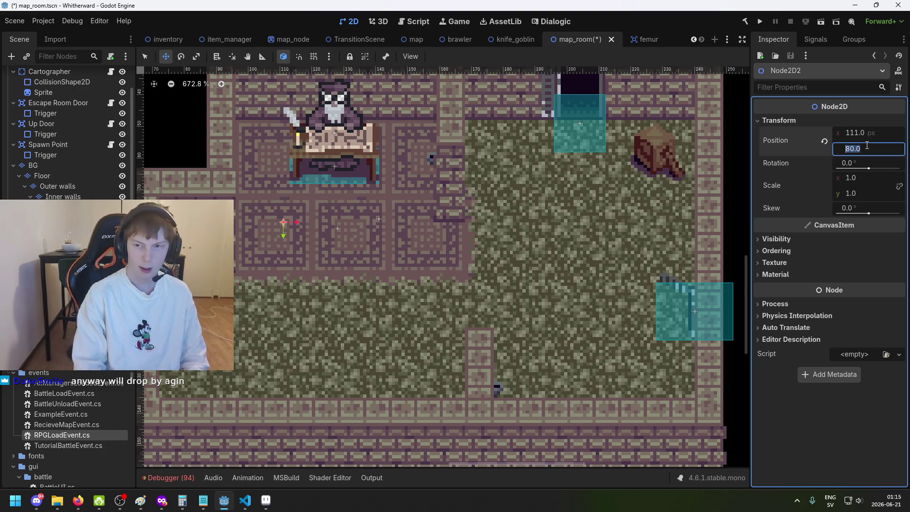
pyautogui.click(48, 227)
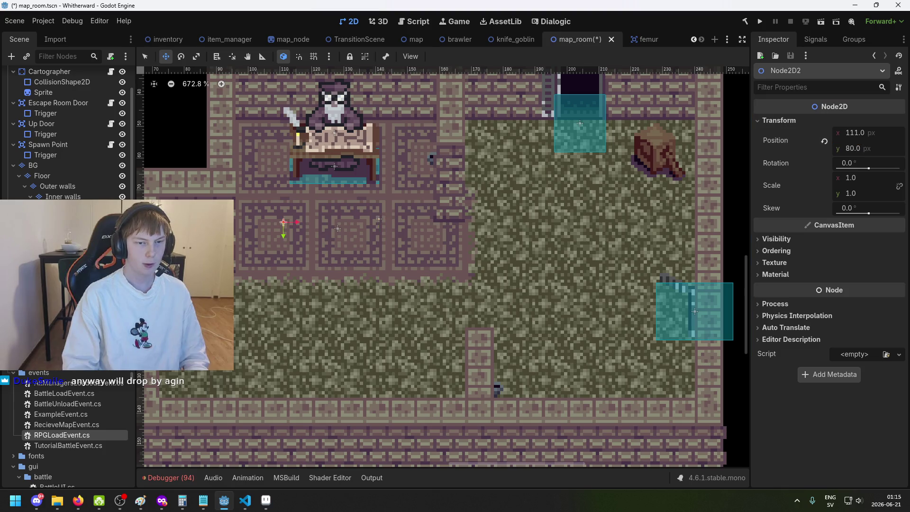
pyautogui.click(214, 250)
pyautogui.moveTo(213, 250); pyautogui.dragTo(329, 240)
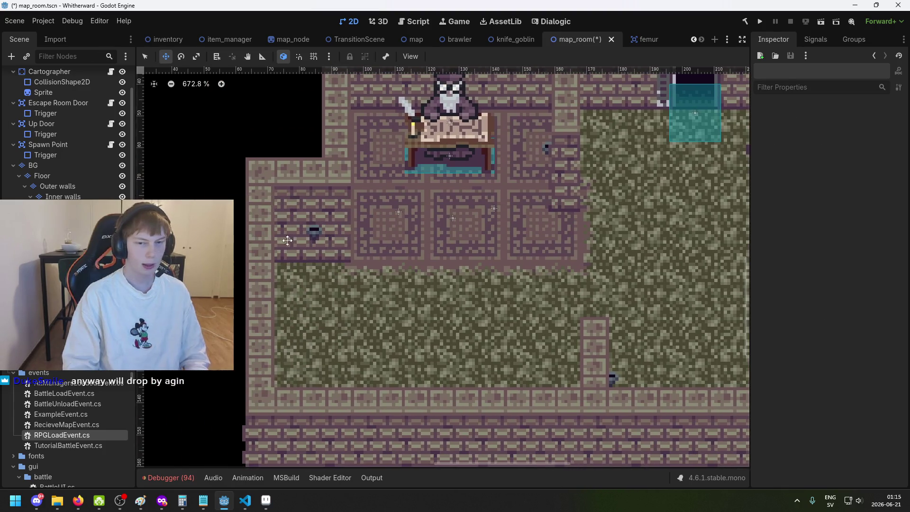
# Step: Select the two Node2D markers, try dragging them toward Starter Items Spawner, and nudge the spawner
pyautogui.scroll(4, 455, 228)
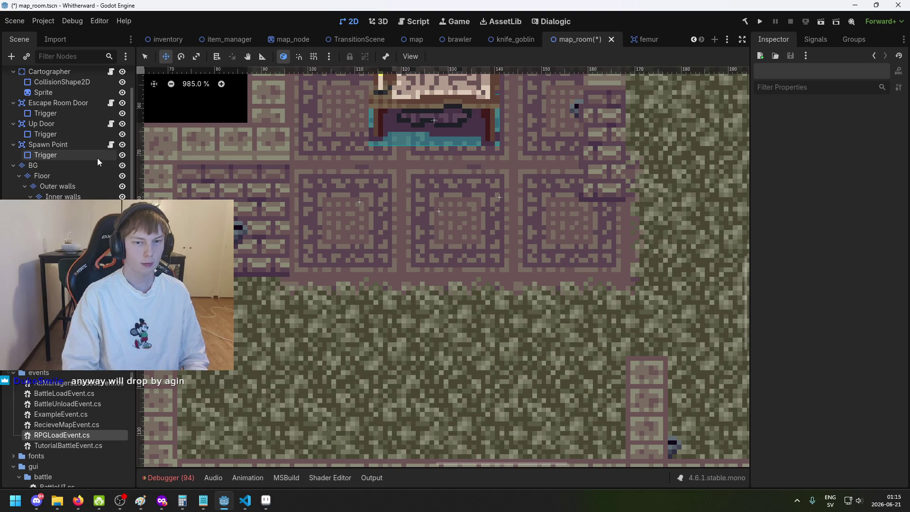
pyautogui.scroll(2, 86, 125)
pyautogui.scroll(-2, 81, 115)
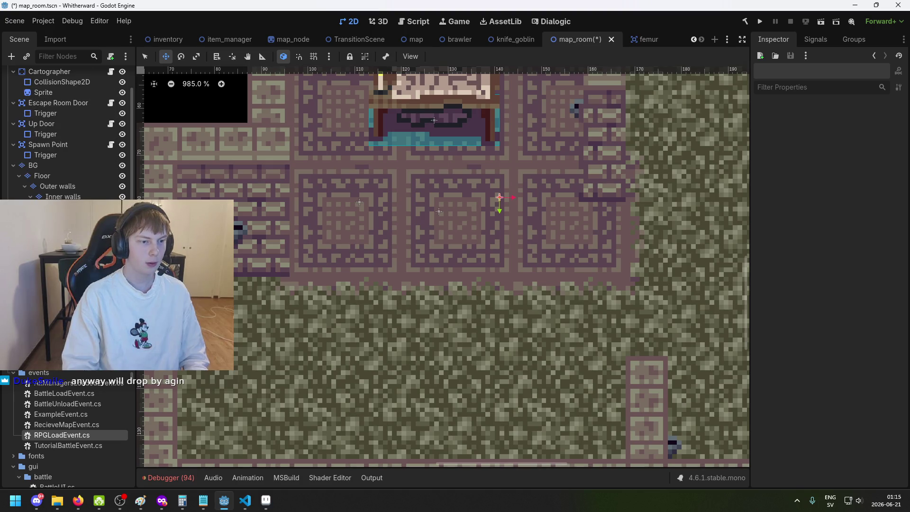
pyautogui.click(71, 186)
pyautogui.keyDown('shift'); pyautogui.click(71, 197); pyautogui.keyUp('shift')
pyautogui.moveTo(71, 196); pyautogui.dragTo(65, 86)
pyautogui.click(90, 95)
pyautogui.click(90, 104)
pyautogui.click(95, 95)
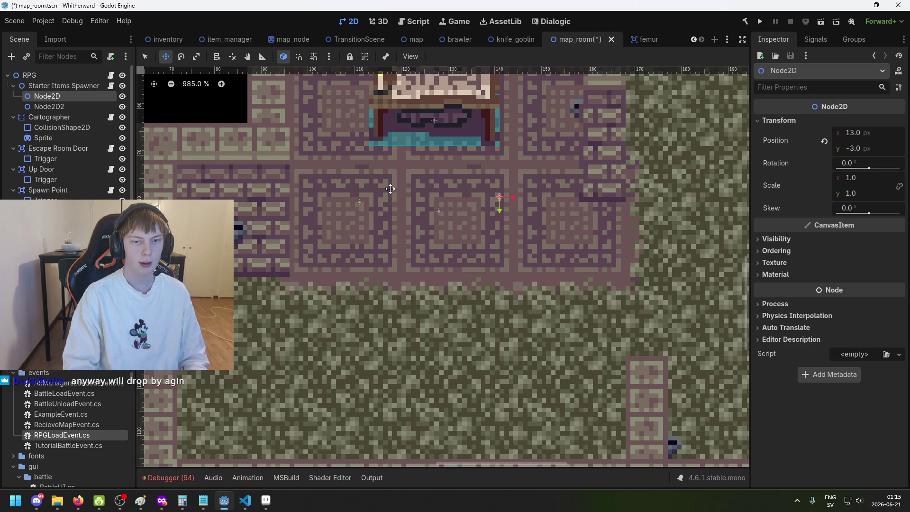
pyautogui.keyDown('ctrl'); pyautogui.click(90, 106); pyautogui.keyUp('ctrl')
pyautogui.scroll(1, 82, 139)
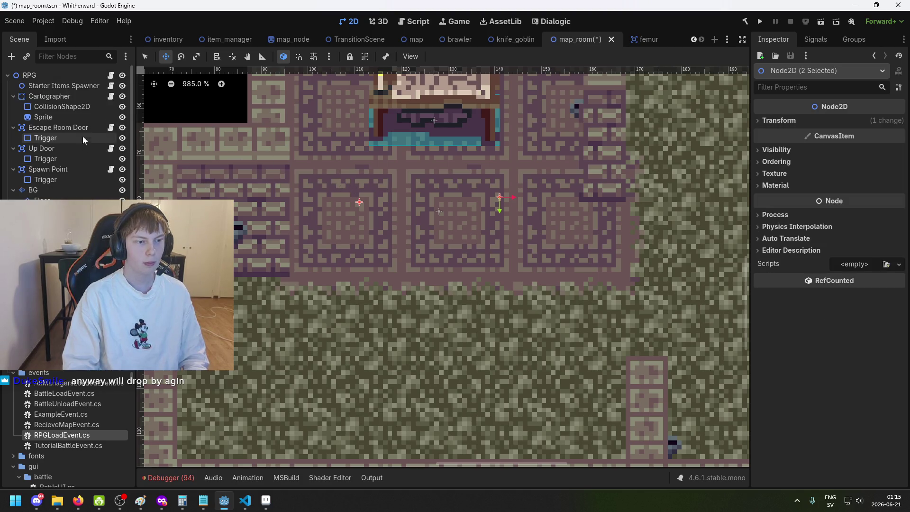
pyautogui.click(75, 86)
pyautogui.moveTo(436, 227)
pyautogui.mouseDown()
pyautogui.moveTo(445, 203)
pyautogui.moveTo(433, 203)
pyautogui.moveTo(447, 202)
pyautogui.mouseUp()
# Step: Parent both Node2D markers under Starter Items Spawner, then build the C# project
pyautogui.scroll(-2, 71, 142)
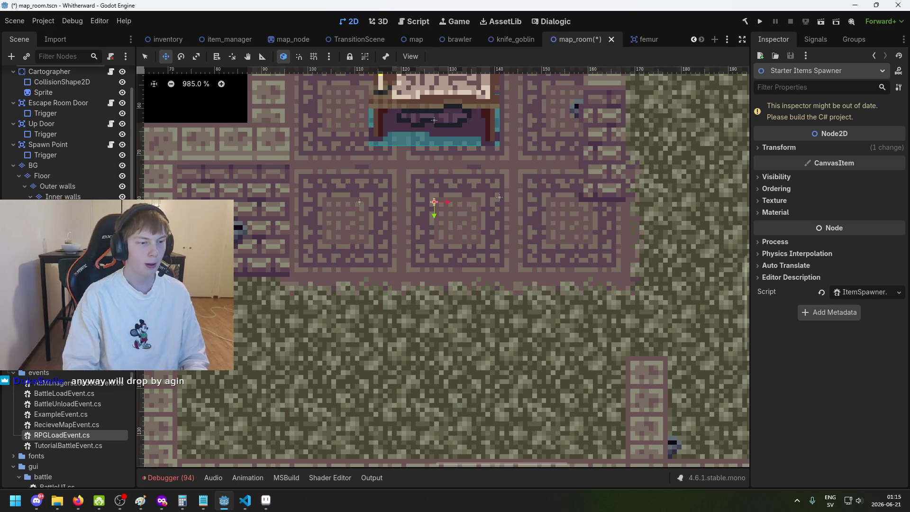
pyautogui.click(500, 196)
pyautogui.keyDown('shift'); pyautogui.click(359, 201); pyautogui.keyUp('shift')
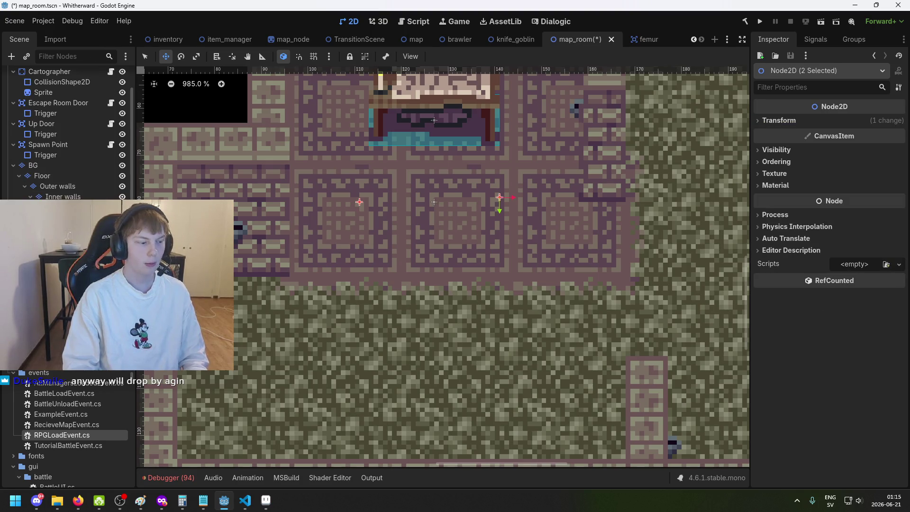
pyautogui.scroll(3, 74, 188)
pyautogui.moveTo(75, 188); pyautogui.dragTo(67, 86)
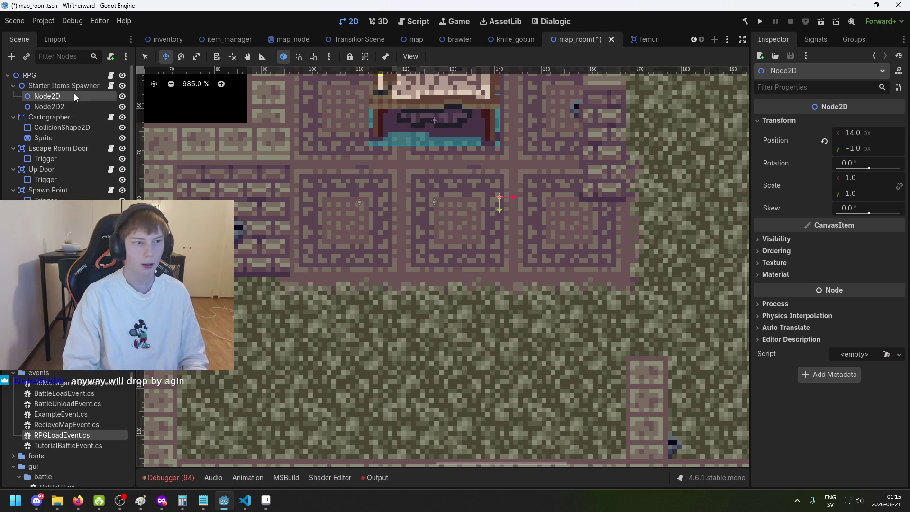
pyautogui.click(66, 86)
pyautogui.click(746, 22)
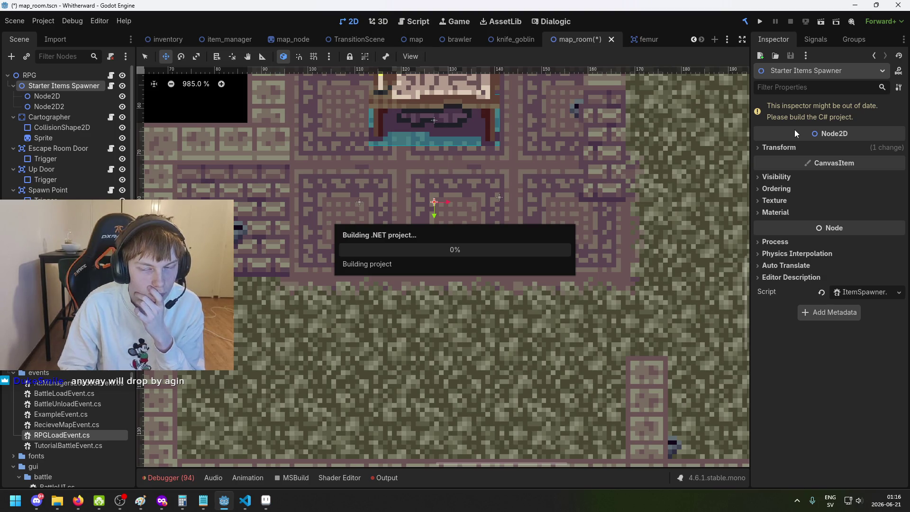
# Step: Add two entries each to the spawner's Item IDs and Local Item Positions lists
pyautogui.click(850, 123)
pyautogui.click(848, 153)
pyautogui.click(845, 167)
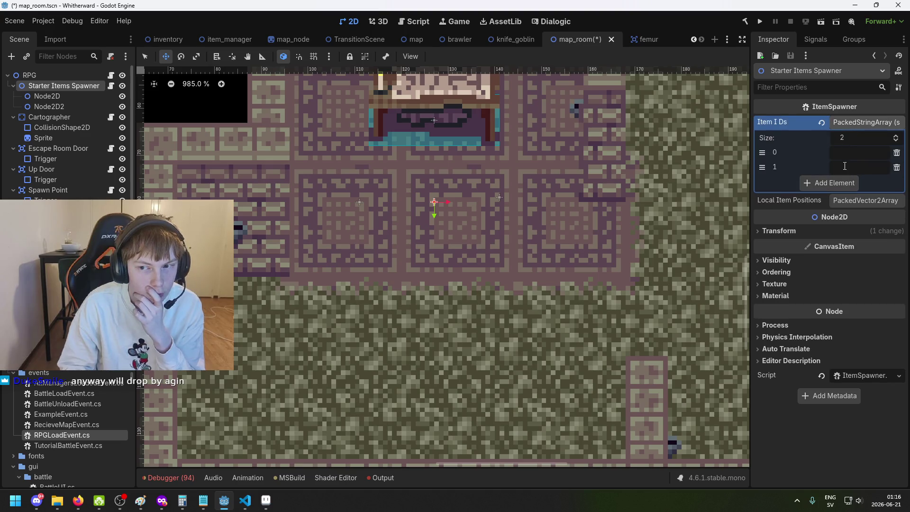
pyautogui.click(867, 199)
pyautogui.click(838, 230)
pyautogui.click(843, 262)
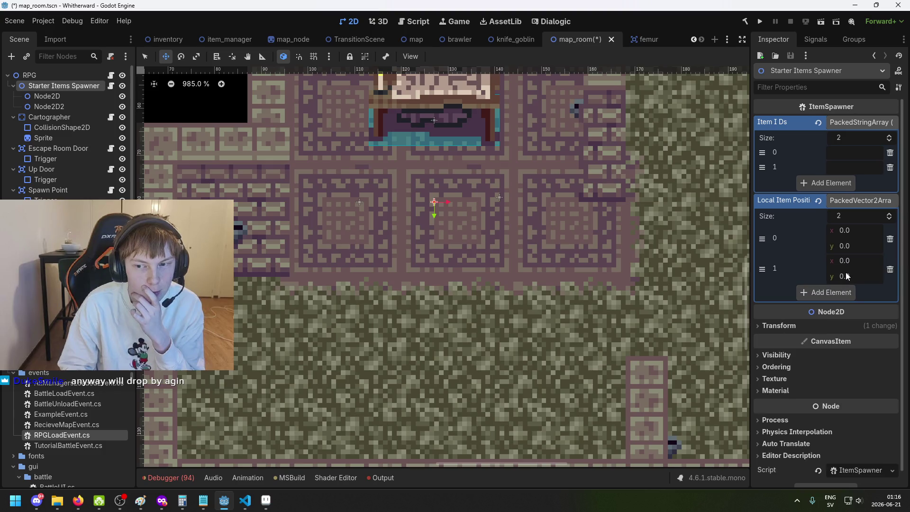
# Step: Set the local positions to (14, -1) and x -16, matching the markers' local positions
pyautogui.click(849, 230)
pyautogui.write('14')
pyautogui.press('Return')
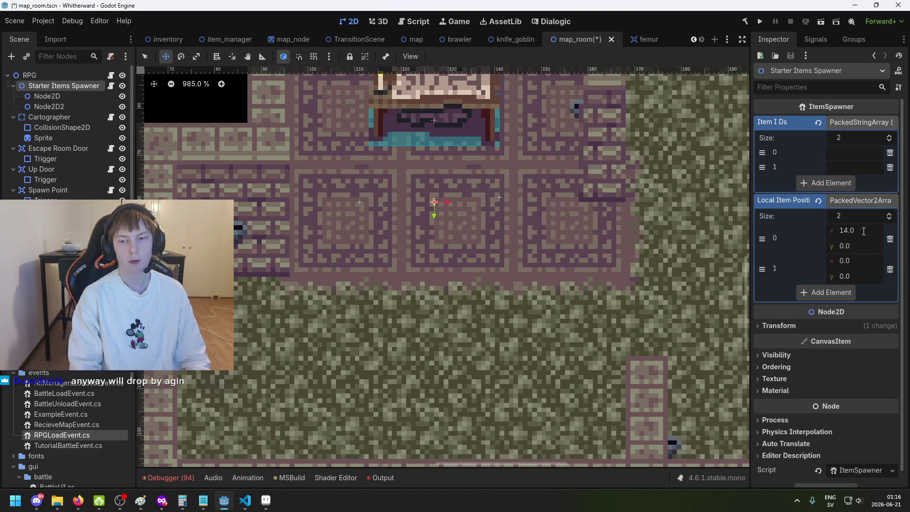
pyautogui.click(860, 245)
pyautogui.write('-1')
pyautogui.press('Return')
pyautogui.click(78, 93)
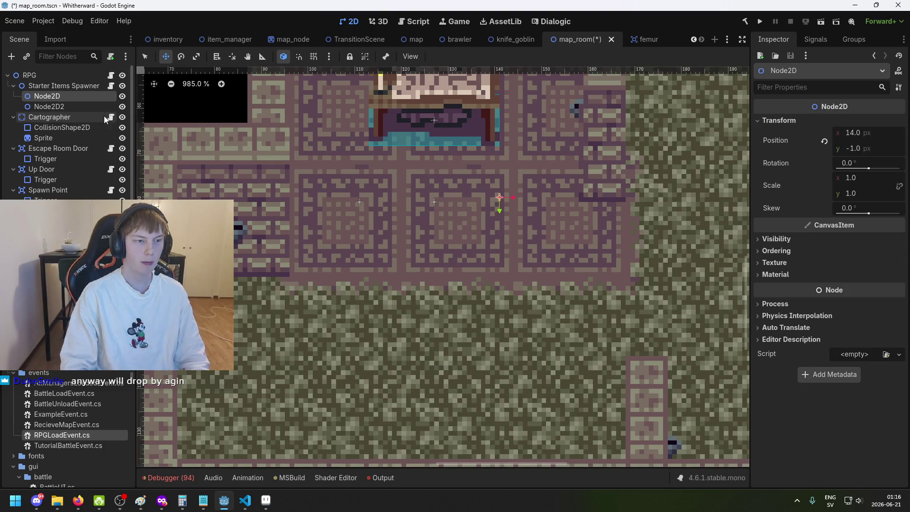
pyautogui.click(93, 107)
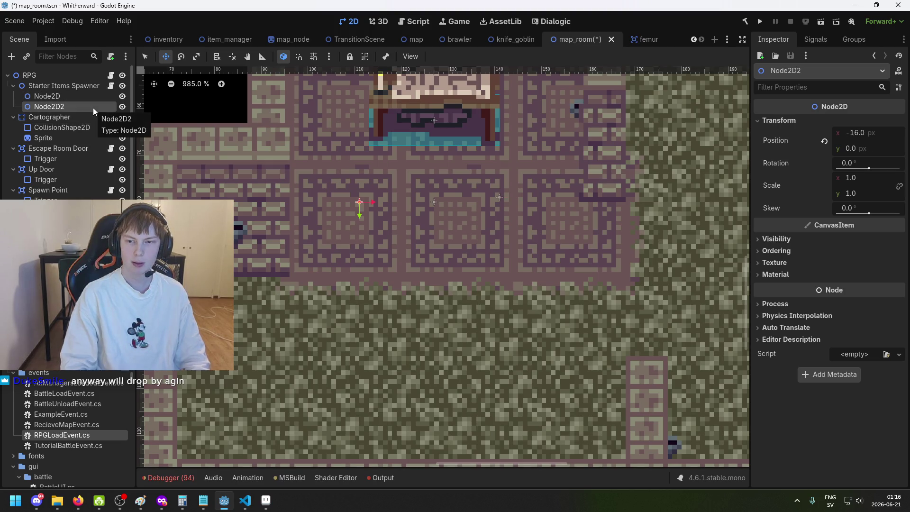
pyautogui.click(81, 87)
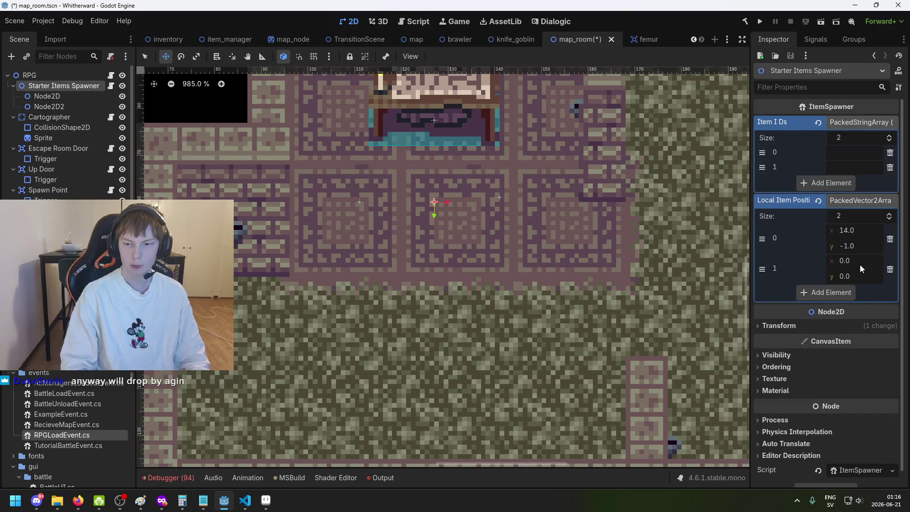
pyautogui.write('-16')
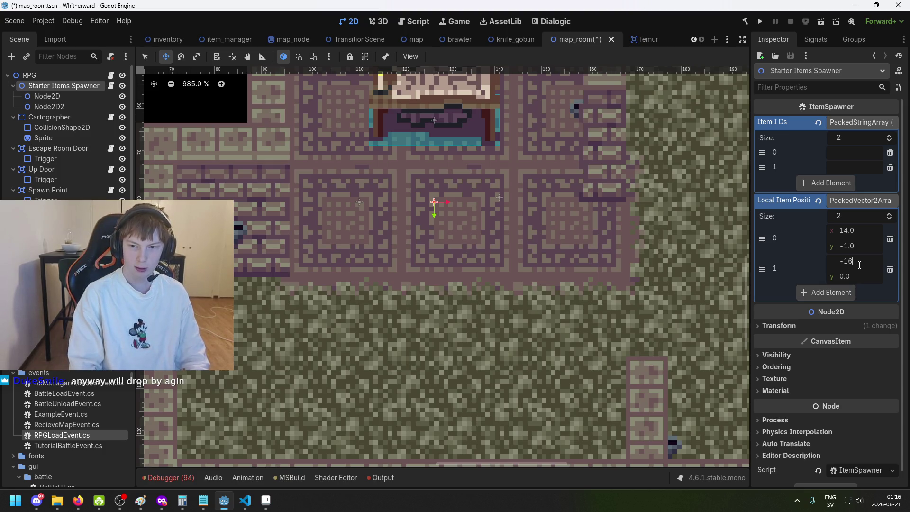
pyautogui.press('Return')
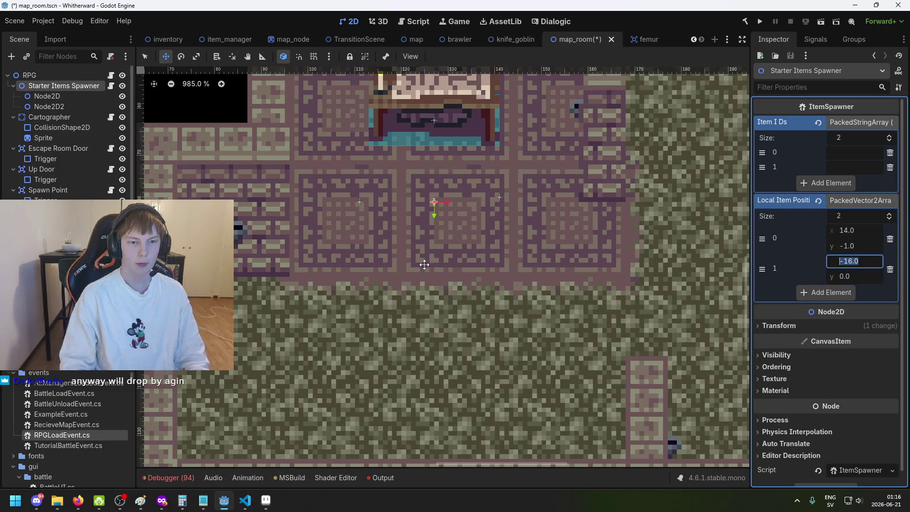
pyautogui.click(83, 89)
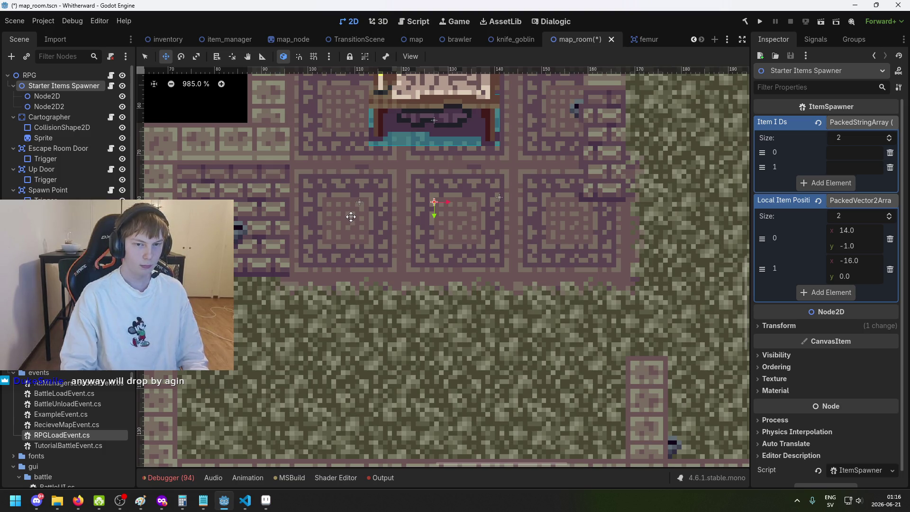
# Step: Move position element 1 above element 0 and enter item IDs sharp_stick and femur
pyautogui.click(858, 145)
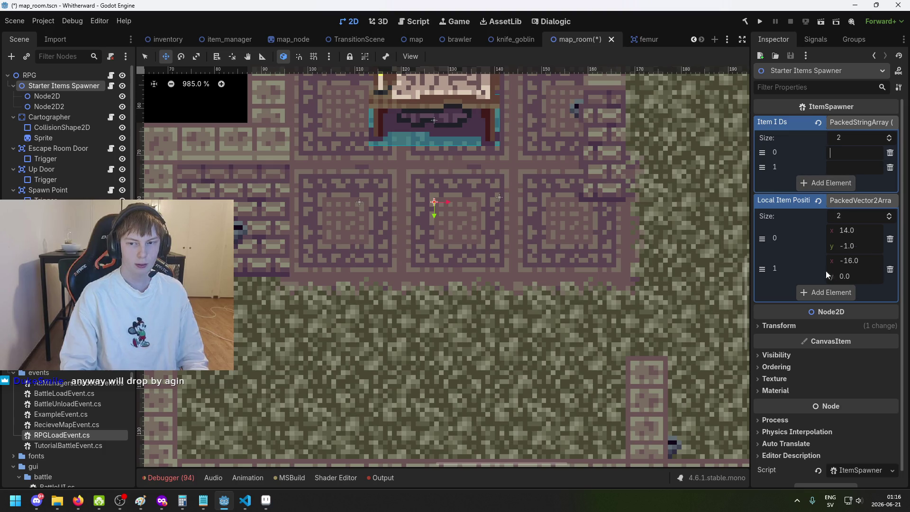
pyautogui.moveTo(763, 268); pyautogui.dragTo(762, 237)
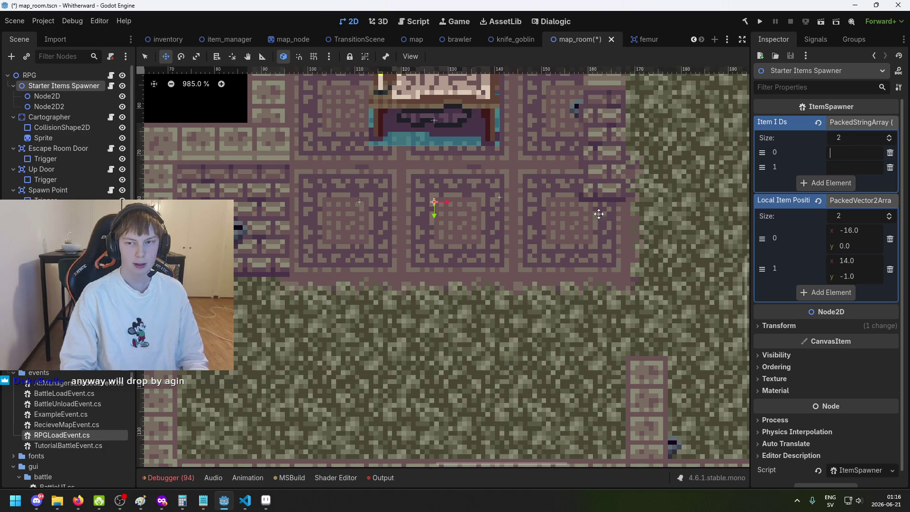
pyautogui.write('sharp_stick')
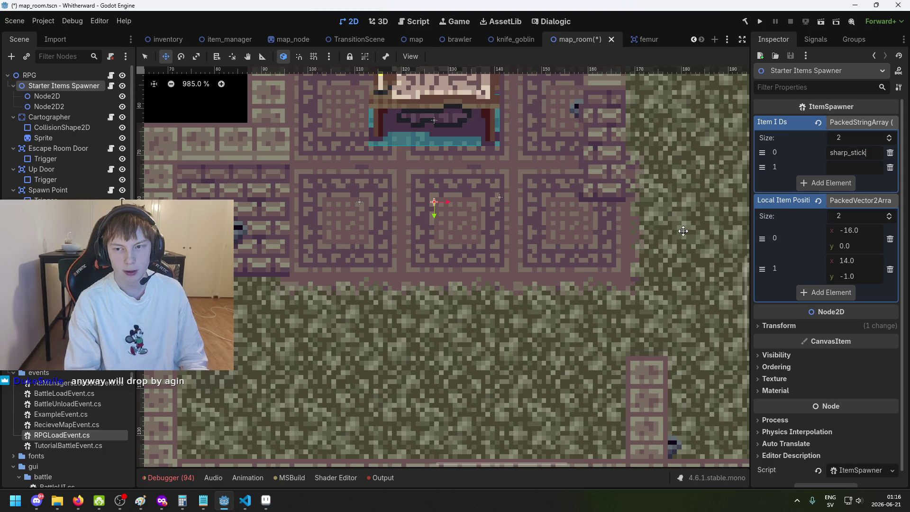
pyautogui.click(849, 169)
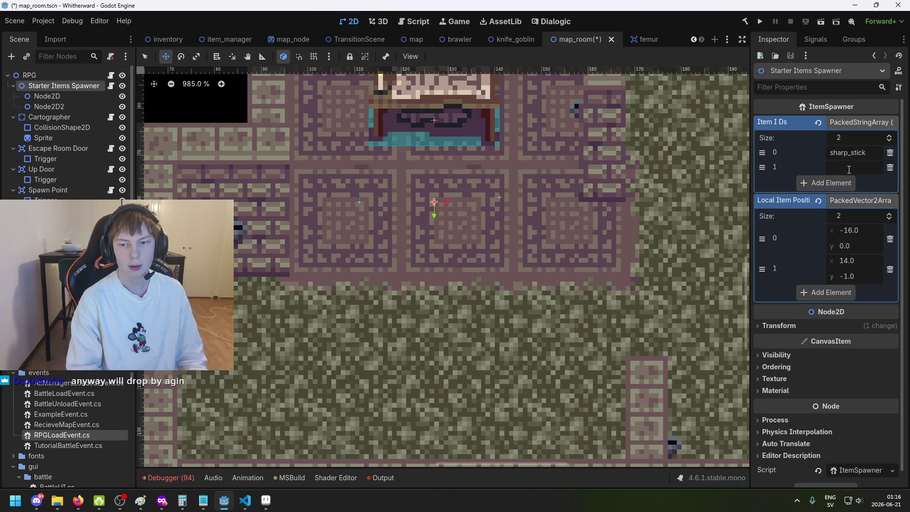
pyautogui.write('femur')
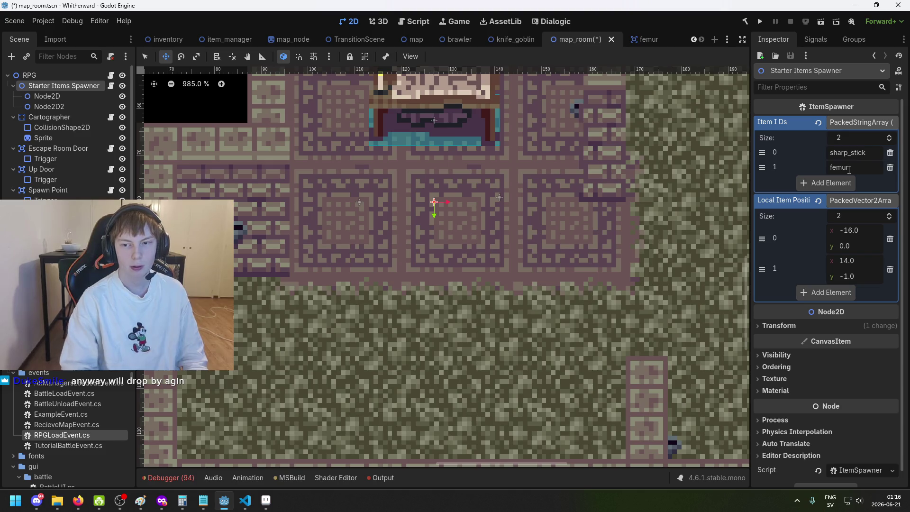
pyautogui.click(245, 506)
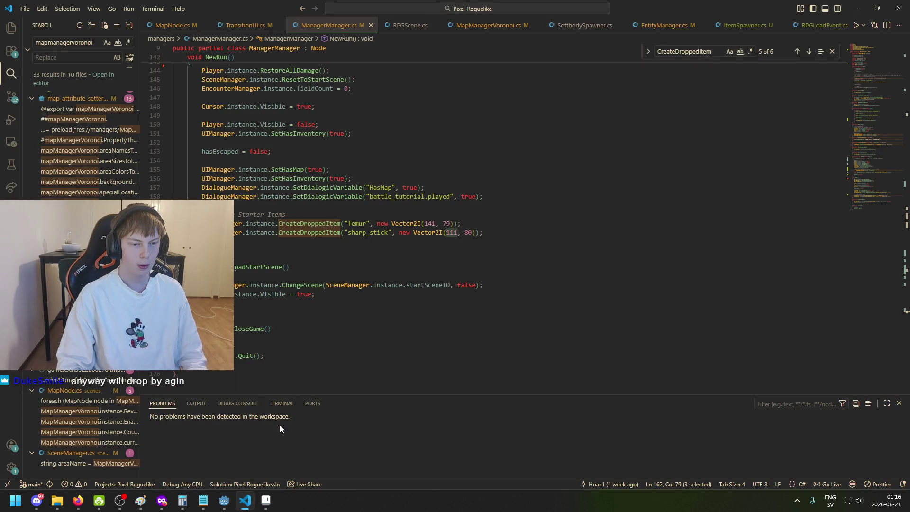
# Step: Delete the hardcoded femur and sharp_stick CreateDroppedItem lines from NewRun, then save map_room in Godot
pyautogui.press('End')
pyautogui.hotkey('shift', 'Home')
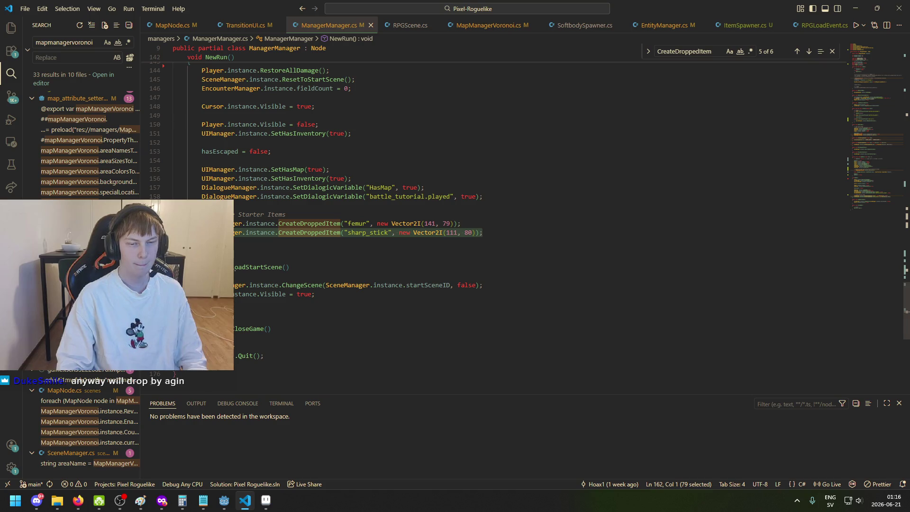
pyautogui.hotkey('shift', 'Up')
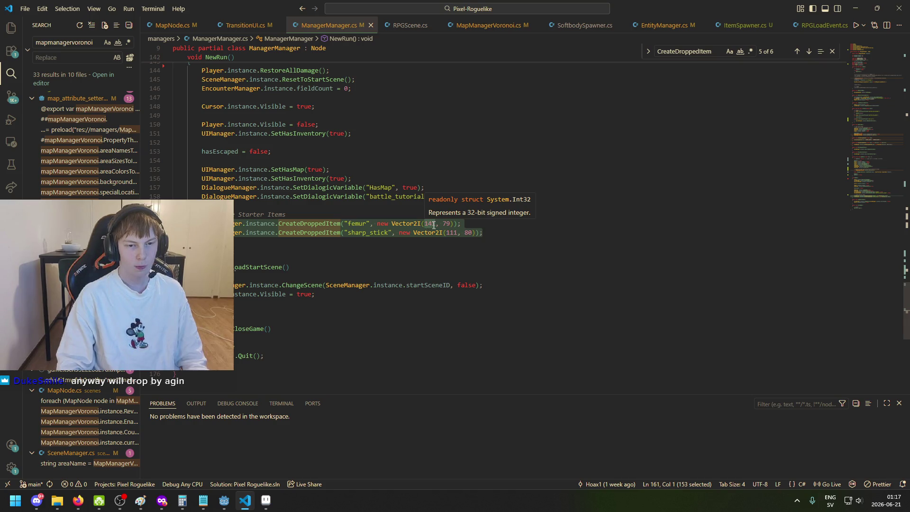
pyautogui.hotkey('alt', 'Tab')
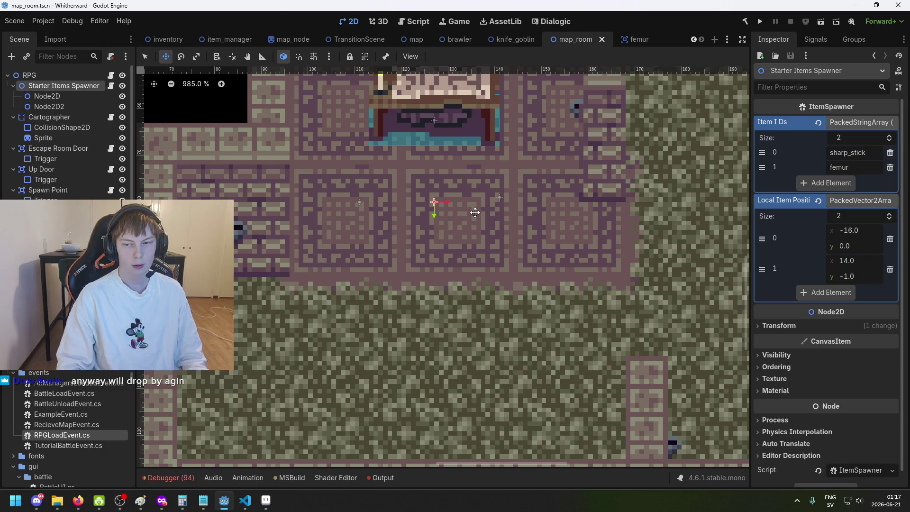
pyautogui.hotkey('alt', 'Tab')
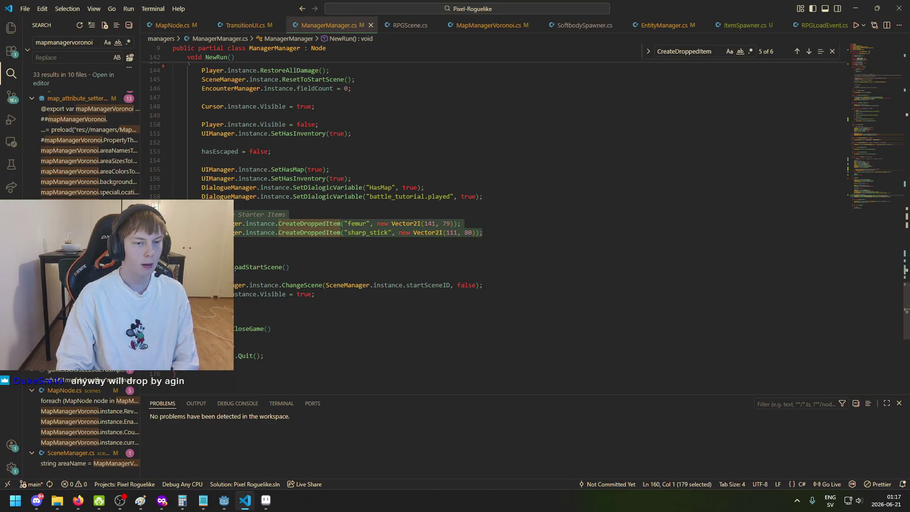
pyautogui.press('BackSpace')
pyautogui.press('BackSpace')
pyautogui.press('BackSpace')
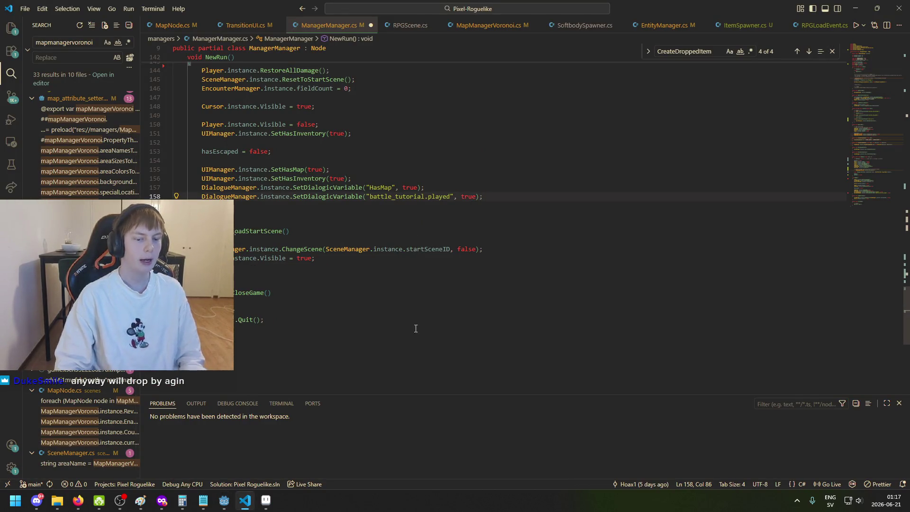
pyautogui.click(224, 500)
pyautogui.hotkey('ctrl', 's')
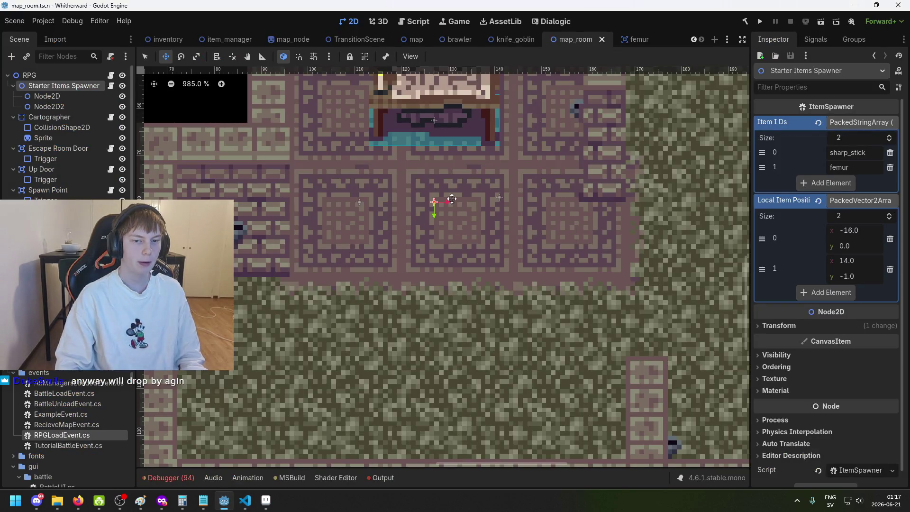
# Step: Reselect Starter Items Spawner and zoom the 2D view in and out to check the room
pyautogui.click(73, 87)
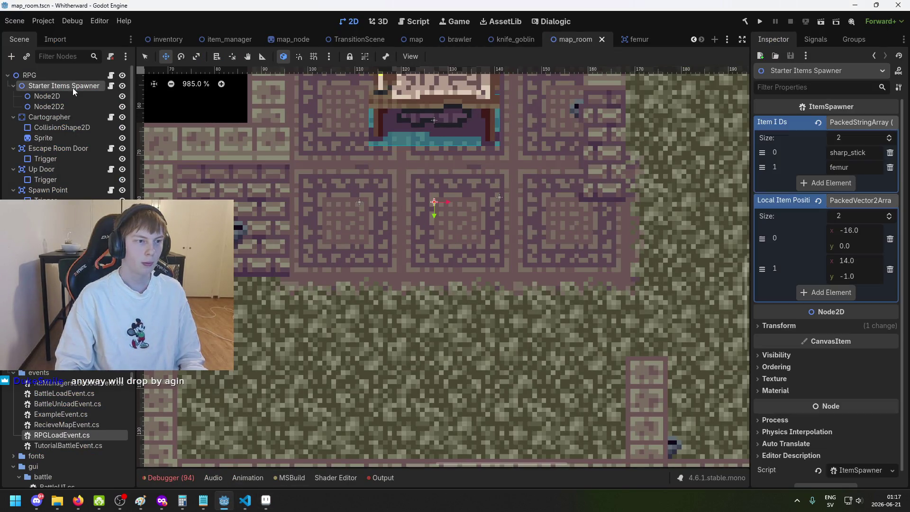
pyautogui.scroll(-3, 555, 215)
pyautogui.scroll(2, 457, 230)
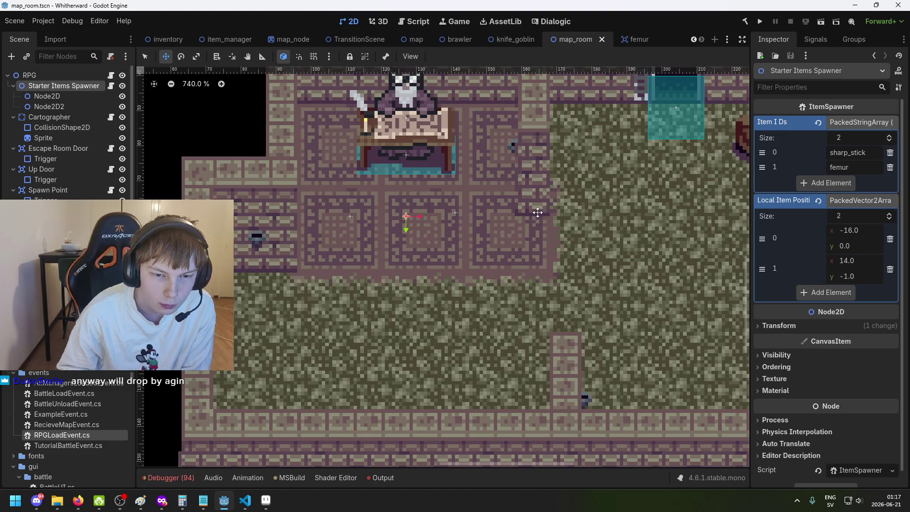
pyautogui.scroll(-3, 536, 215)
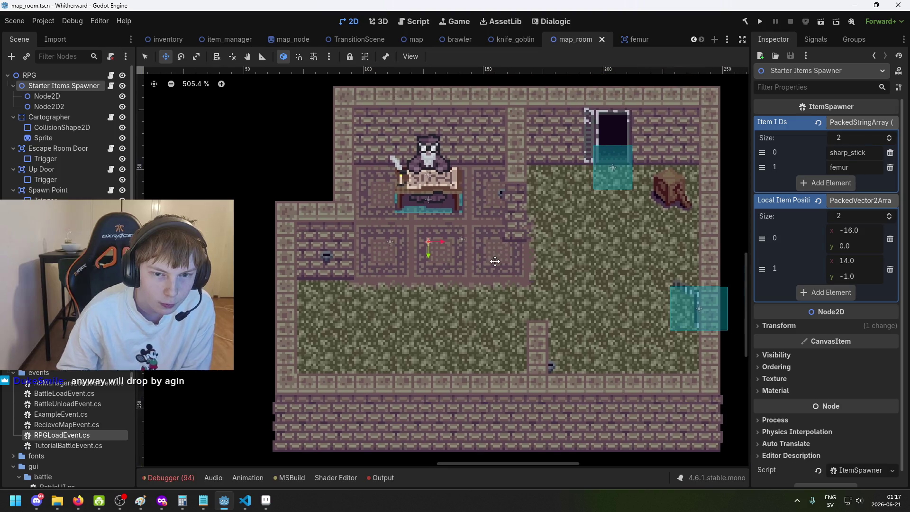
pyautogui.scroll(3, 487, 281)
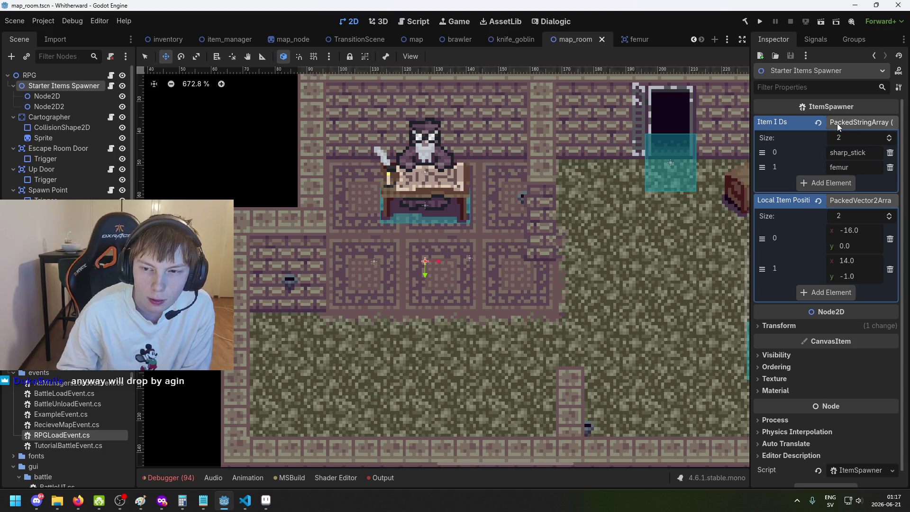
pyautogui.scroll(-1, 851, 303)
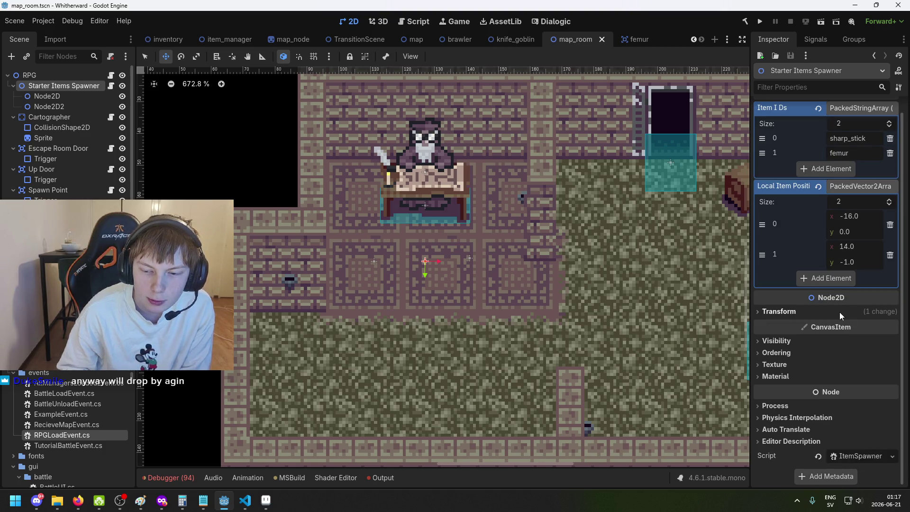
pyautogui.scroll(1, 875, 316)
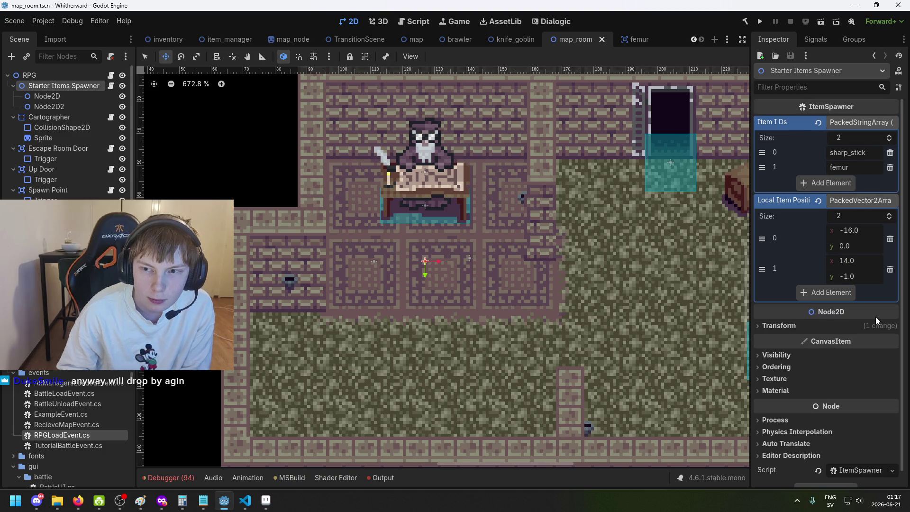
pyautogui.click(245, 500)
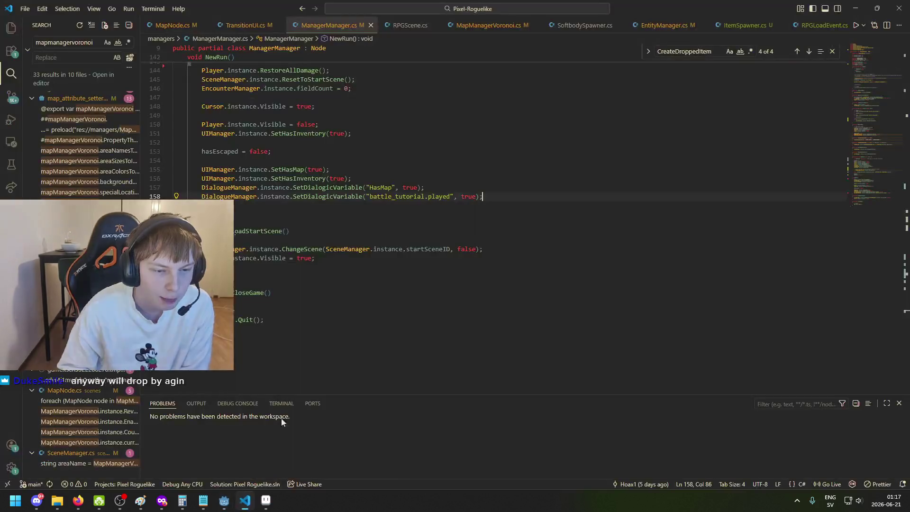
# Step: Add '[Export] public bool spawnItems = true;' at the top of the ItemSpawner.cs class and save
pyautogui.scroll(20, 335, 232)
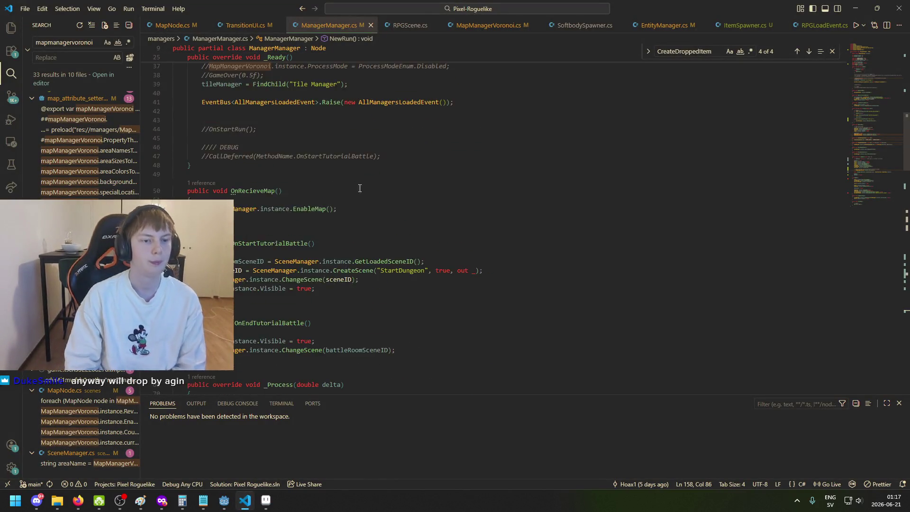
pyautogui.scroll(2, 355, 189)
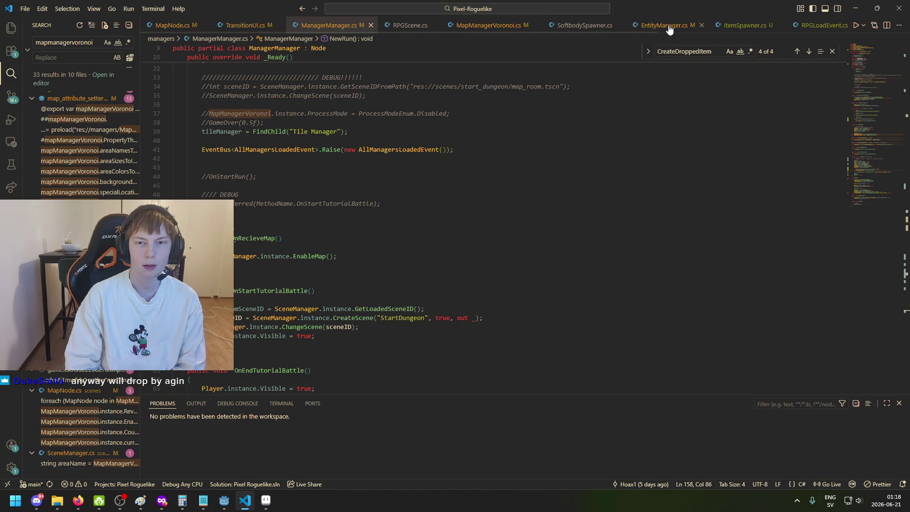
pyautogui.click(737, 29)
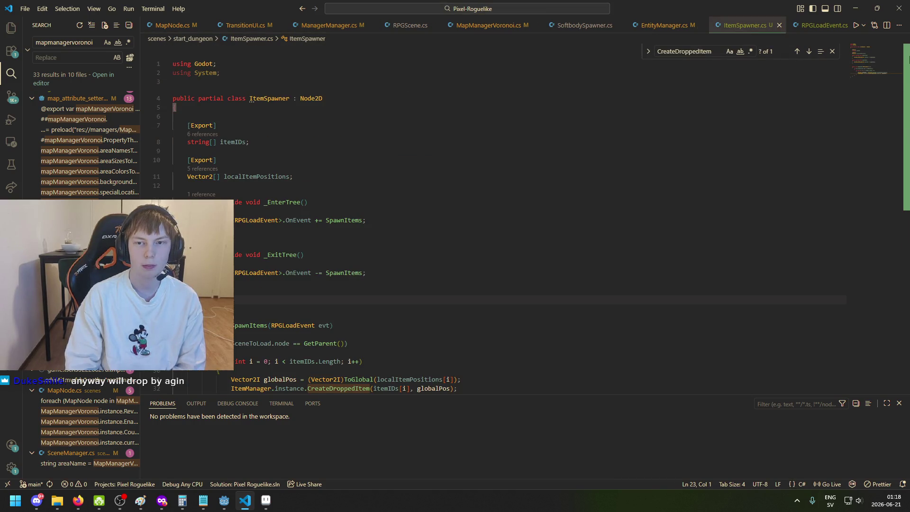
pyautogui.click(346, 116)
pyautogui.press('Return')
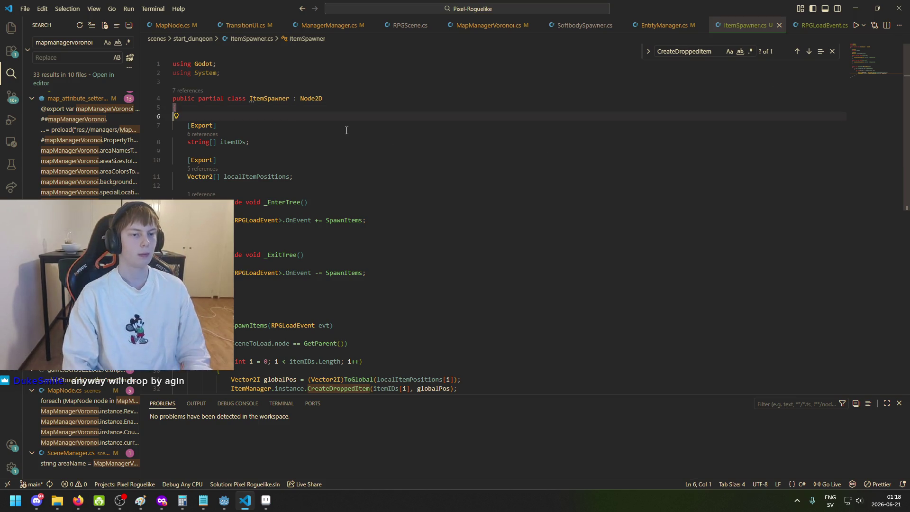
pyautogui.write('[Expo')
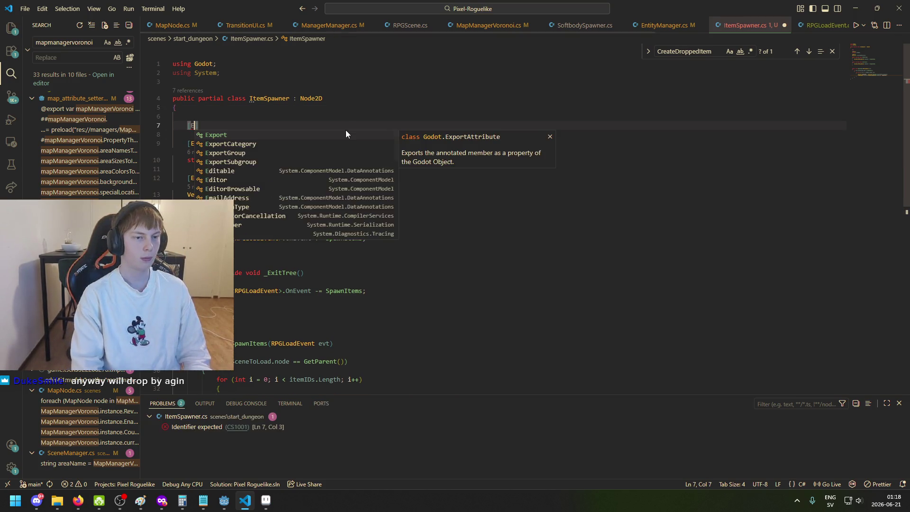
pyautogui.press('Tab')
pyautogui.write(']')
pyautogui.press('Return')
pyautogui.write('pu')
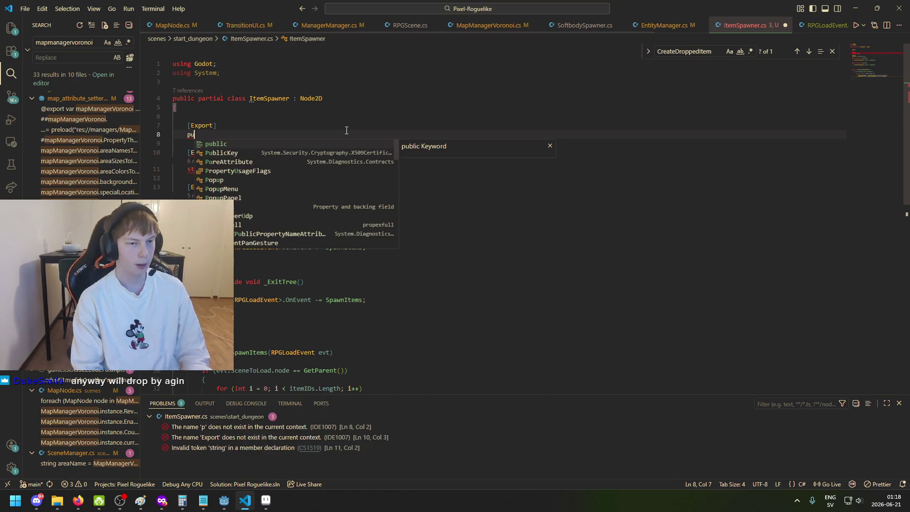
pyautogui.write('blic bool spawn')
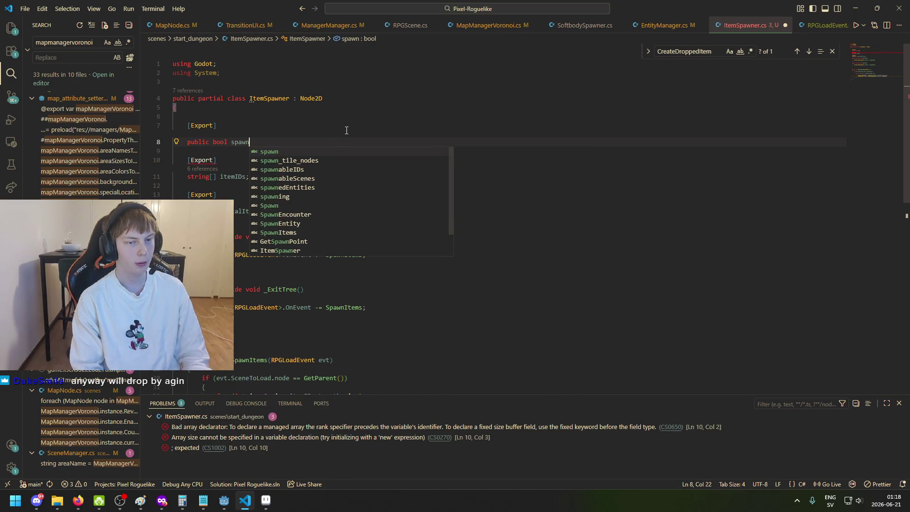
pyautogui.write('Items')
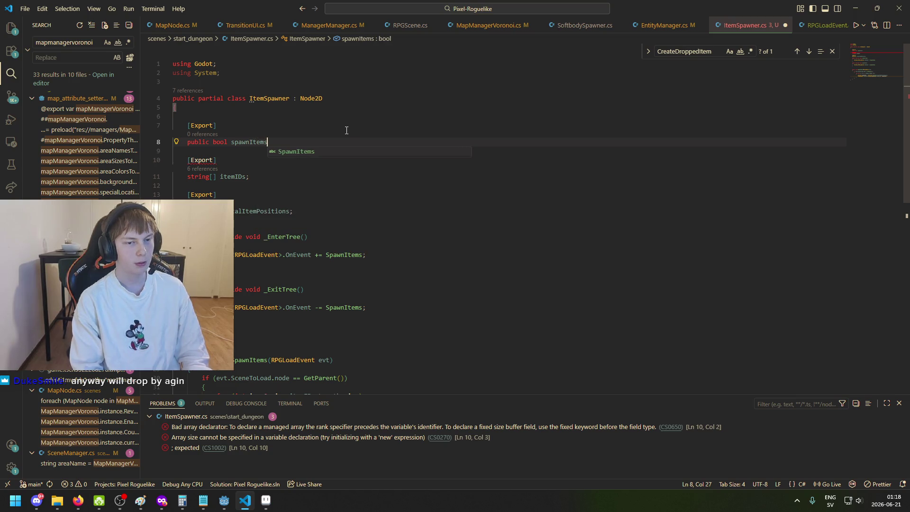
pyautogui.write(' = true;')
pyautogui.hotkey('ctrl', 's')
pyautogui.click(225, 500)
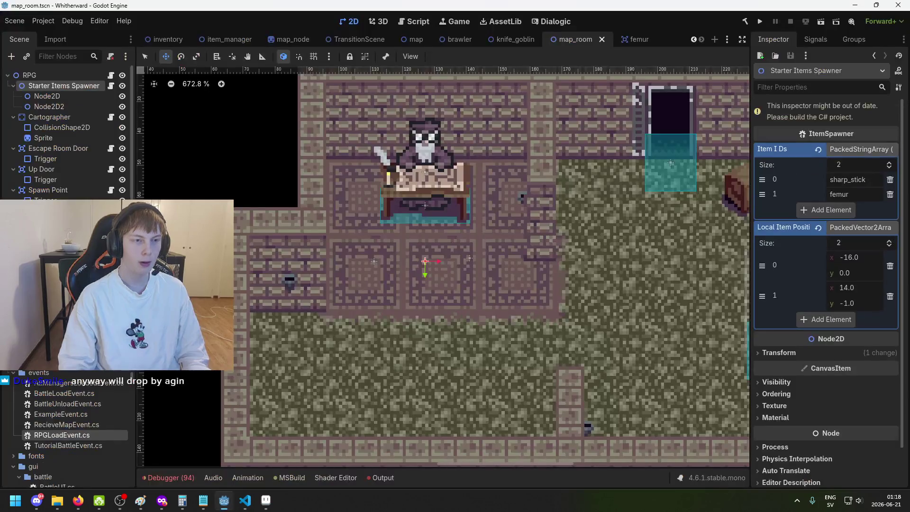